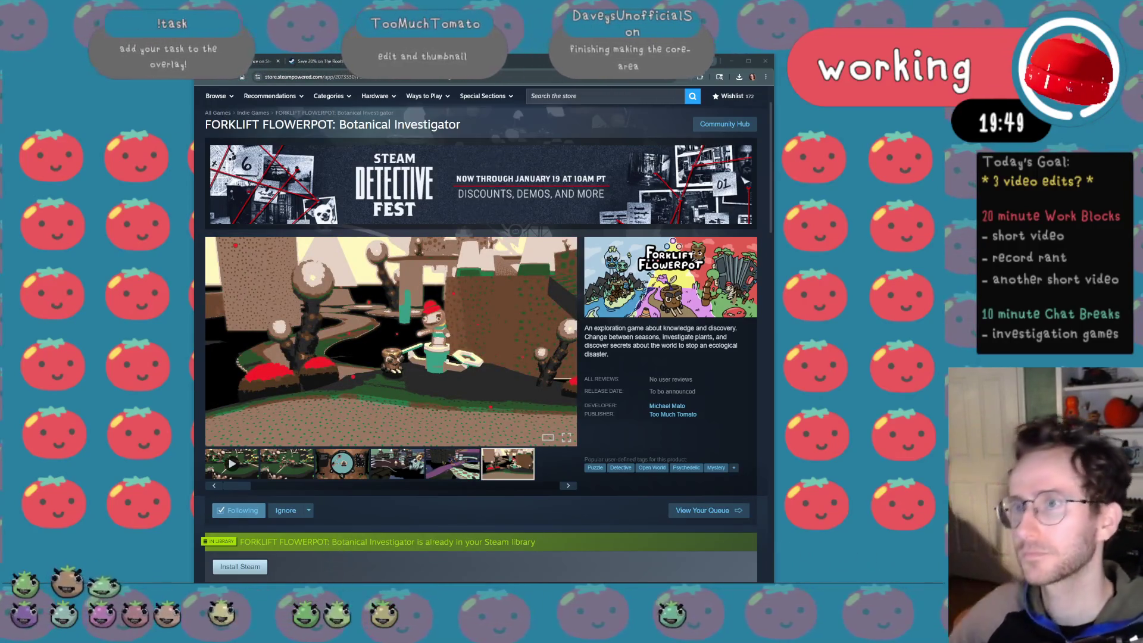
Hide the Steam store browser and restore the DaVinci Resolve editor from the app list
{"action": "key", "text": "super+d"}
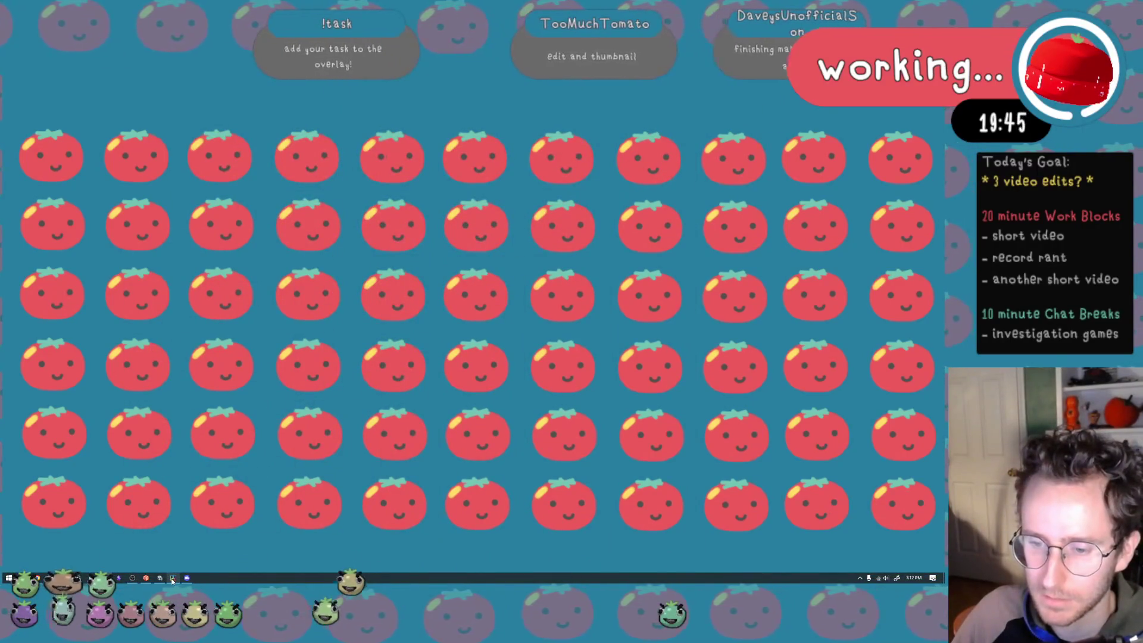
{"action": "mouse_move", "coordinate": [159, 579]}
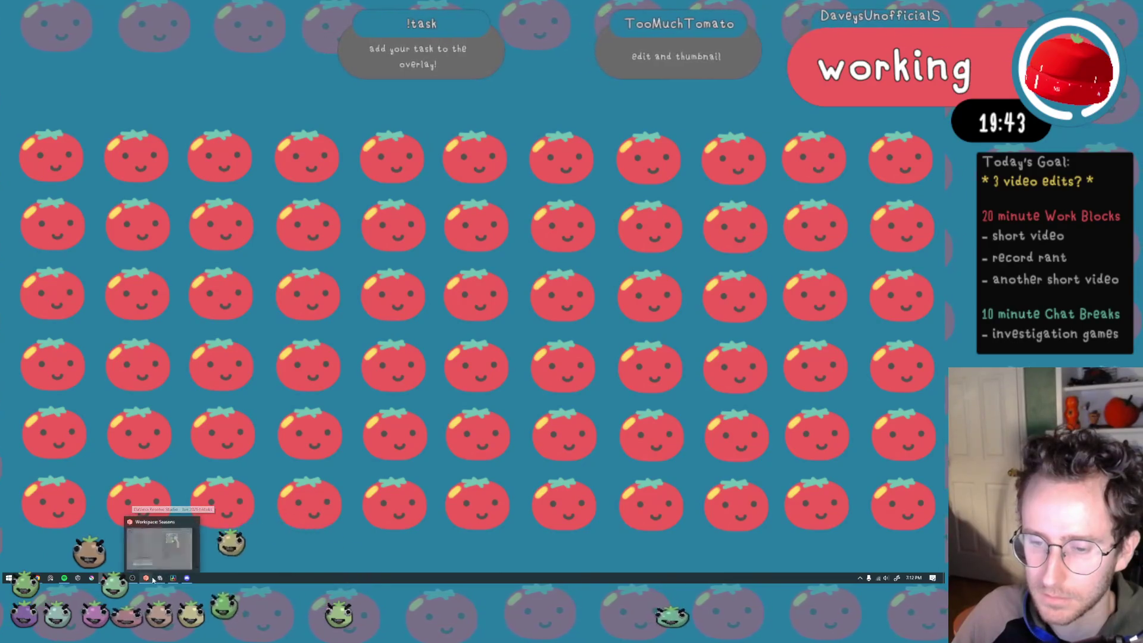
{"action": "left_click", "coordinate": [11, 578]}
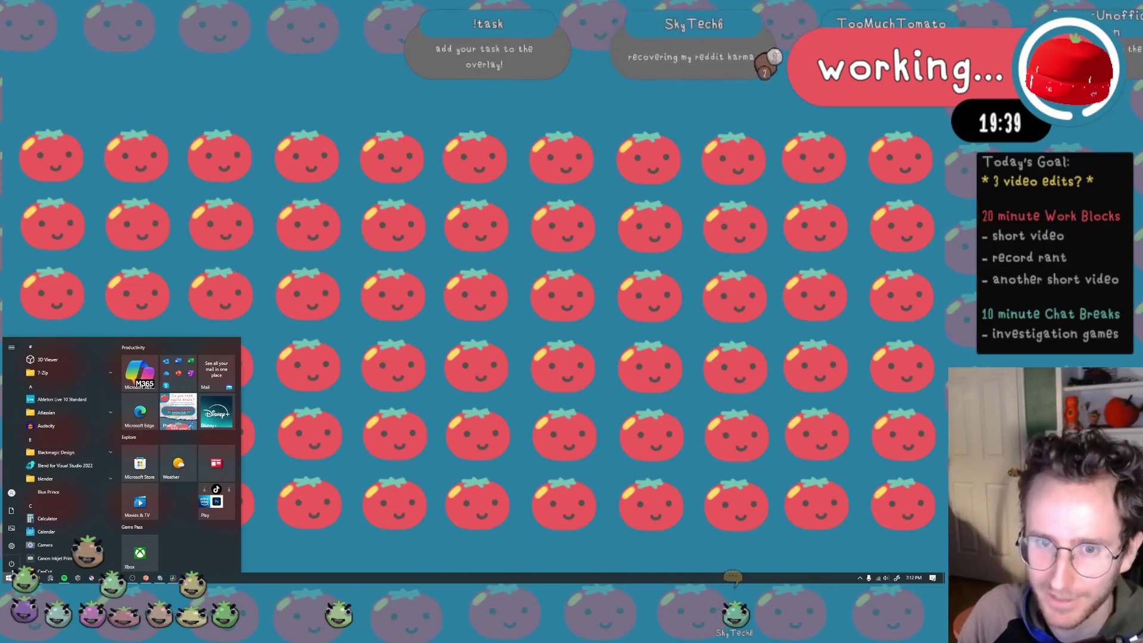
{"action": "scroll", "coordinate": [91, 471], "scroll_direction": "down", "scroll_amount": 1}
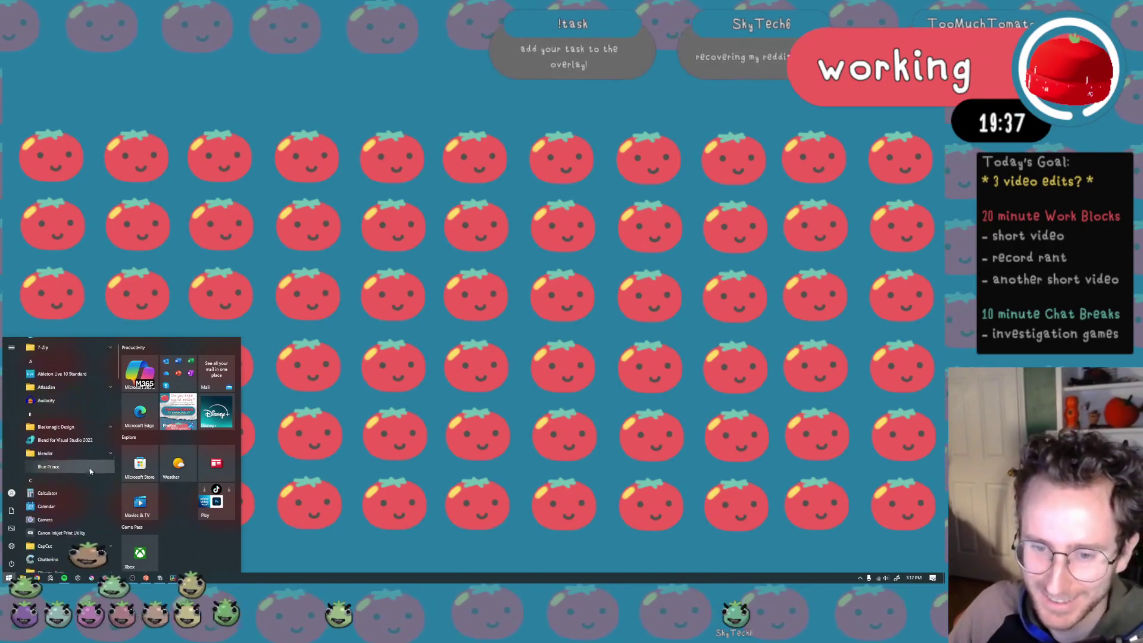
{"action": "scroll", "coordinate": [90, 471], "scroll_direction": "down", "scroll_amount": 3}
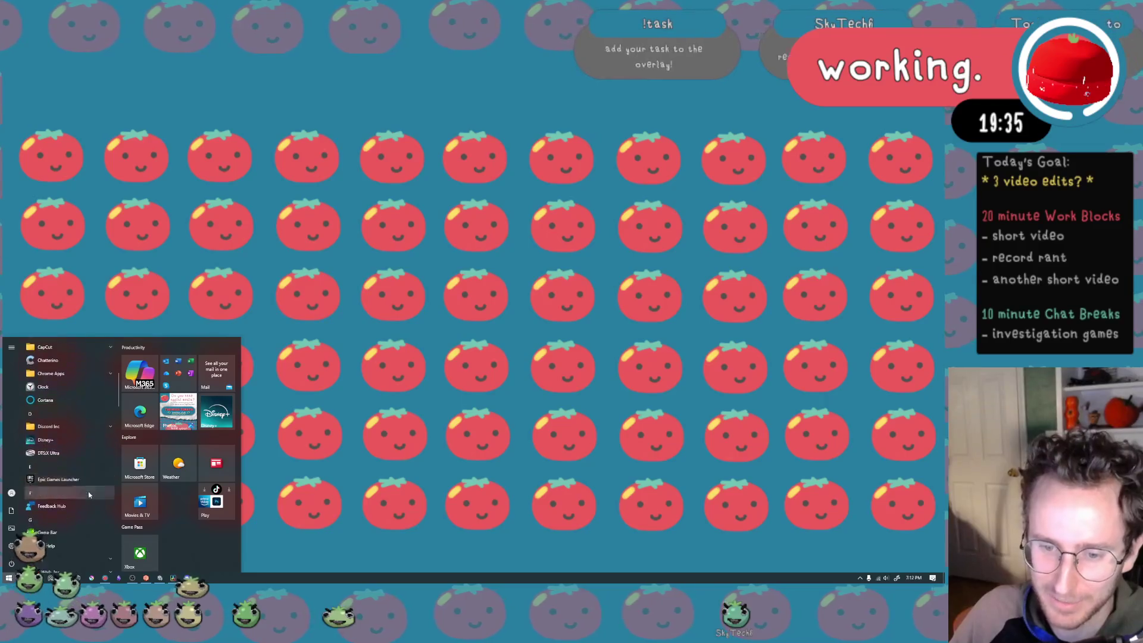
{"action": "scroll", "coordinate": [90, 493], "scroll_direction": "up", "scroll_amount": 3}
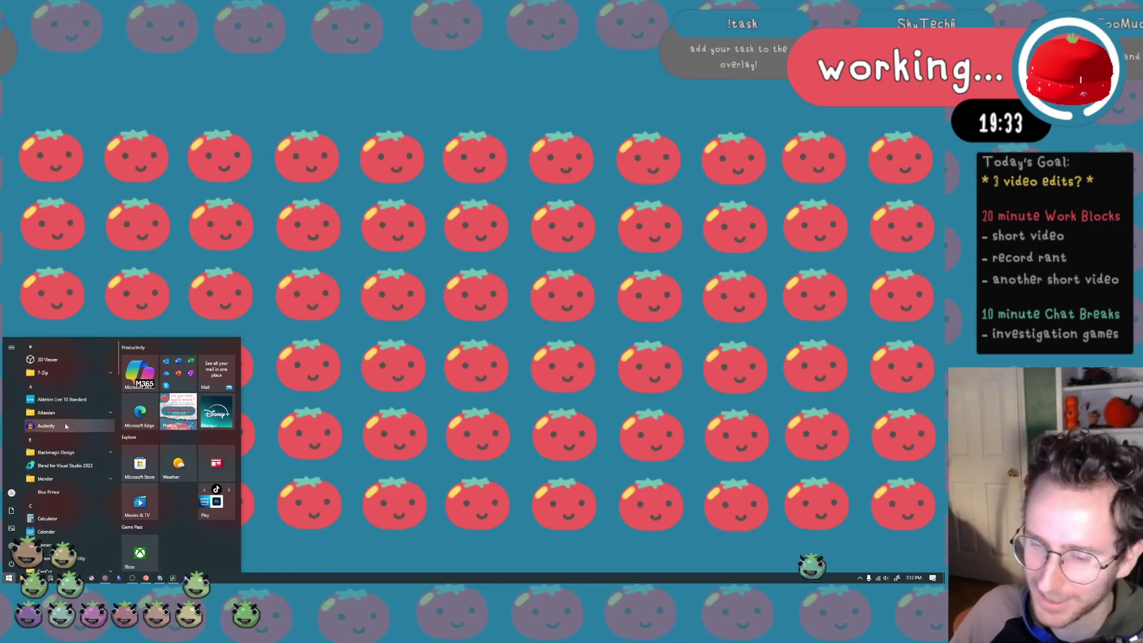
{"action": "scroll", "coordinate": [69, 438], "scroll_direction": "down", "scroll_amount": 3}
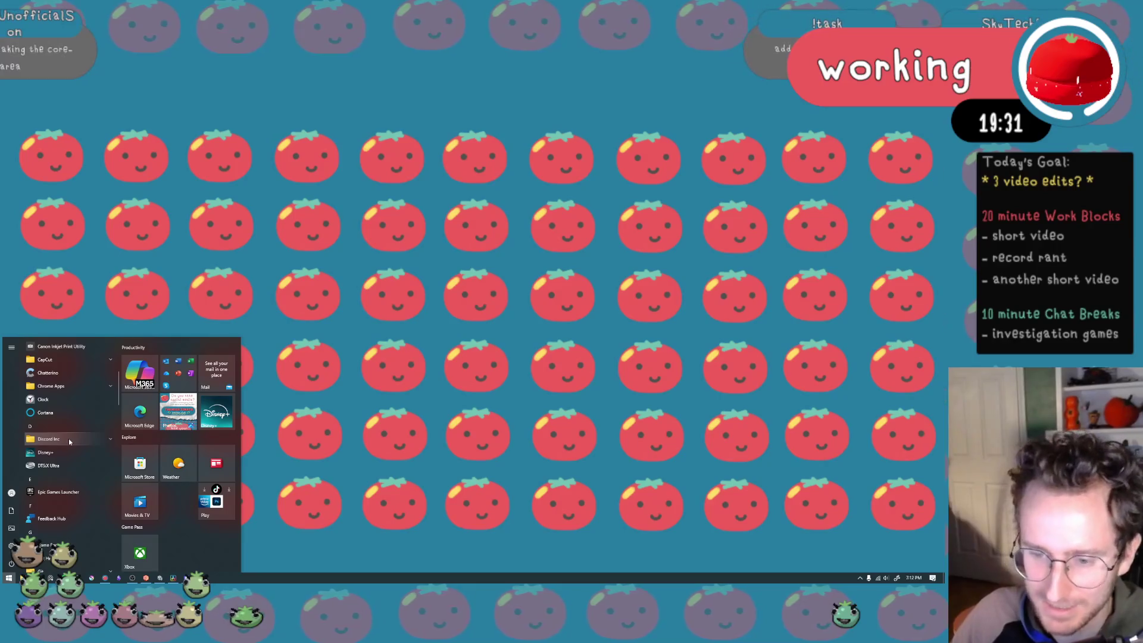
{"action": "left_click", "coordinate": [69, 439]}
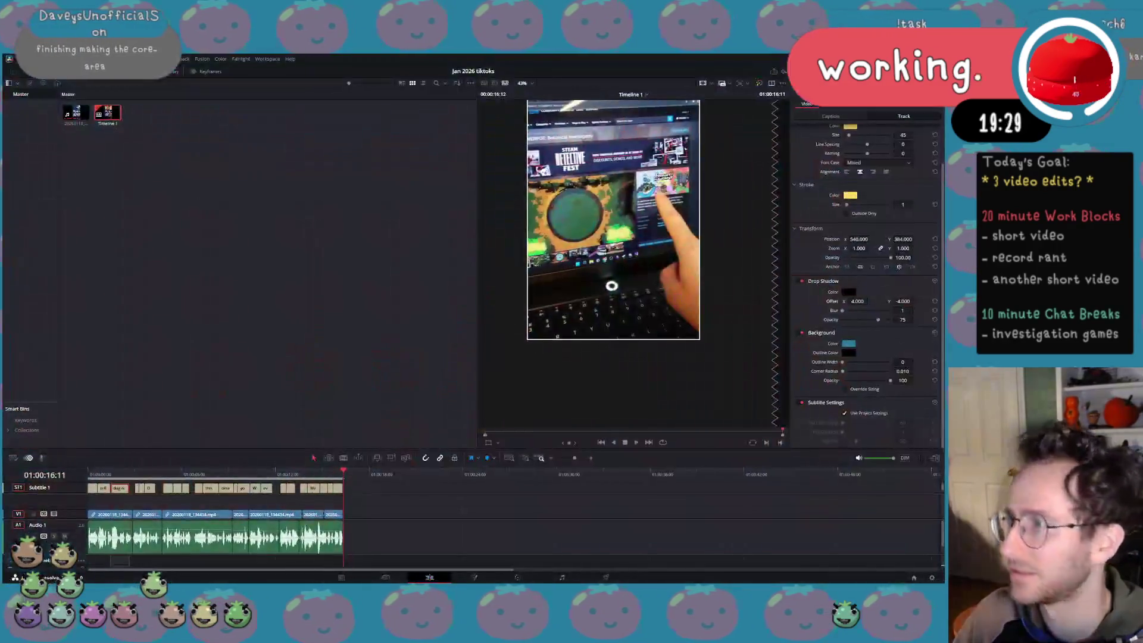
Hide the editing window and relaunch DaVinci Resolve from Start search to reach the Project Manager
{"action": "key", "text": "super+d"}
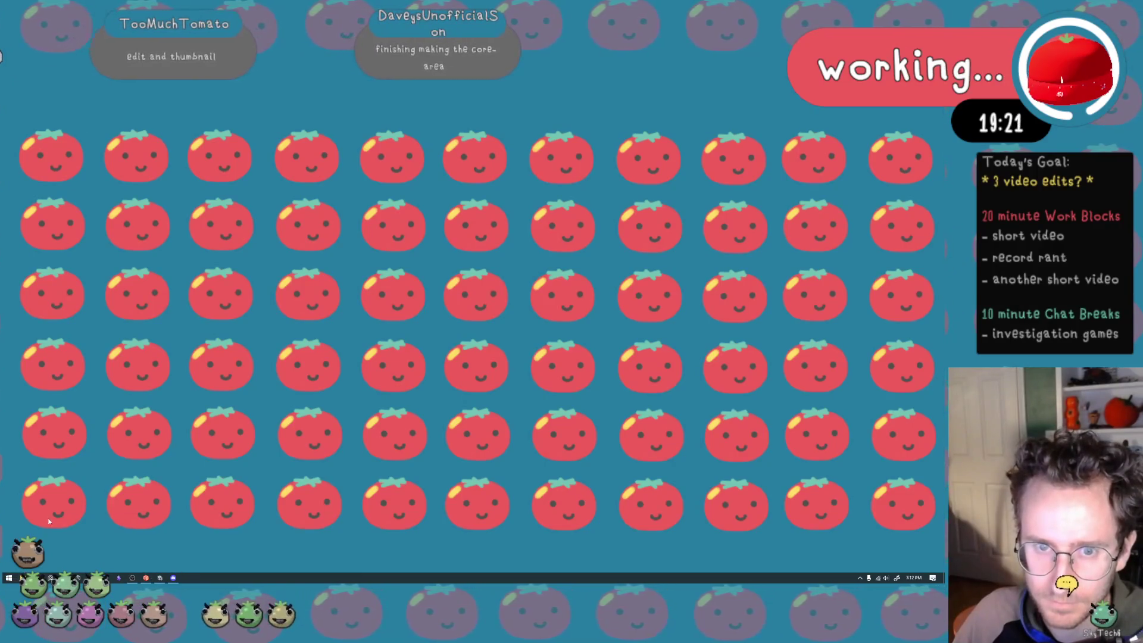
{"action": "left_click", "coordinate": [16, 577]}
{"action": "type", "text": "obs"}
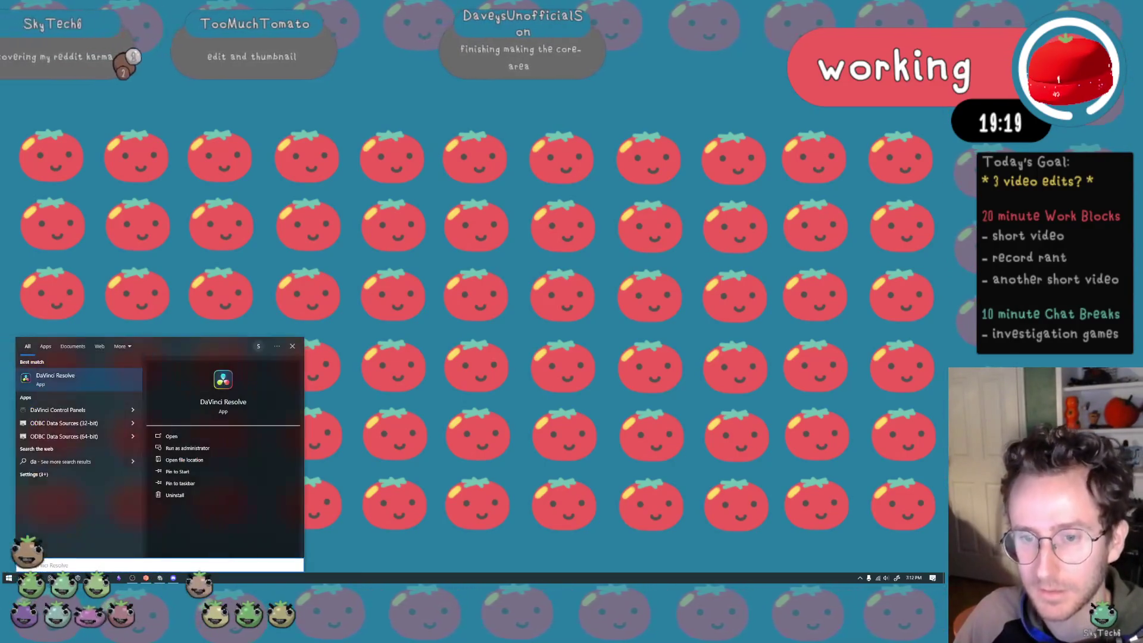
{"action": "key", "text": "Return"}
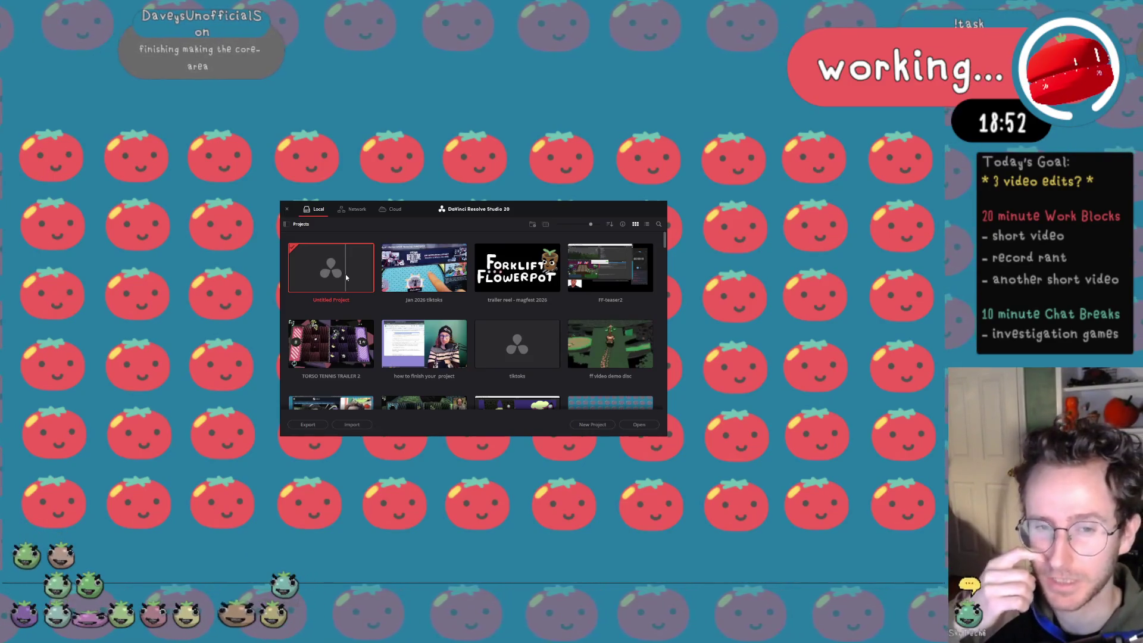
Create and open a new project named 'january youtube rambles'
{"action": "double_click", "coordinate": [345, 274]}
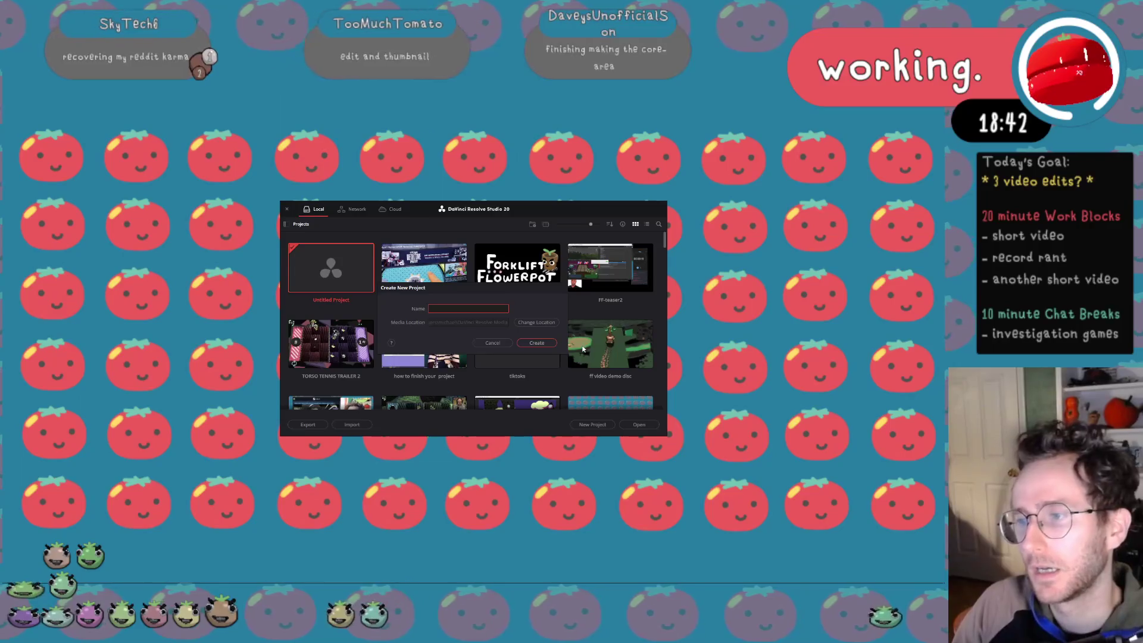
{"action": "type", "text": "januaryh"}
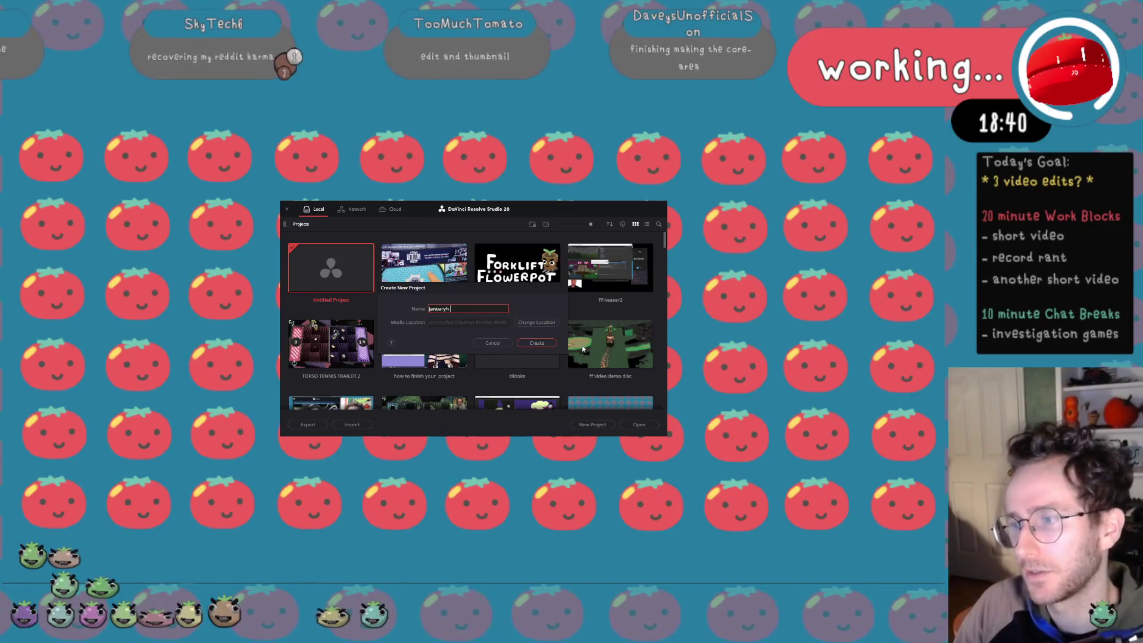
{"action": "type", "text": " youtube ramble"}
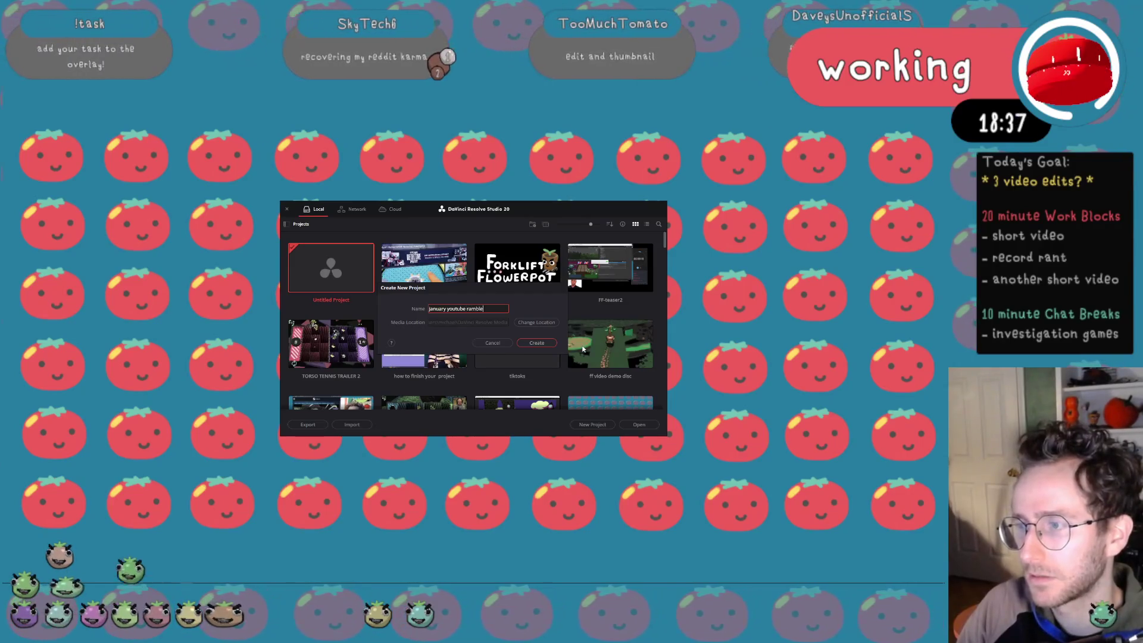
{"action": "key", "text": "Return"}
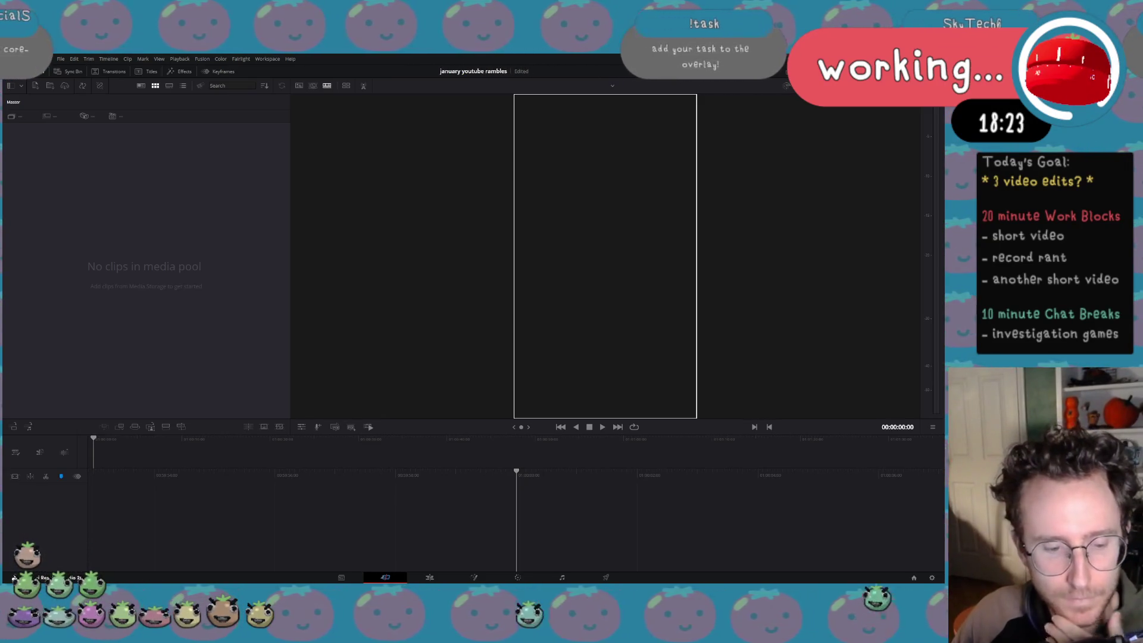
Open File Explorer at Quick access, move it to the right, then return to the Steam store browser
{"action": "key", "text": "super+e"}
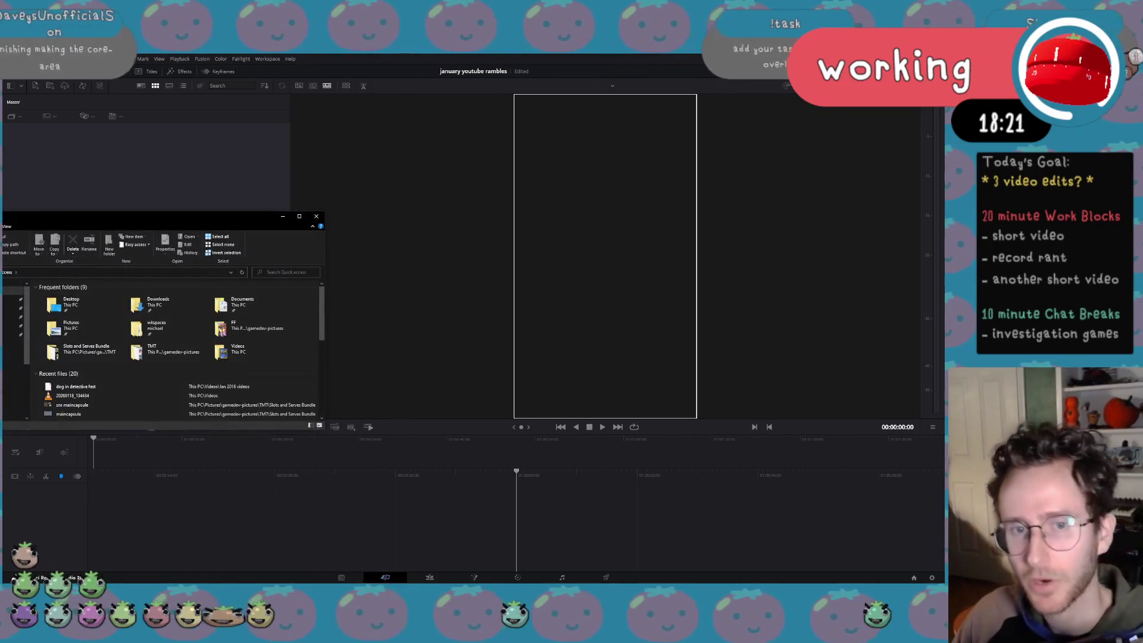
{"action": "left_click_drag", "start_coordinate": [175, 225], "coordinate": [687, 219]}
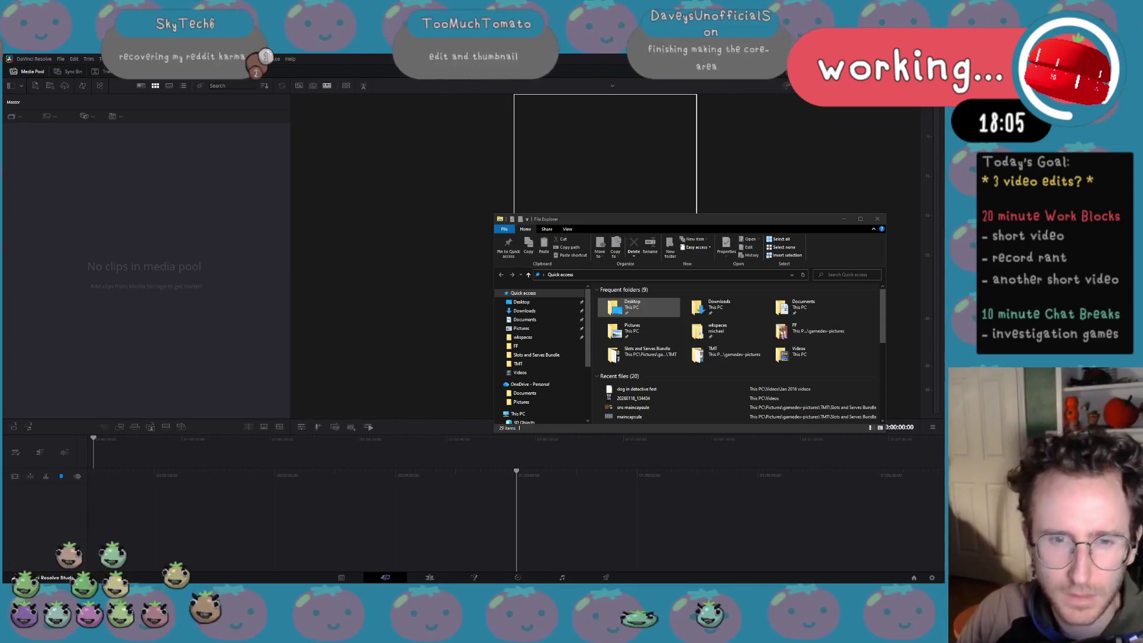
{"action": "key", "text": "alt+Tab"}
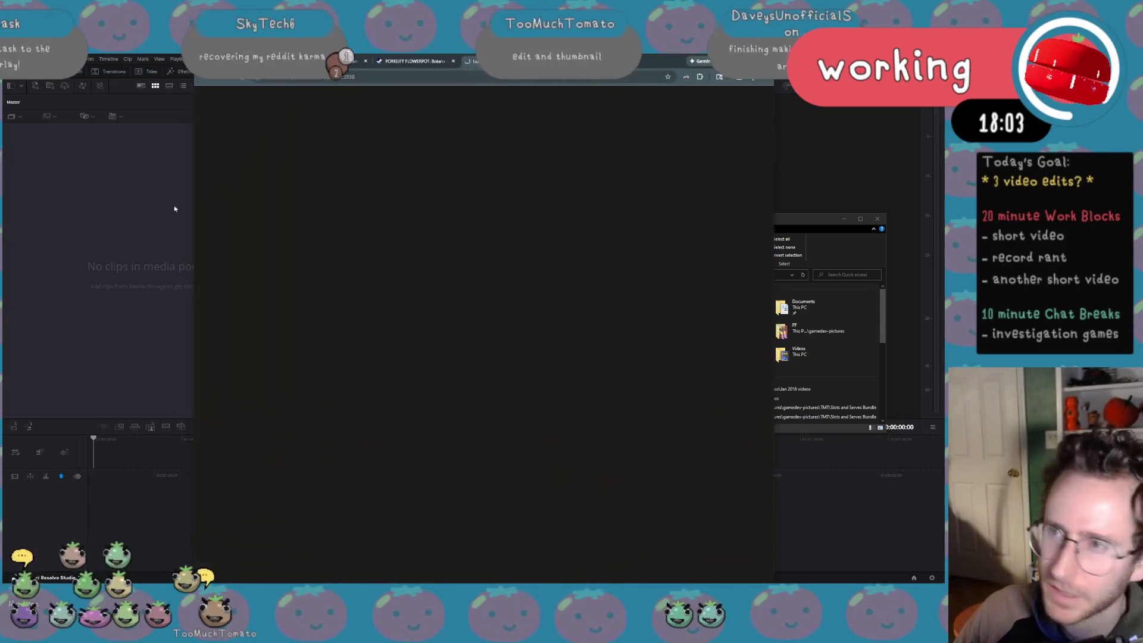
{"action": "scroll", "coordinate": [596, 343], "scroll_direction": "down", "scroll_amount": 1}
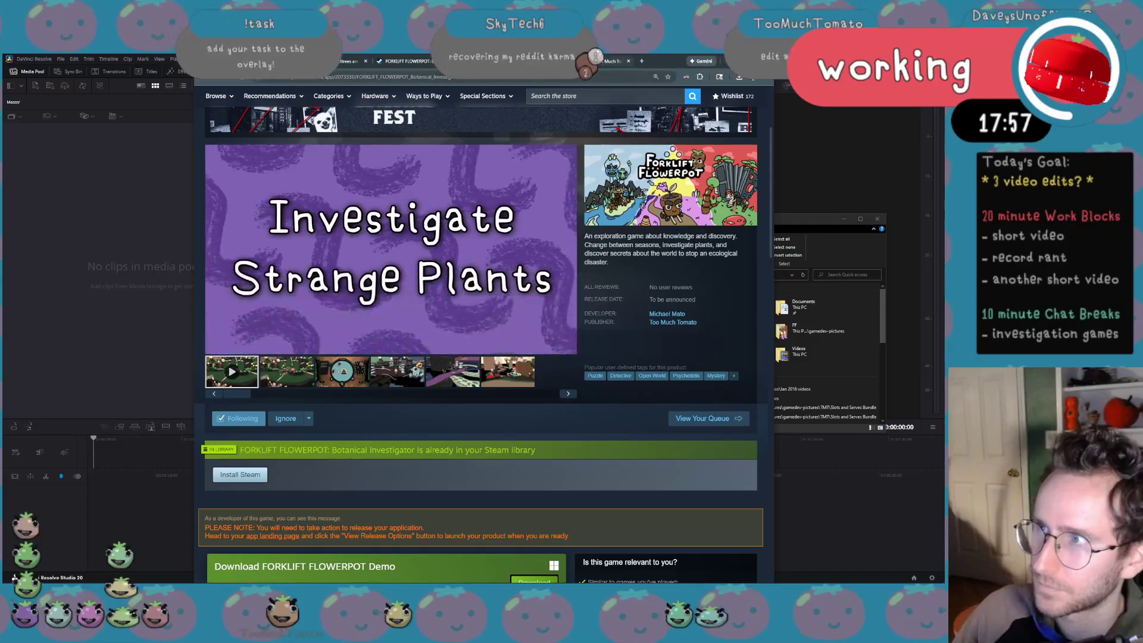
Visit the Too Much Tomato developer page and TORSO TENNIS, close that page and hide the browser
{"action": "left_click", "coordinate": [672, 321]}
{"action": "scroll", "coordinate": [536, 269], "scroll_direction": "down", "scroll_amount": 3}
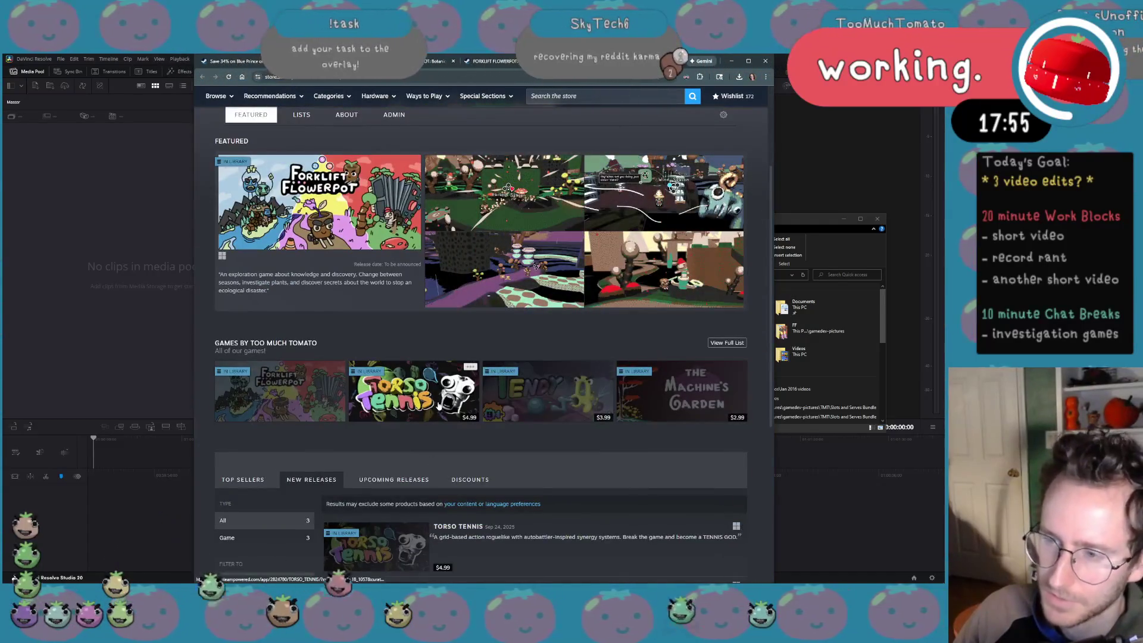
{"action": "scroll", "coordinate": [410, 393], "scroll_direction": "down", "scroll_amount": 1}
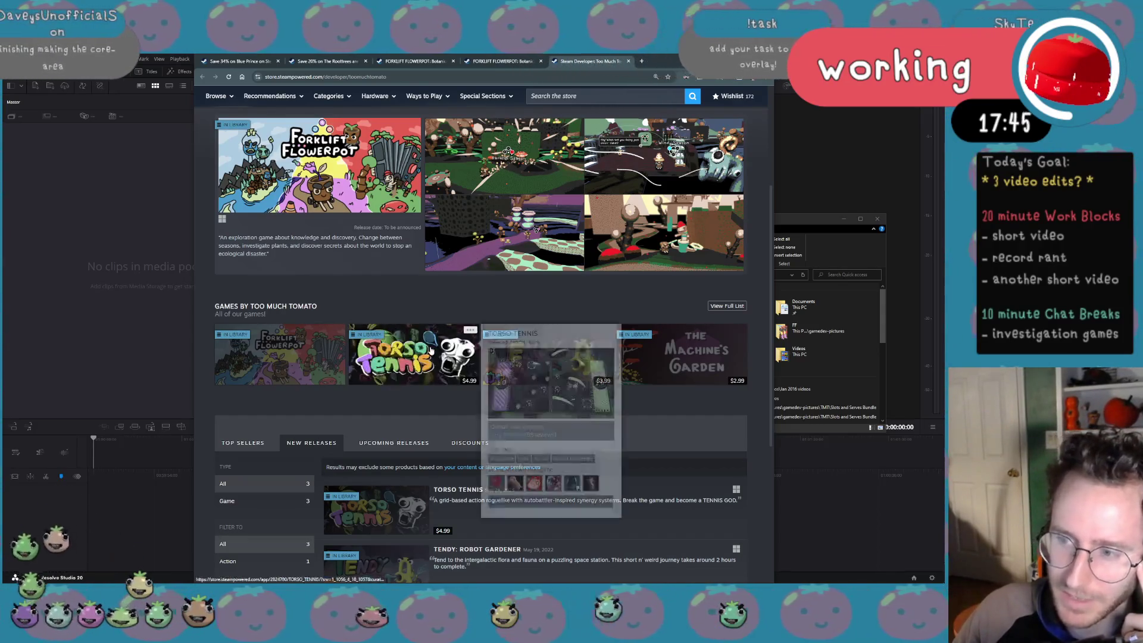
{"action": "left_click", "coordinate": [410, 358]}
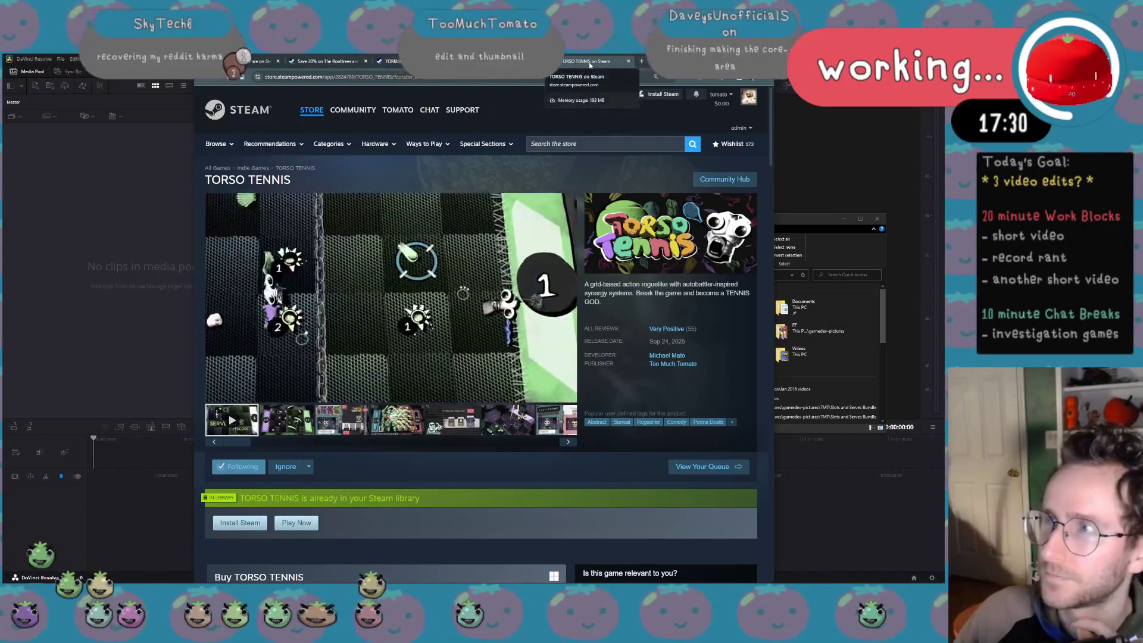
{"action": "middle_click", "coordinate": [588, 62]}
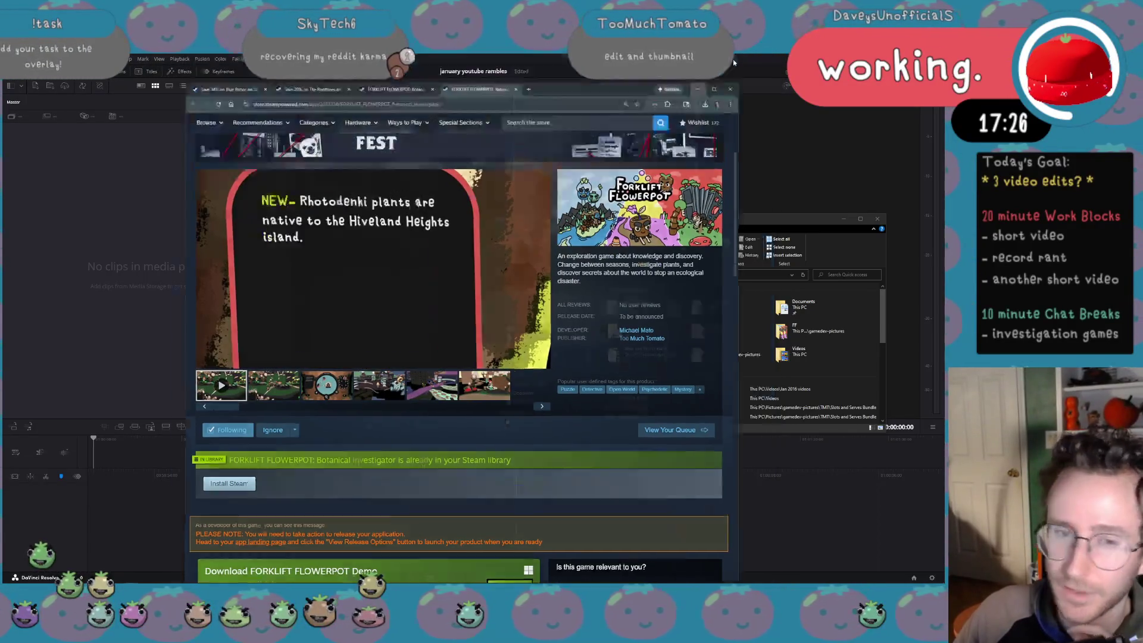
{"action": "left_click", "coordinate": [735, 61]}
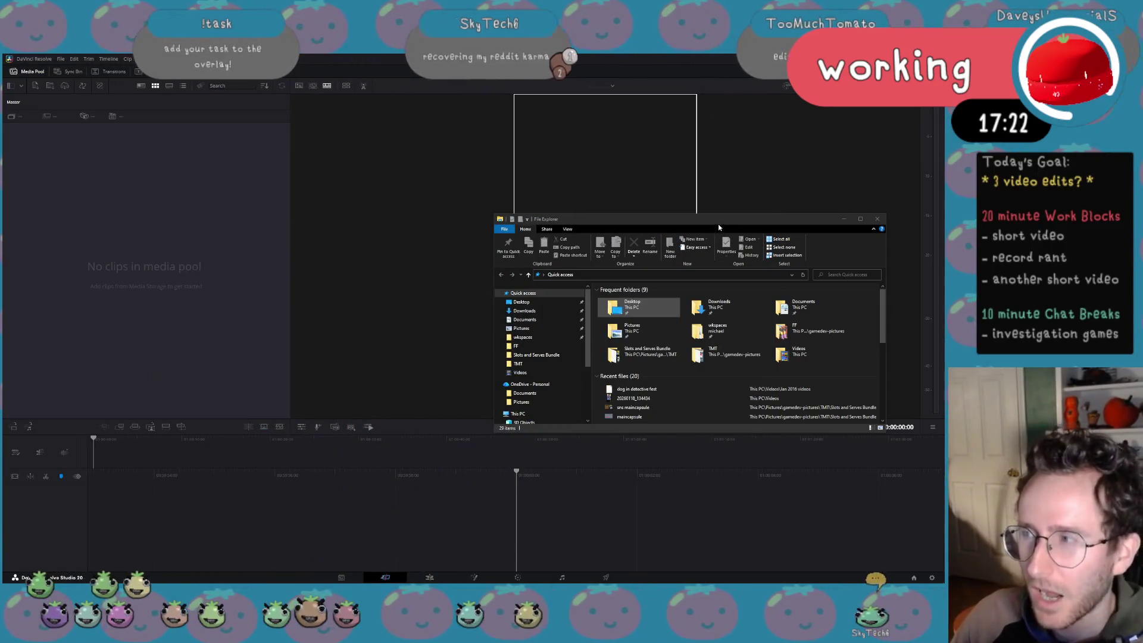
Browse Downloads, Pictures and Videos, then open the ABS Legend (D:) drive
{"action": "left_click_drag", "start_coordinate": [721, 220], "coordinate": [609, 184]}
{"action": "left_click", "coordinate": [591, 273]}
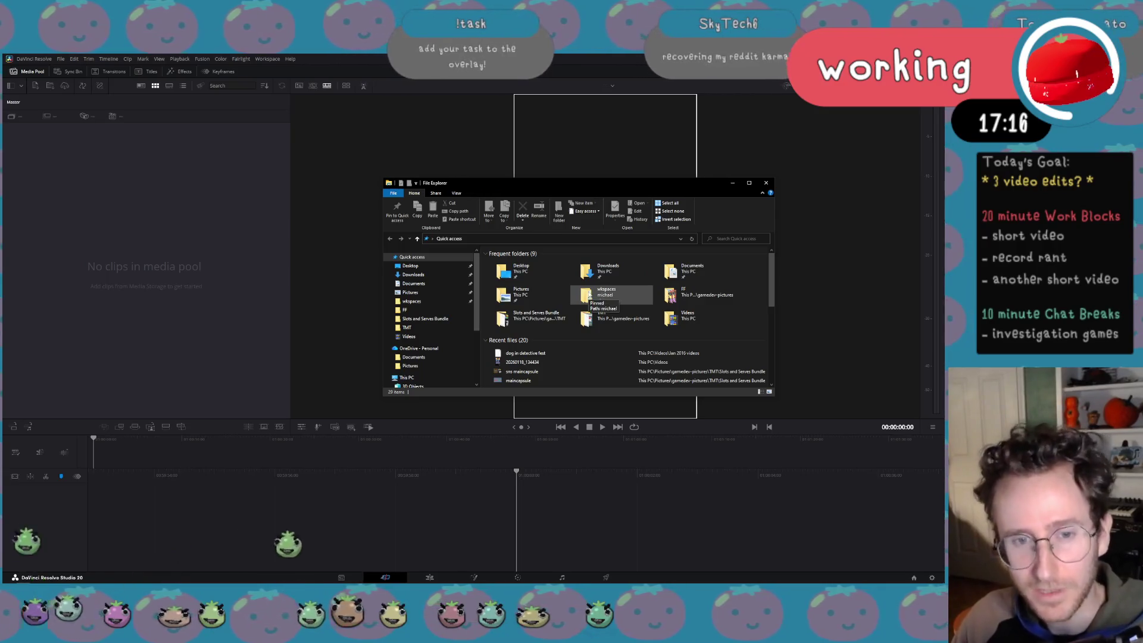
{"action": "left_click", "coordinate": [522, 291]}
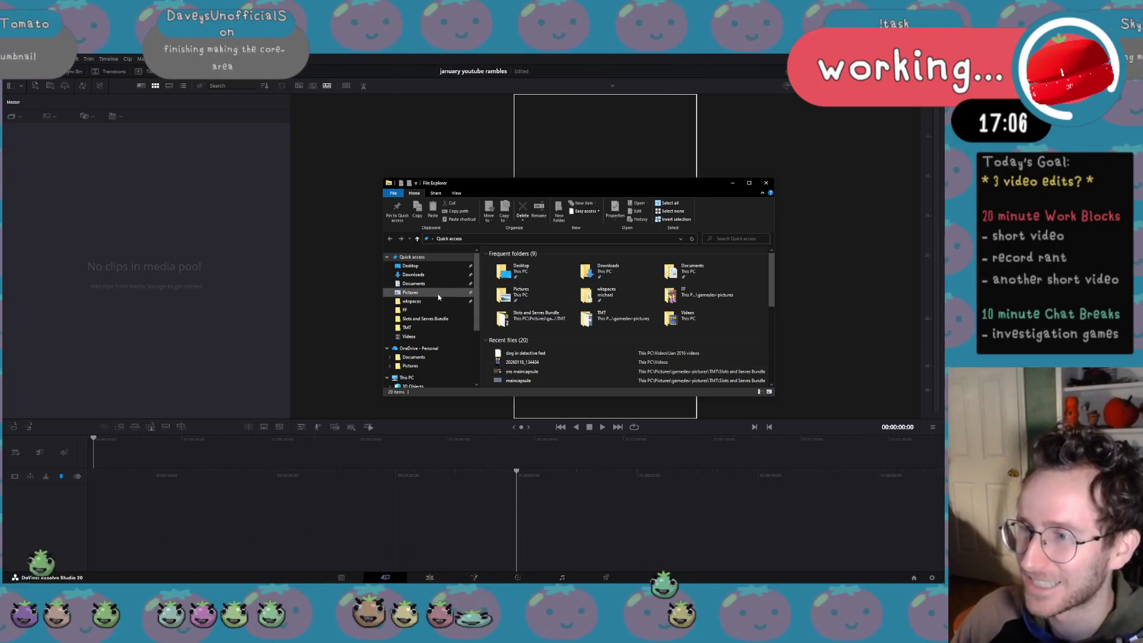
{"action": "scroll", "coordinate": [428, 350], "scroll_direction": "down", "scroll_amount": 1}
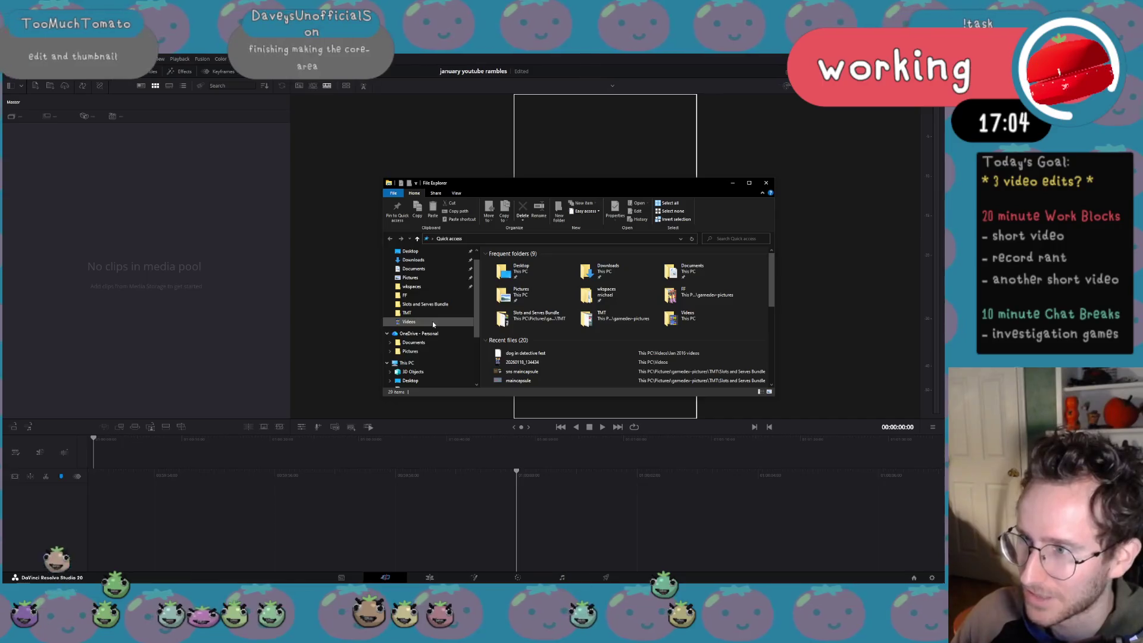
{"action": "left_click", "coordinate": [433, 324]}
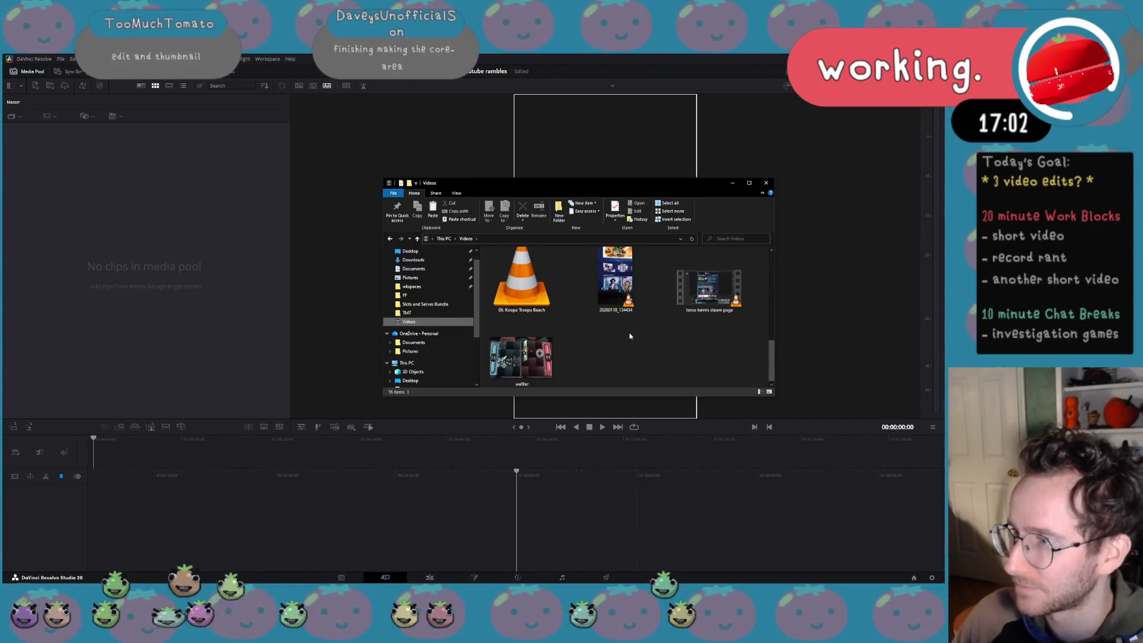
{"action": "scroll", "coordinate": [628, 333], "scroll_direction": "up", "scroll_amount": 2}
{"action": "scroll", "coordinate": [628, 333], "scroll_direction": "down", "scroll_amount": 2}
{"action": "scroll", "coordinate": [451, 357], "scroll_direction": "down", "scroll_amount": 2}
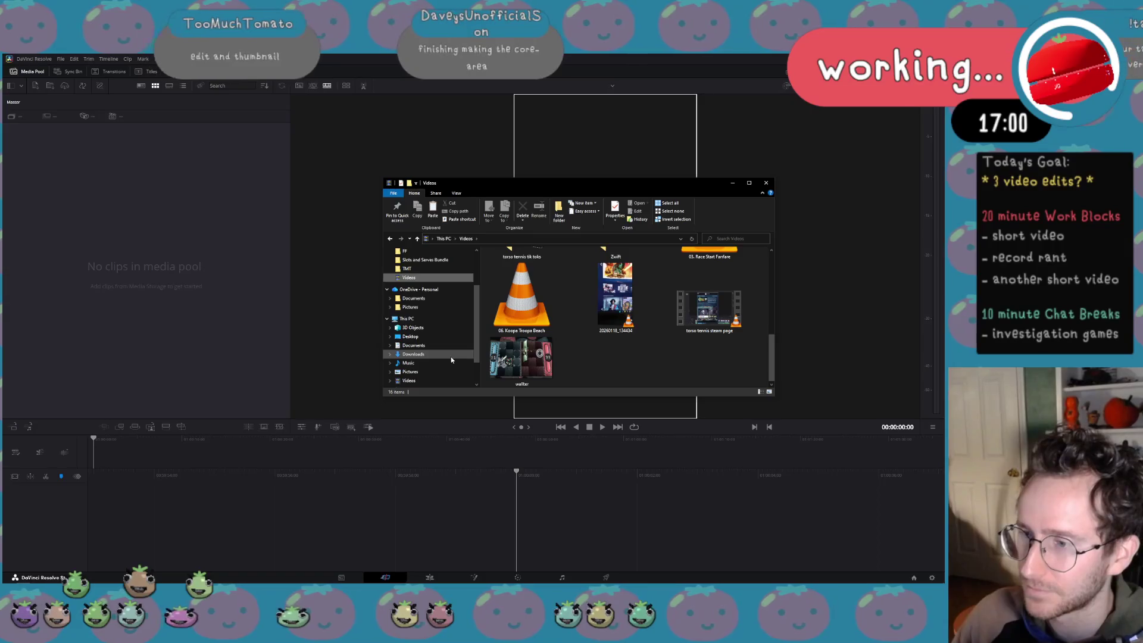
{"action": "scroll", "coordinate": [451, 360], "scroll_direction": "down", "scroll_amount": 2}
{"action": "left_click", "coordinate": [451, 365]}
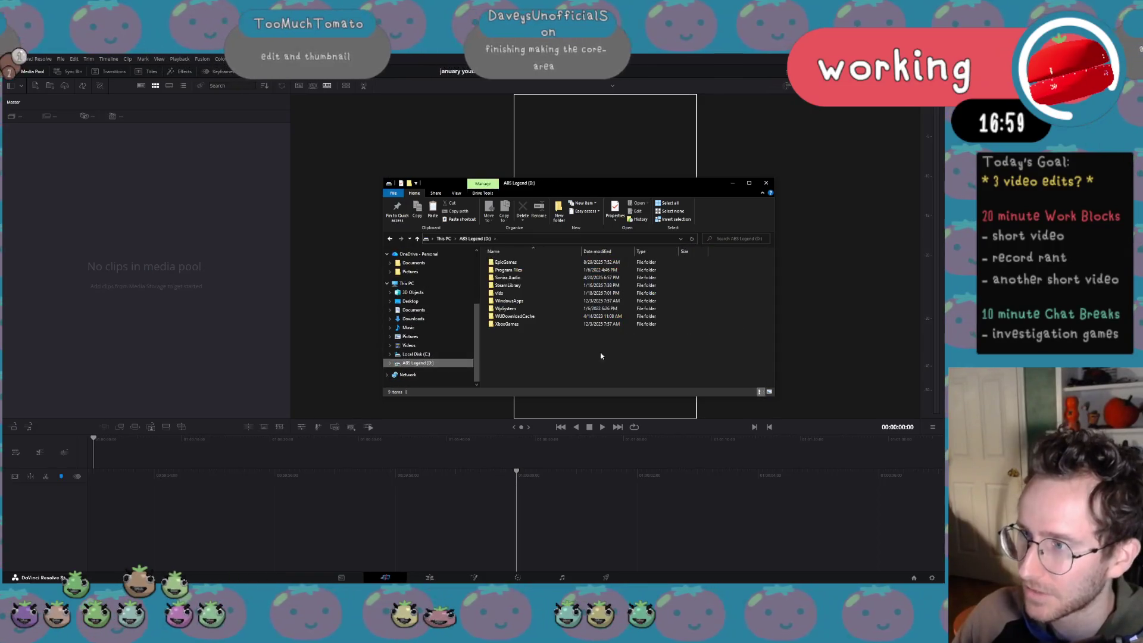
Rename the 2026-01-13 recording in vids to 'Tedium in Detective Games' and drag it into Resolve
{"action": "double_click", "coordinate": [538, 294]}
{"action": "scroll", "coordinate": [551, 353], "scroll_direction": "down", "scroll_amount": 3}
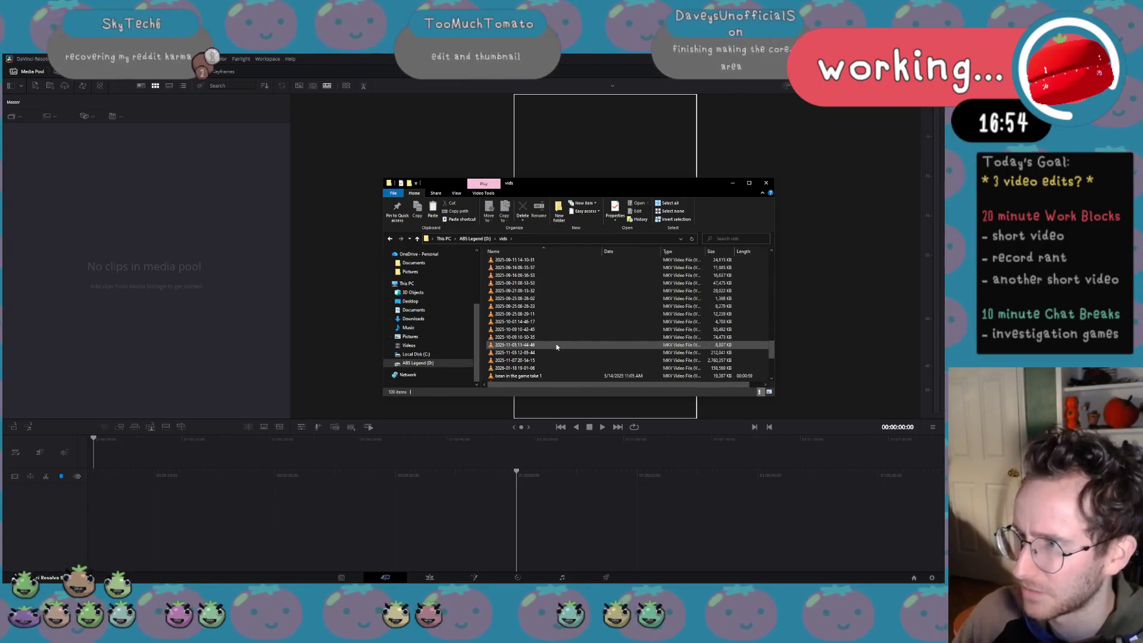
{"action": "left_click", "coordinate": [543, 369]}
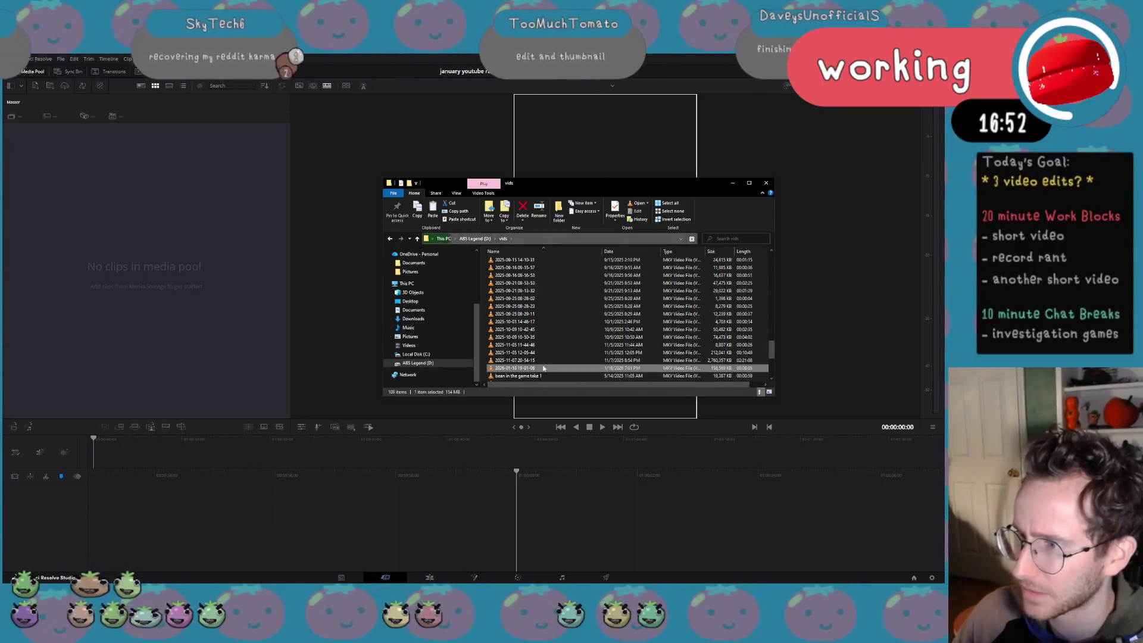
{"action": "left_click", "coordinate": [523, 368]}
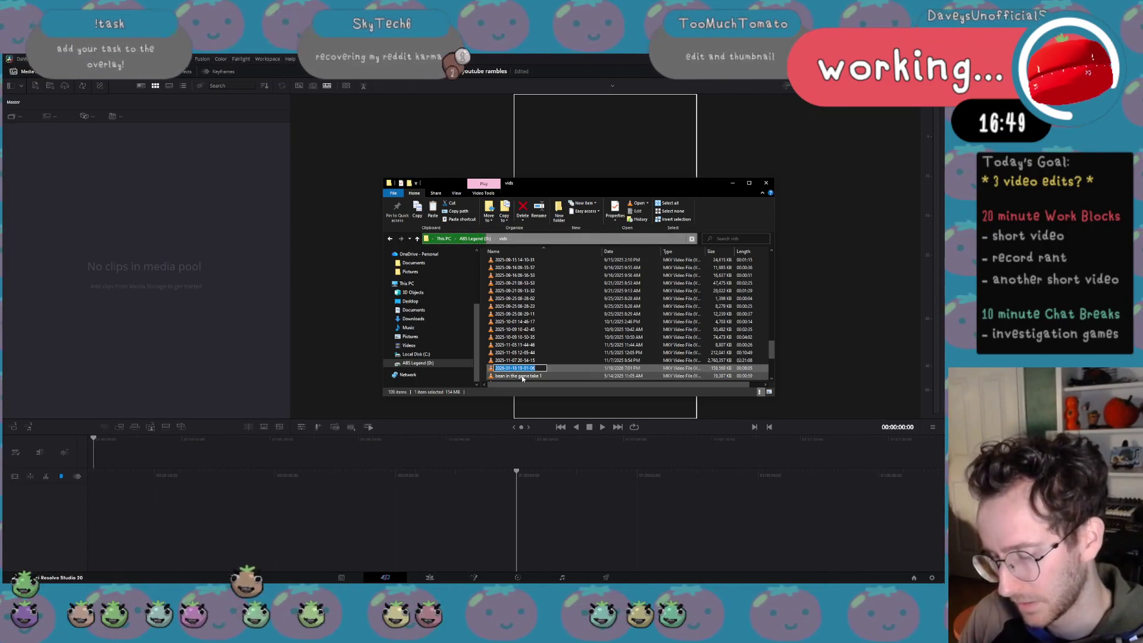
{"action": "type", "text": "bea"}
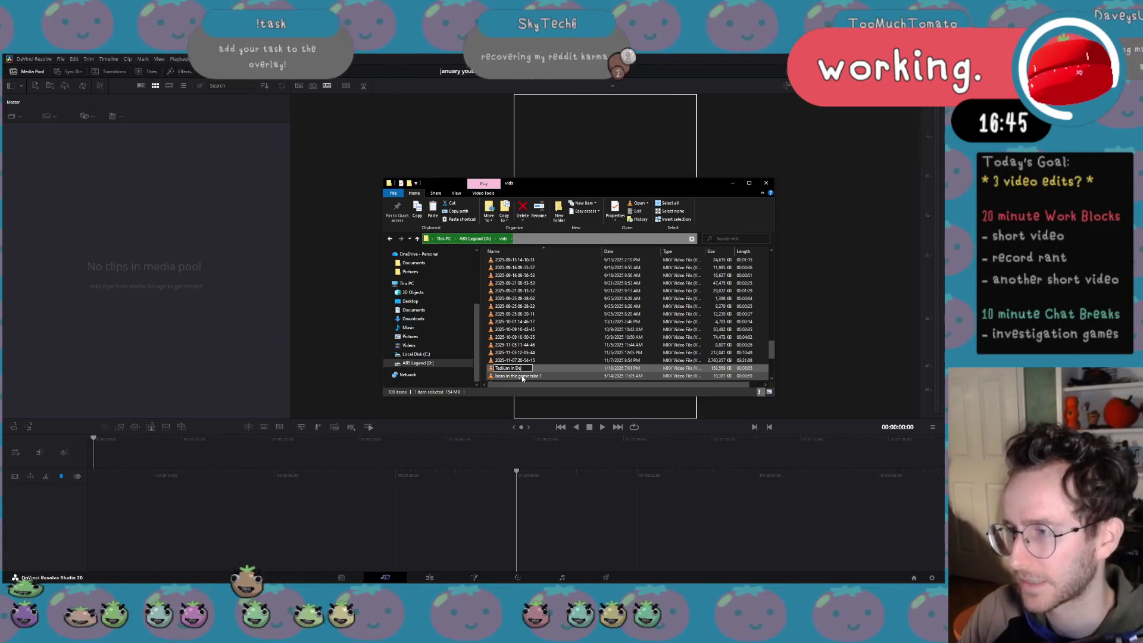
{"action": "type", "text": "ten in"}
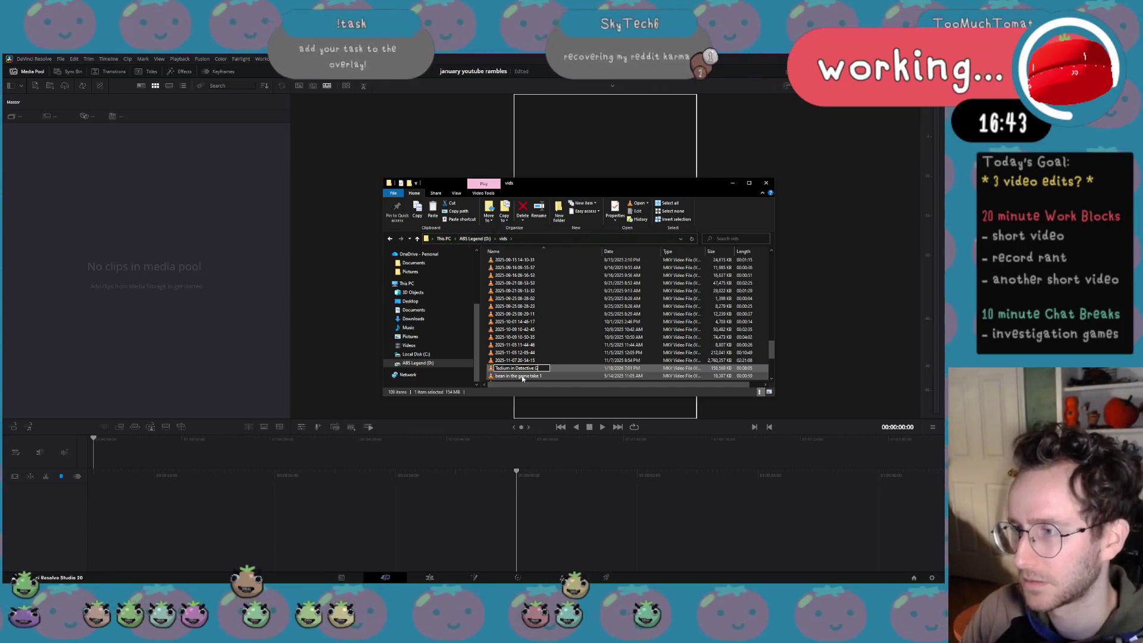
{"action": "key", "text": "Return"}
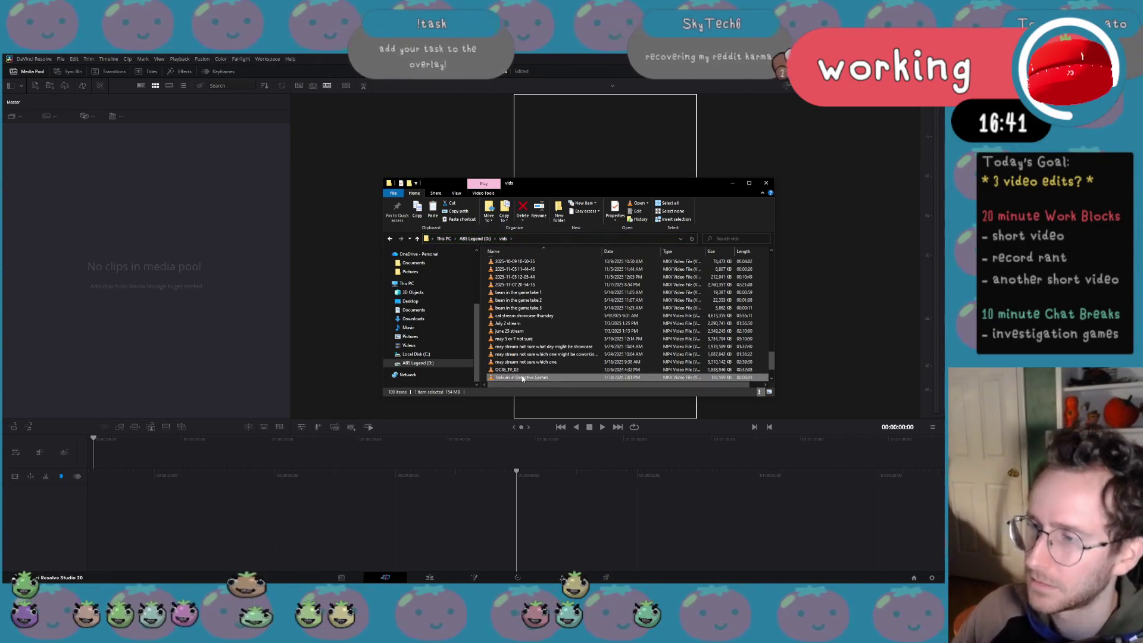
{"action": "left_click_drag", "start_coordinate": [520, 378], "coordinate": [536, 393]}
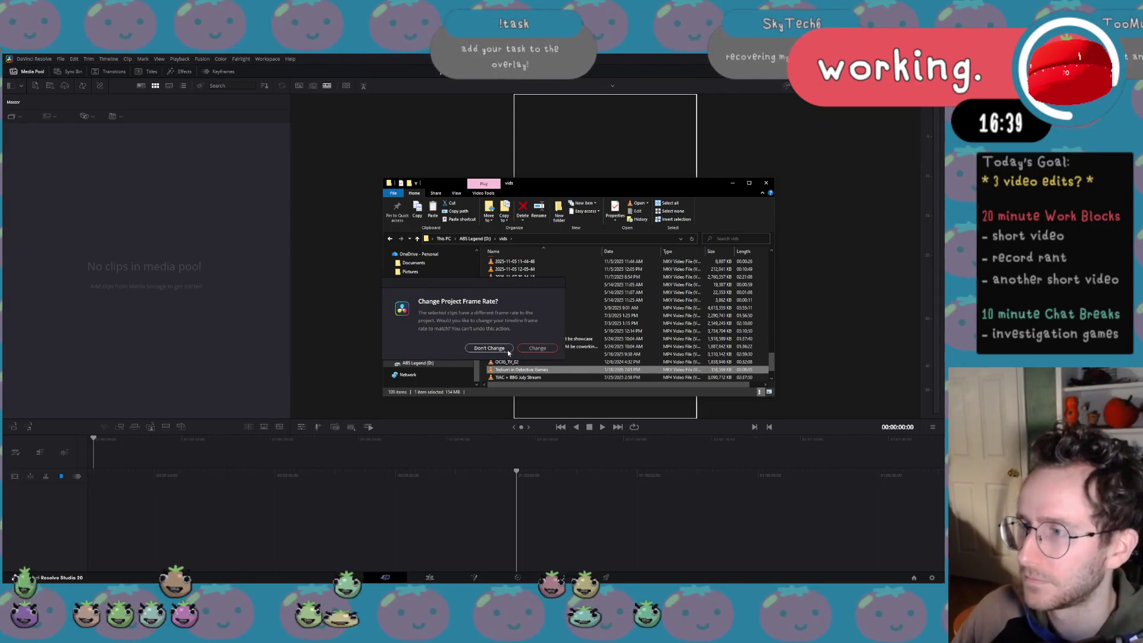
Keep the project frame rate, place the clip on a new timeline and enlarge the timeline area
{"action": "left_click", "coordinate": [490, 348]}
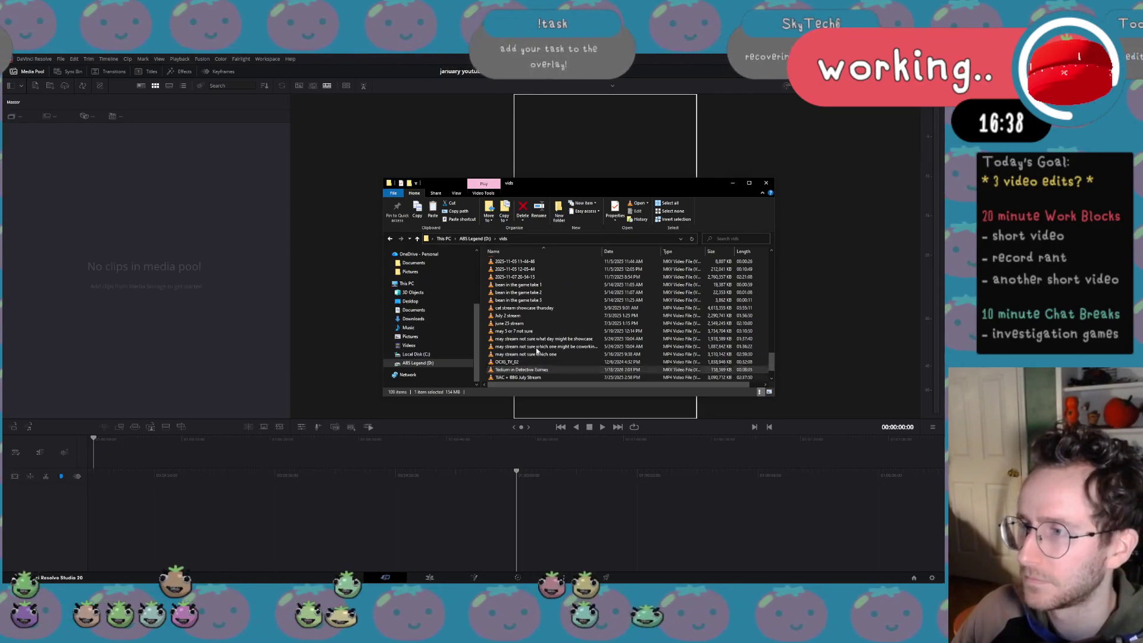
{"action": "left_click", "coordinate": [734, 185]}
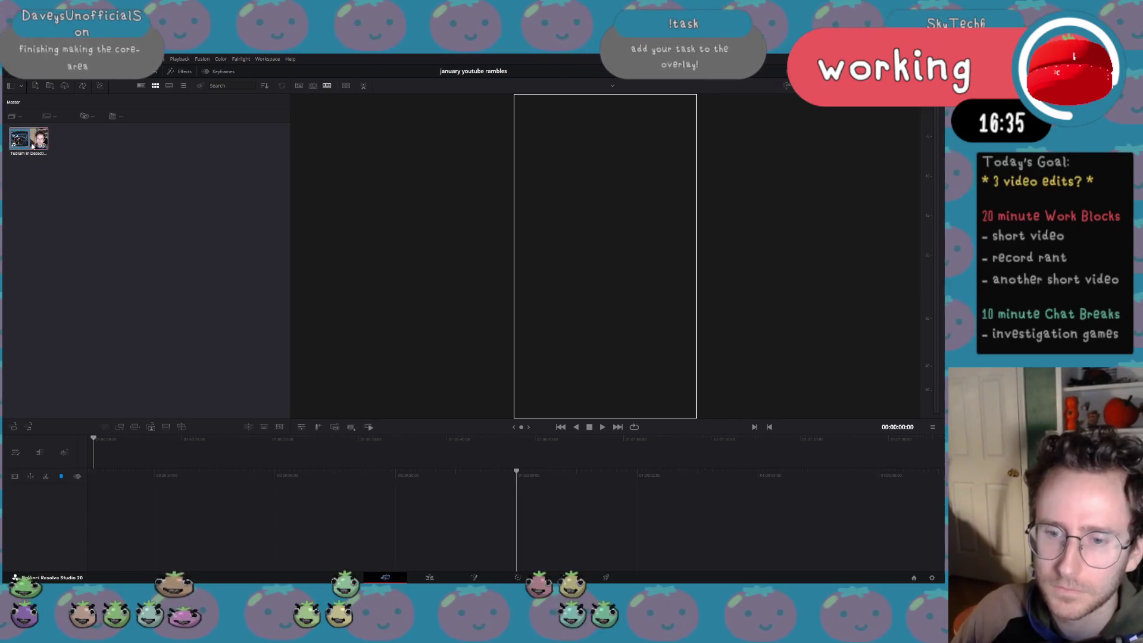
{"action": "left_click_drag", "start_coordinate": [32, 142], "coordinate": [777, 540]}
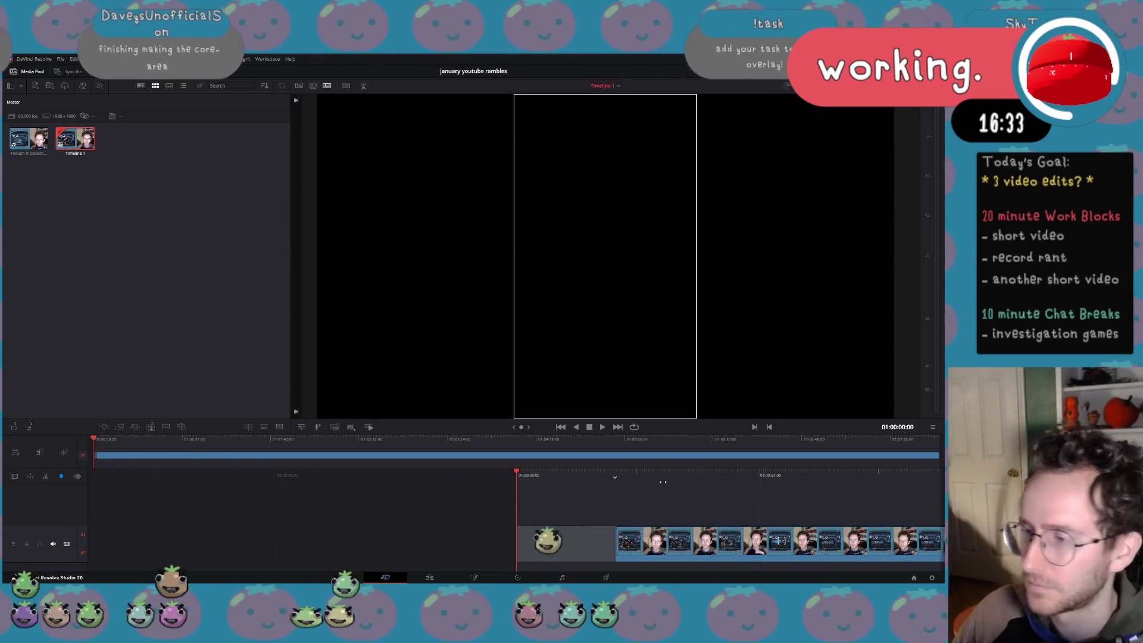
{"action": "left_click_drag", "start_coordinate": [639, 434], "coordinate": [625, 348]}
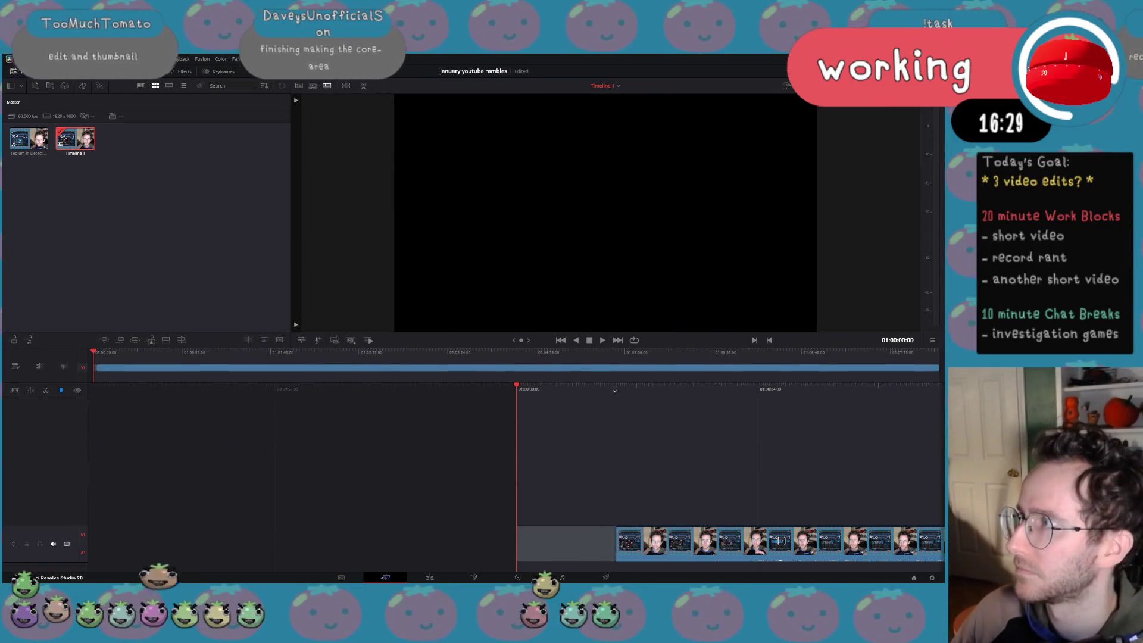
Toggle the viewer framing guides on and off, nudge the clip earlier, then switch to the store page
{"action": "key", "text": "ctrl+shift+w"}
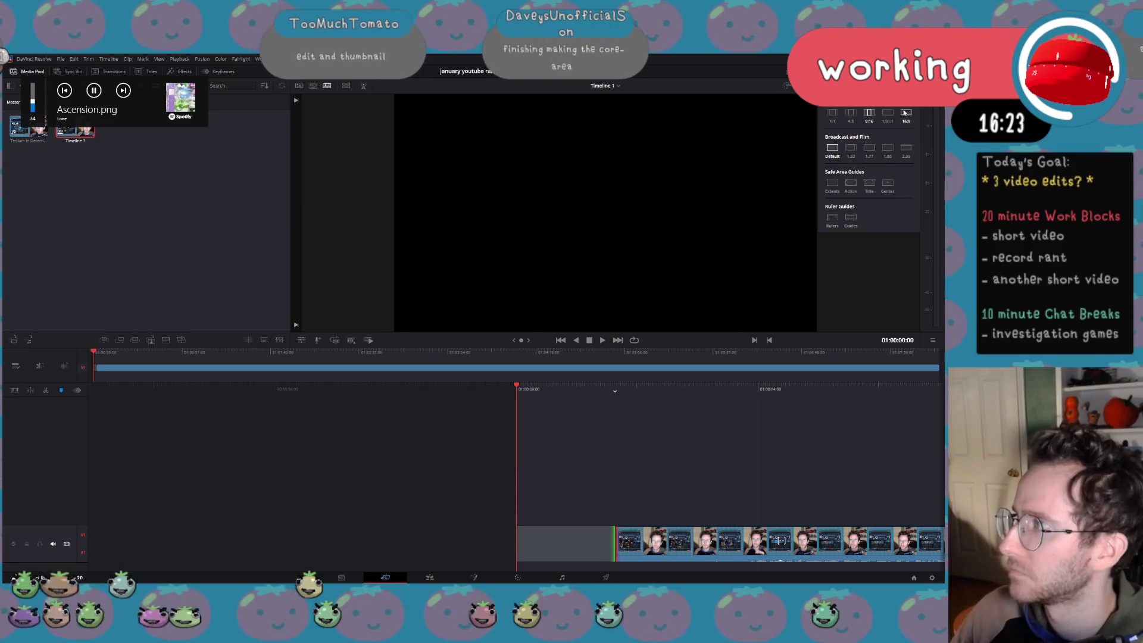
{"action": "left_click", "coordinate": [831, 147]}
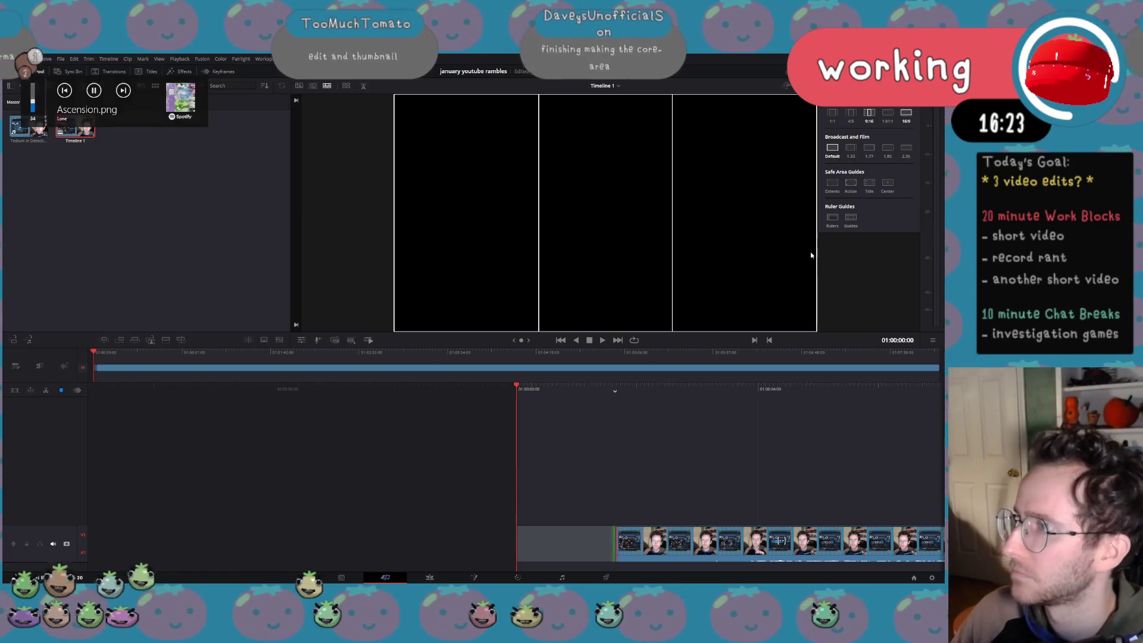
{"action": "left_click", "coordinate": [902, 121]}
{"action": "left_click", "coordinate": [902, 120]}
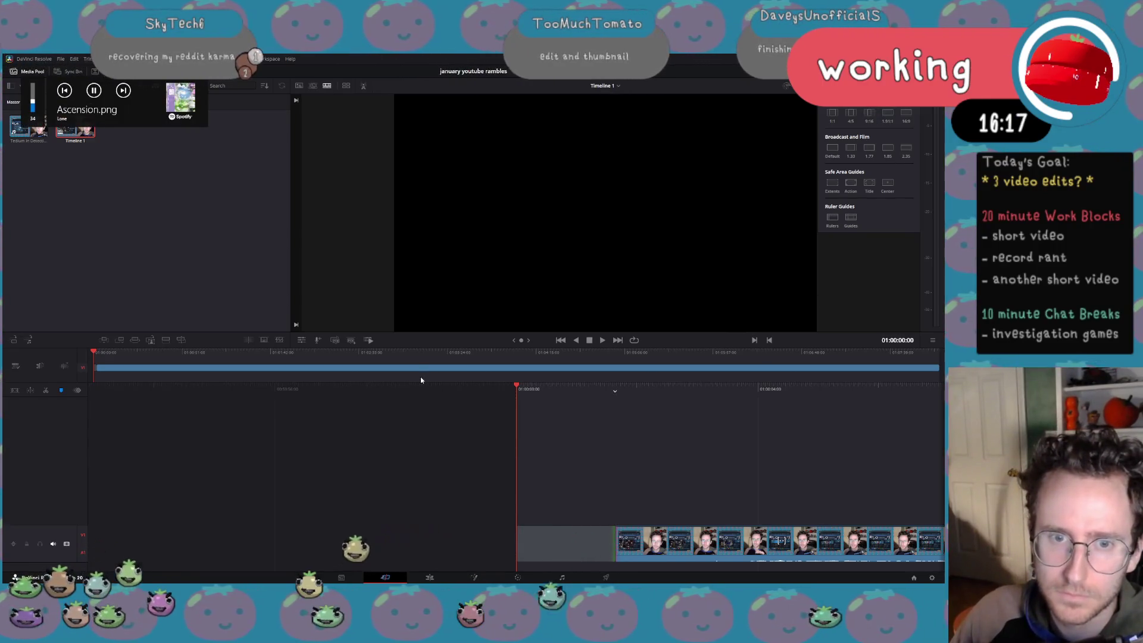
{"action": "left_click_drag", "start_coordinate": [665, 541], "coordinate": [578, 535]}
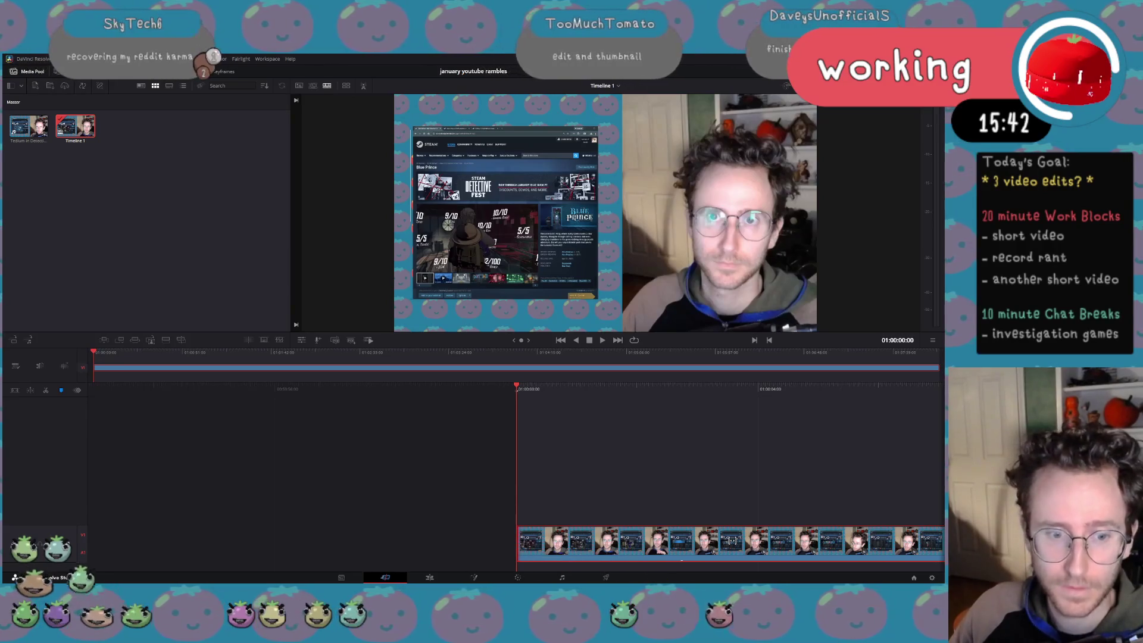
{"action": "key", "text": "alt+Tab"}
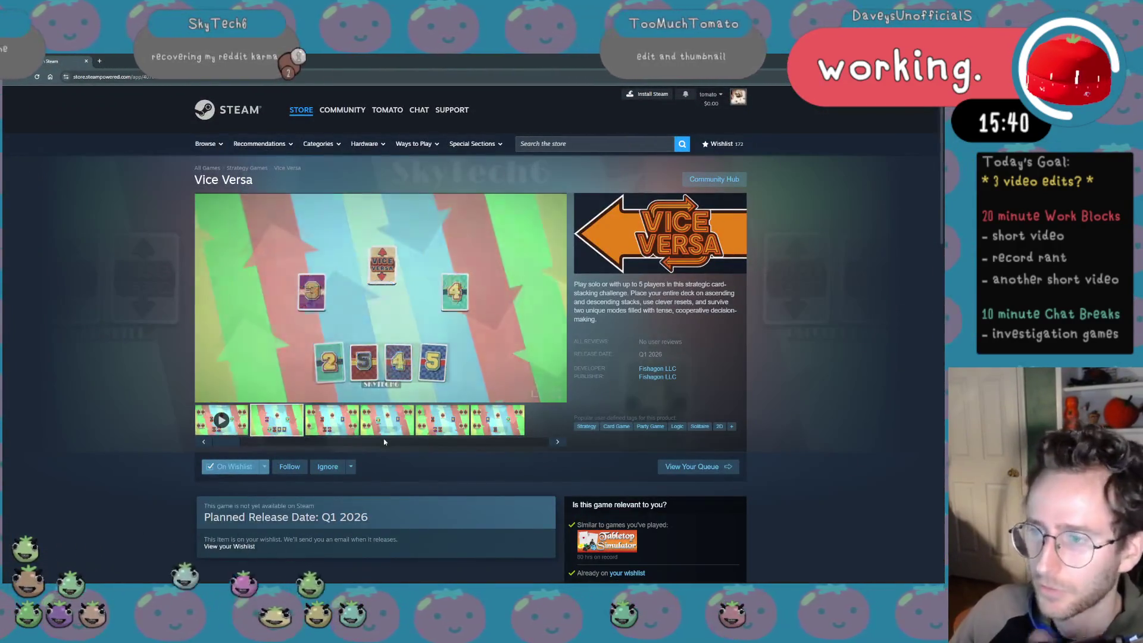
{"action": "left_click", "coordinate": [238, 424]}
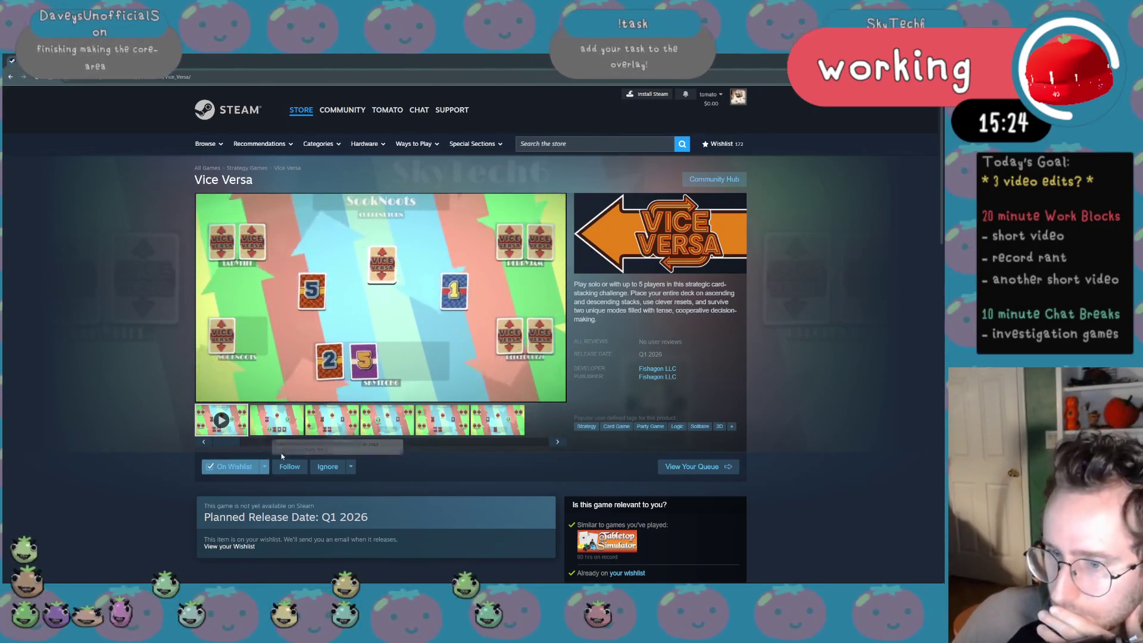
{"action": "scroll", "coordinate": [279, 465], "scroll_direction": "down", "scroll_amount": 5}
{"action": "scroll", "coordinate": [281, 460], "scroll_direction": "down", "scroll_amount": 4}
{"action": "scroll", "coordinate": [281, 457], "scroll_direction": "down", "scroll_amount": 3}
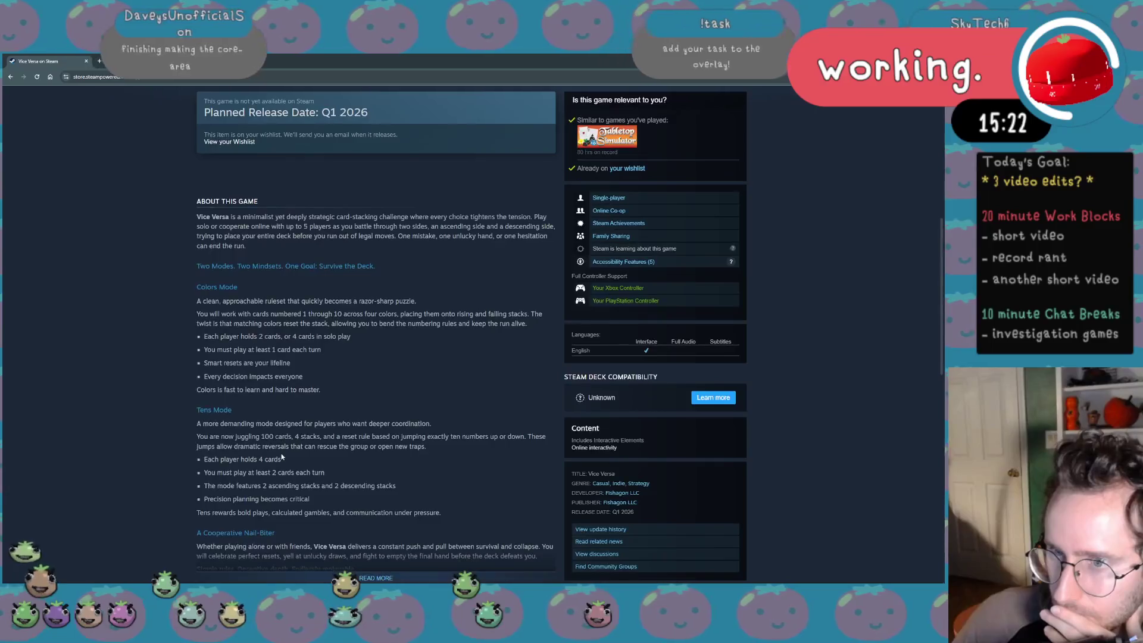
{"action": "scroll", "coordinate": [281, 458], "scroll_direction": "down", "scroll_amount": 2}
{"action": "scroll", "coordinate": [281, 455], "scroll_direction": "up", "scroll_amount": 5}
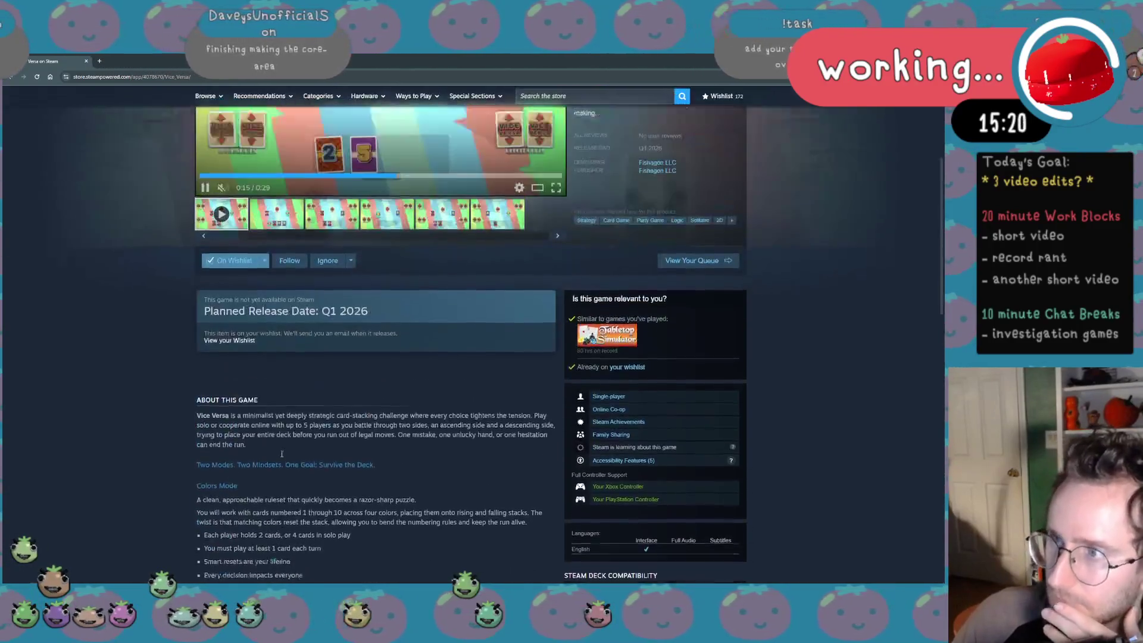
{"action": "scroll", "coordinate": [280, 455], "scroll_direction": "up", "scroll_amount": 5}
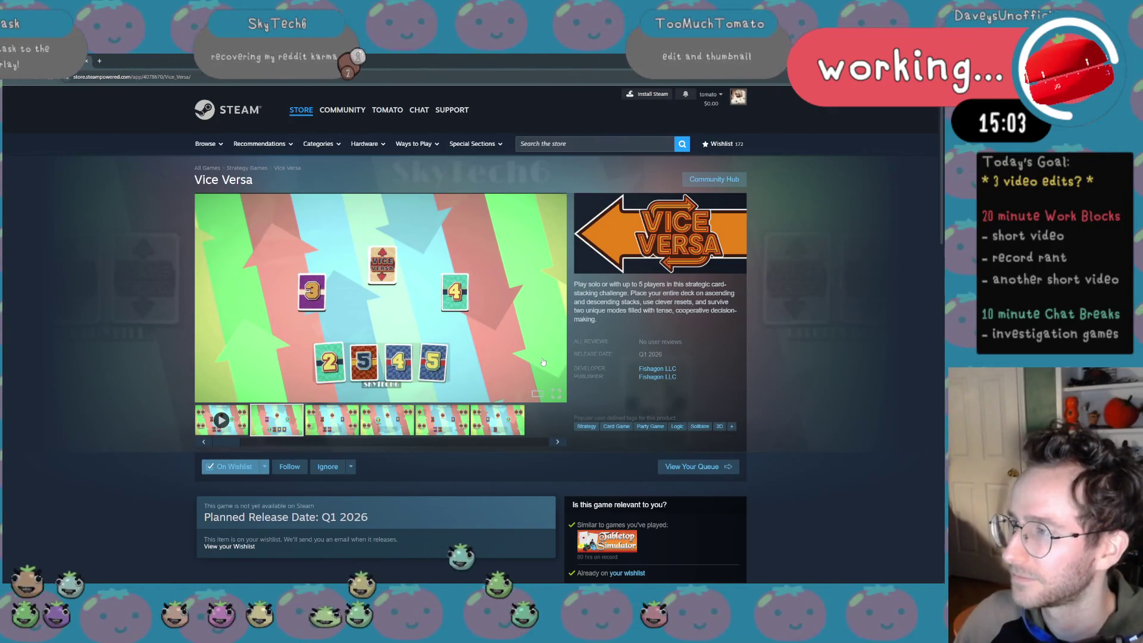
{"action": "mouse_move", "coordinate": [381, 297]}
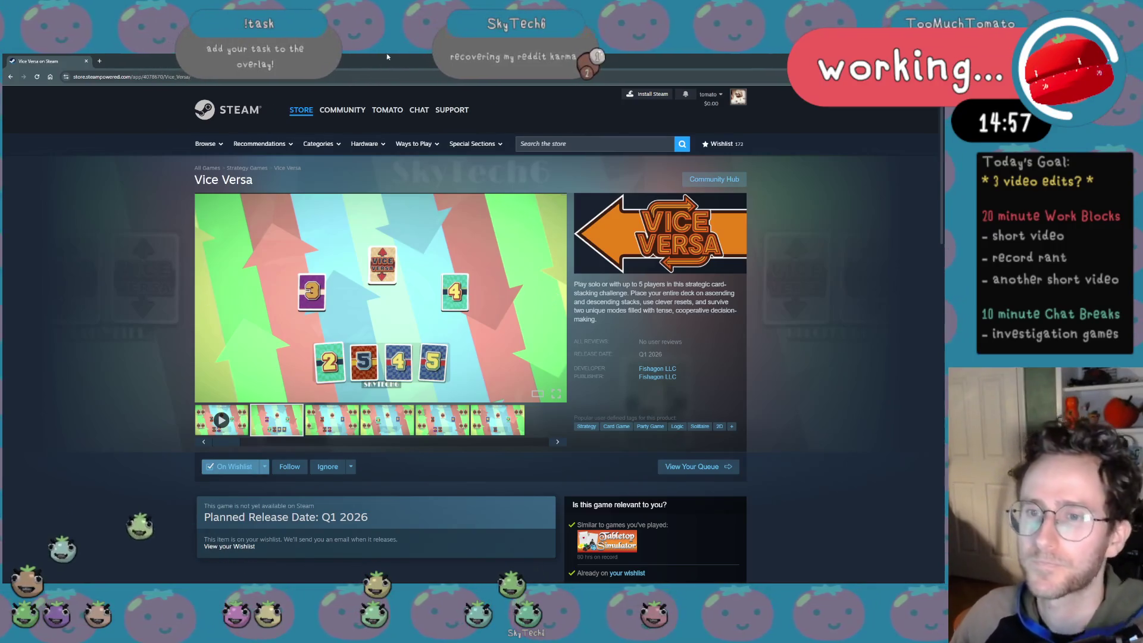
{"action": "scroll", "coordinate": [529, 178], "scroll_direction": "down", "scroll_amount": 1}
{"action": "scroll", "coordinate": [530, 178], "scroll_direction": "down", "scroll_amount": 3}
{"action": "scroll", "coordinate": [525, 179], "scroll_direction": "up", "scroll_amount": 1}
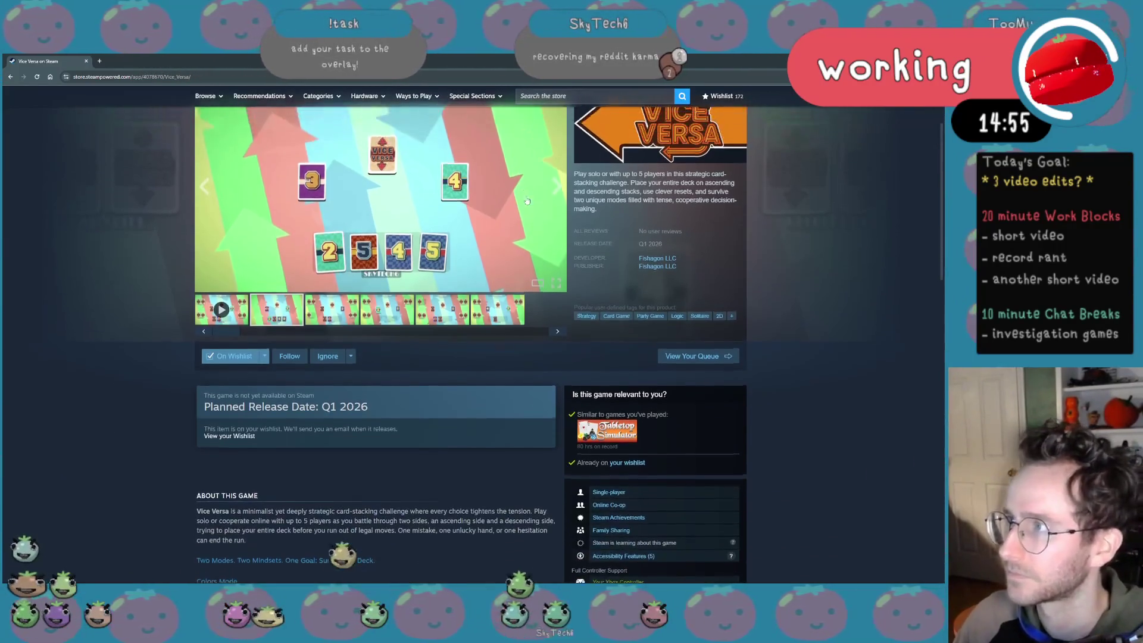
{"action": "scroll", "coordinate": [521, 181], "scroll_direction": "up", "scroll_amount": 2}
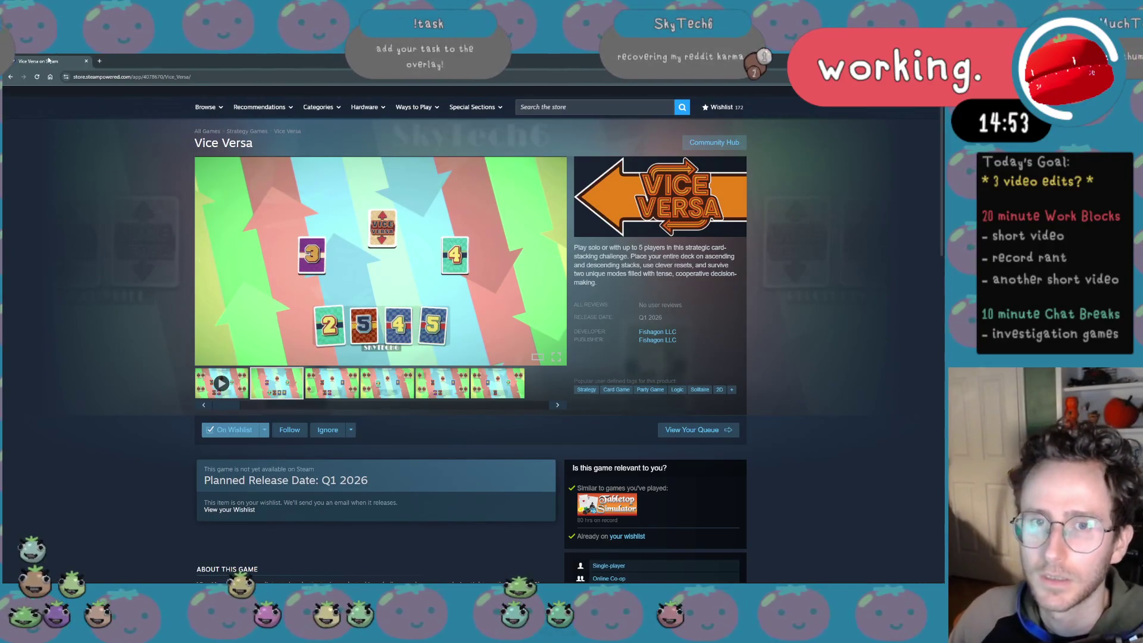
{"action": "key", "text": "alt+Tab"}
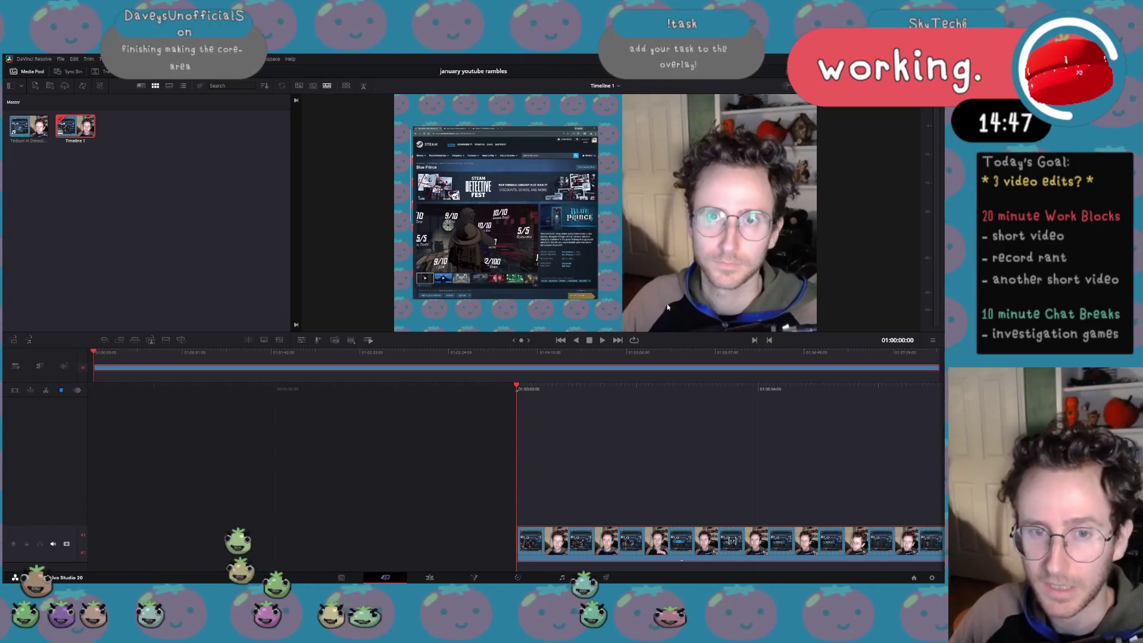
On the Edit page, reveal the A1 waveform and set the playhead near 01:00:02:10
{"action": "left_click", "coordinate": [431, 577]}
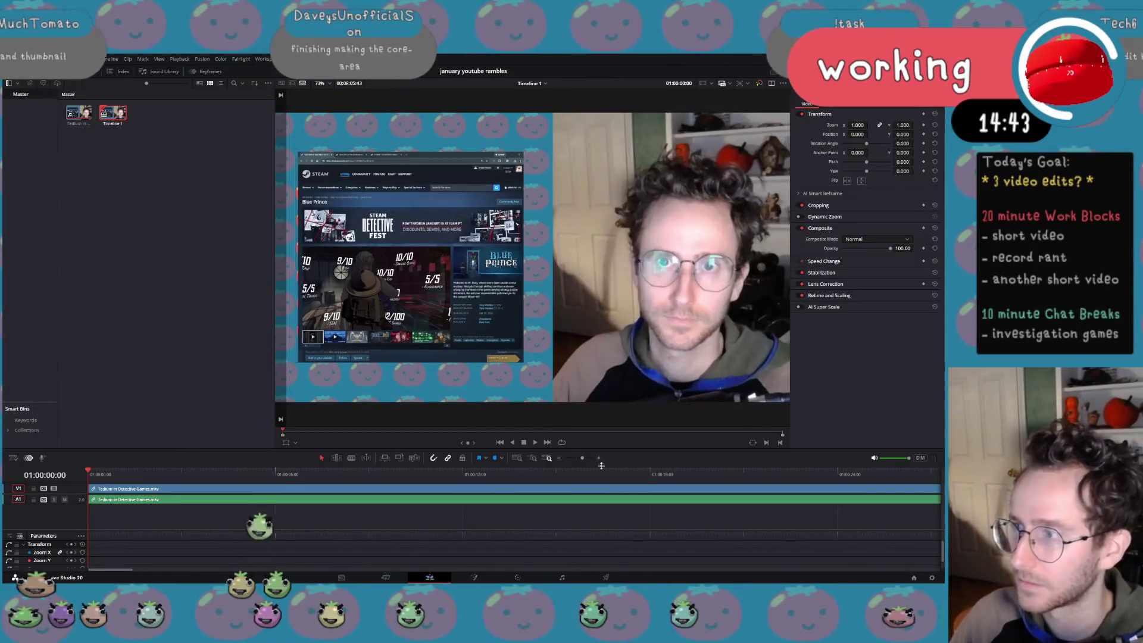
{"action": "scroll", "coordinate": [483, 305], "scroll_direction": "down", "scroll_amount": 1}
{"action": "scroll", "coordinate": [482, 305], "scroll_direction": "down", "scroll_amount": 1}
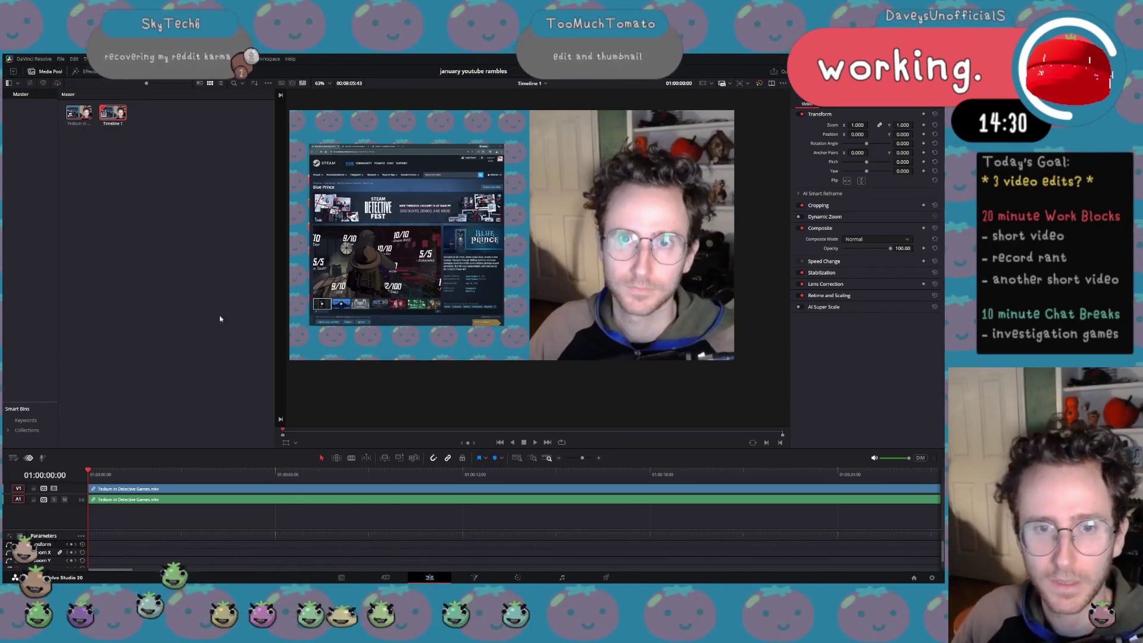
{"action": "scroll", "coordinate": [543, 282], "scroll_direction": "down", "scroll_amount": 5}
{"action": "scroll", "coordinate": [542, 282], "scroll_direction": "down", "scroll_amount": 1}
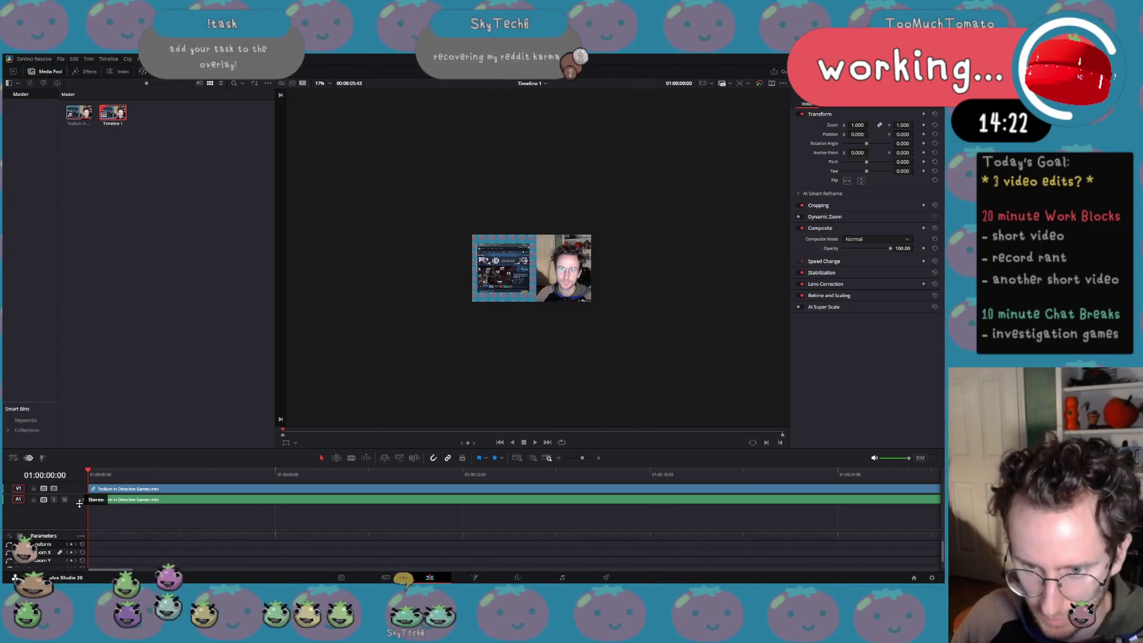
{"action": "left_click_drag", "start_coordinate": [72, 504], "coordinate": [73, 531]}
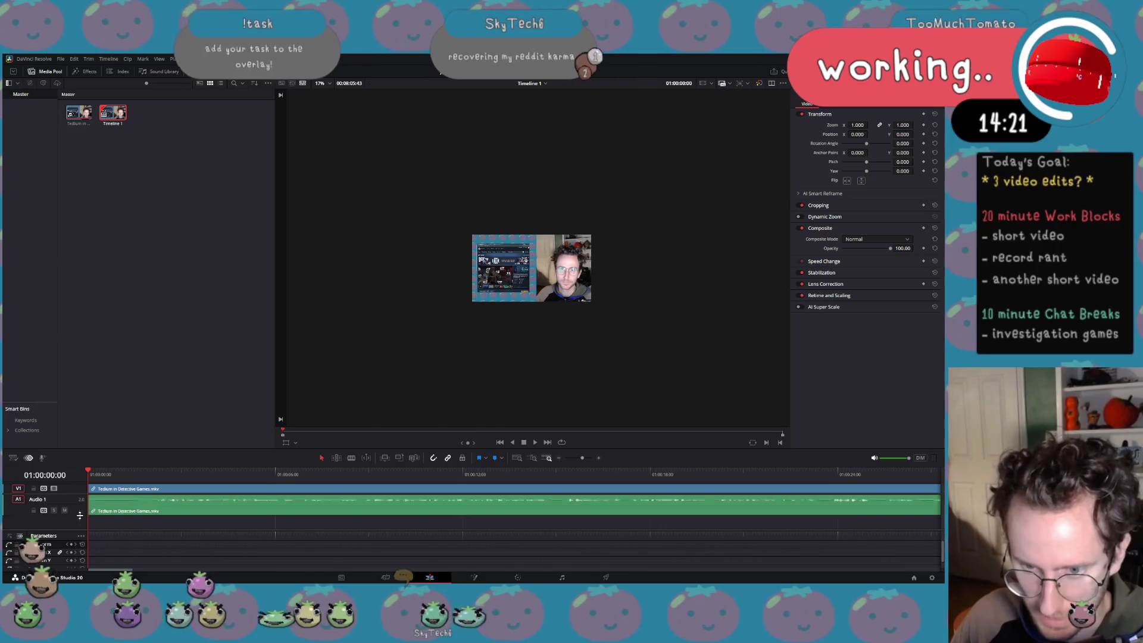
{"action": "left_click", "coordinate": [140, 474]}
{"action": "left_click_drag", "start_coordinate": [141, 474], "coordinate": [154, 472]}
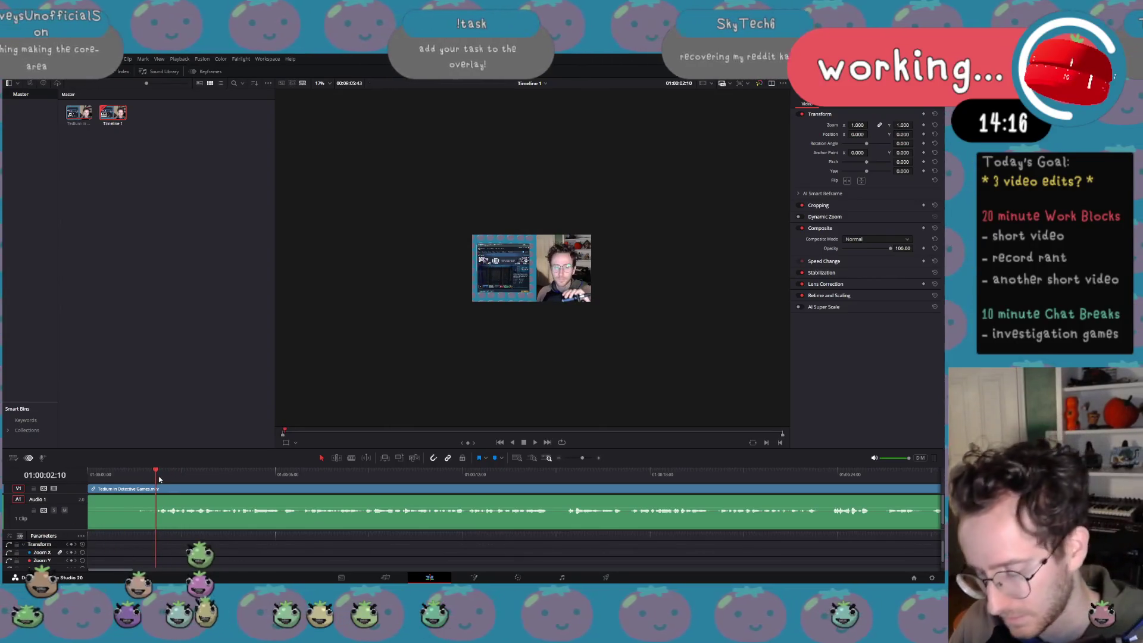
Split the clip there and ripple-delete the opening two-second piece
{"action": "key", "text": "ctrl+b"}
{"action": "left_click", "coordinate": [144, 489]}
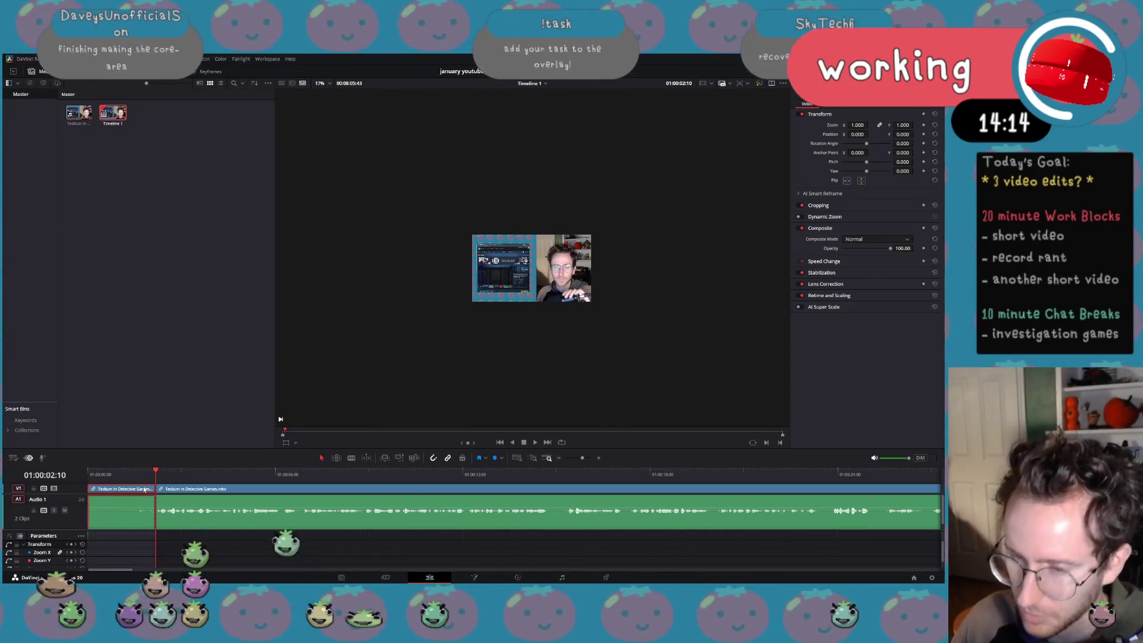
{"action": "key", "text": "Delete"}
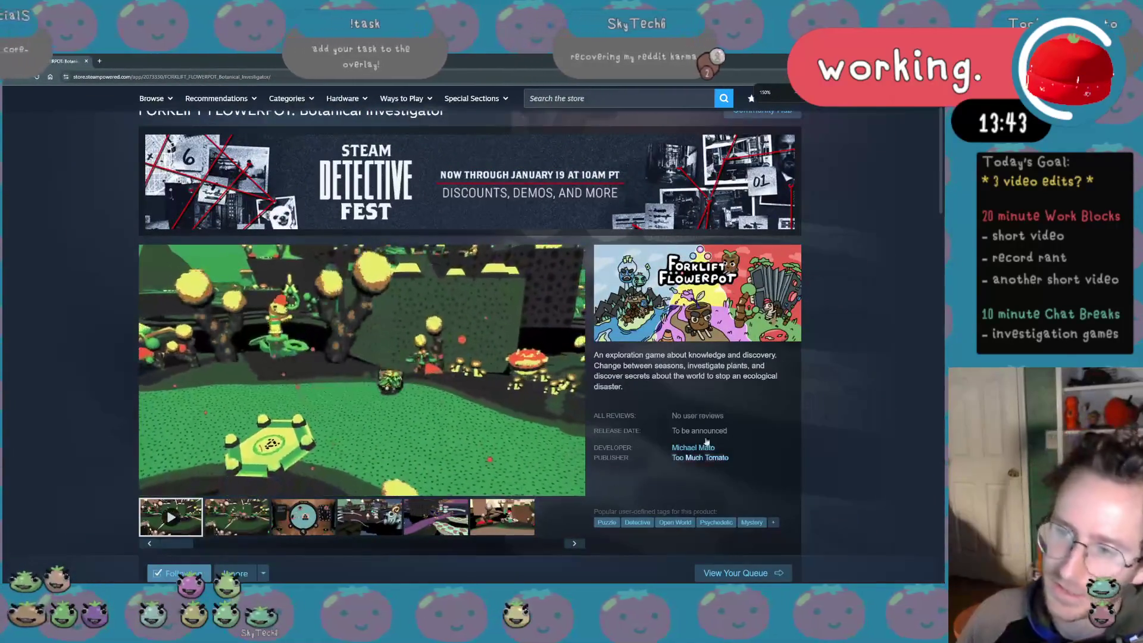
Enlarge the store page and open the Steam Detective Fest event page
{"action": "key", "text": "ctrl+plus"}
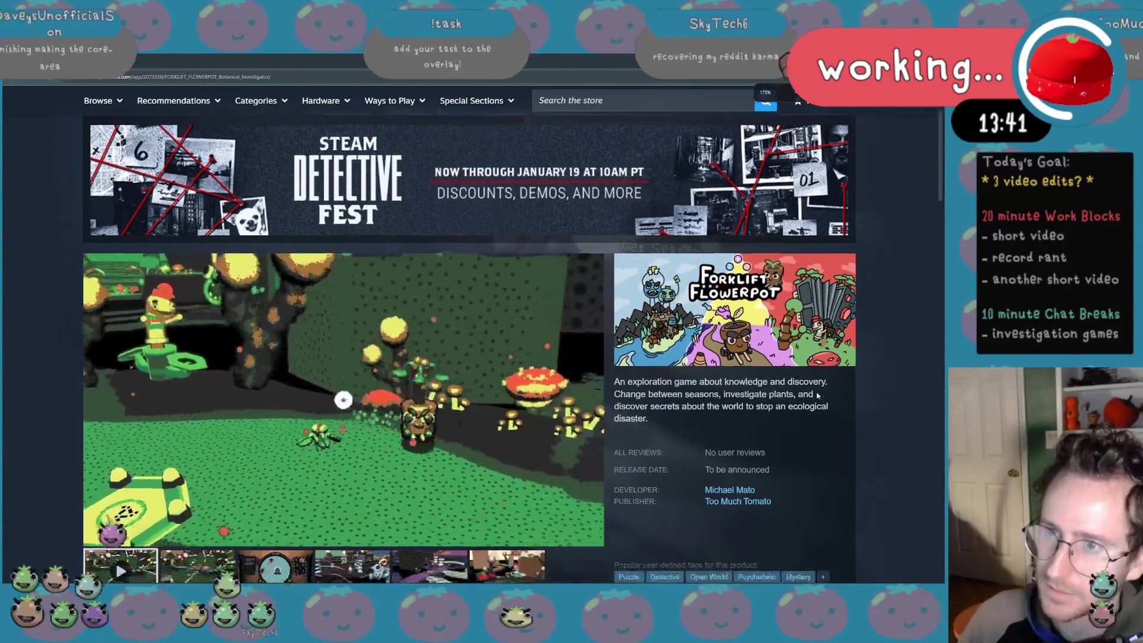
{"action": "scroll", "coordinate": [817, 395], "scroll_direction": "down", "scroll_amount": 1}
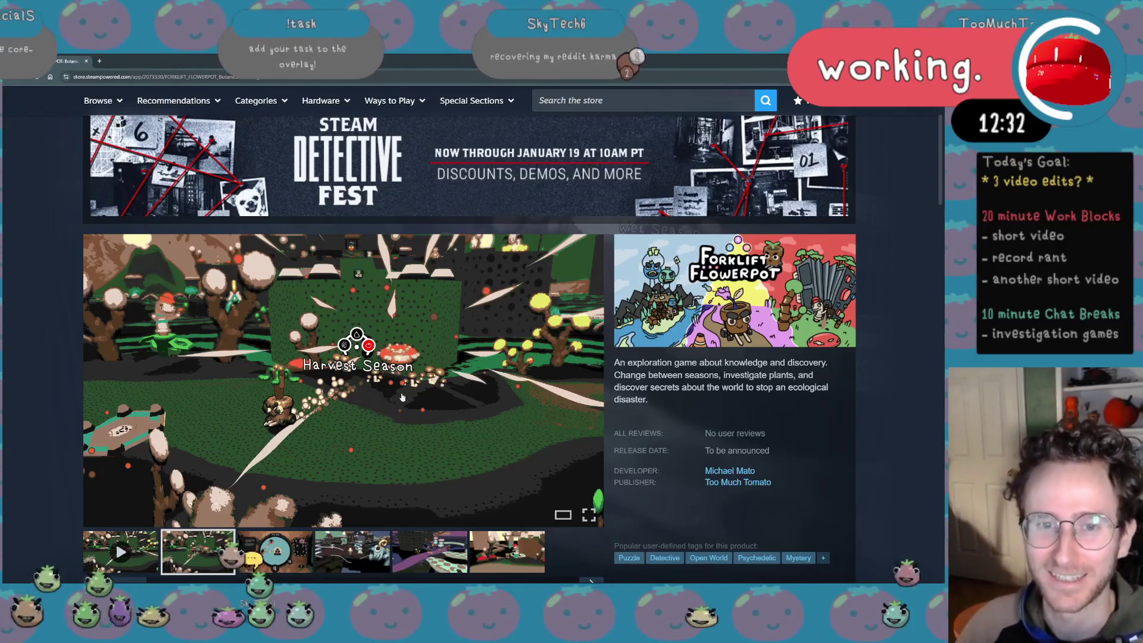
{"action": "mouse_move", "coordinate": [345, 375]}
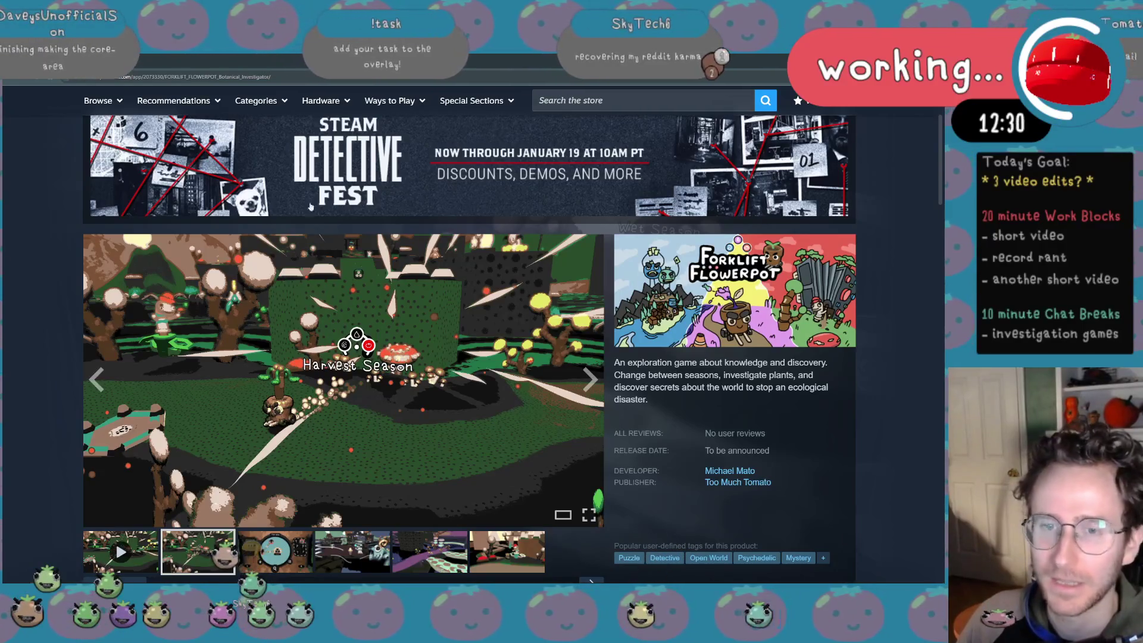
{"action": "left_click", "coordinate": [311, 206]}
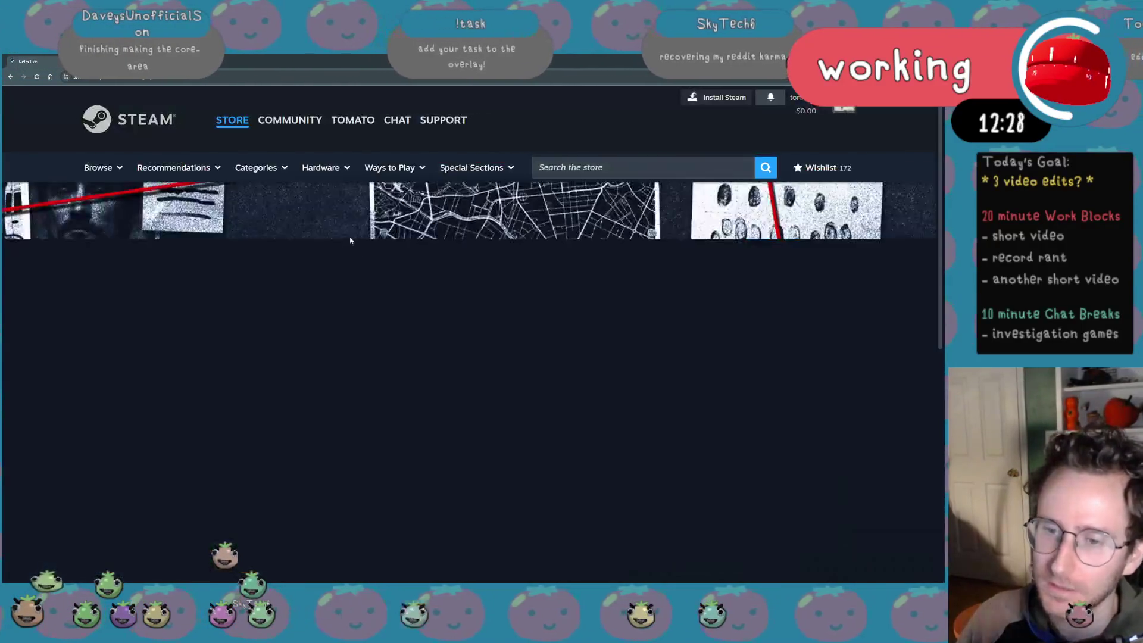
{"action": "scroll", "coordinate": [322, 358], "scroll_direction": "down", "scroll_amount": 5}
{"action": "scroll", "coordinate": [323, 358], "scroll_direction": "down", "scroll_amount": 5}
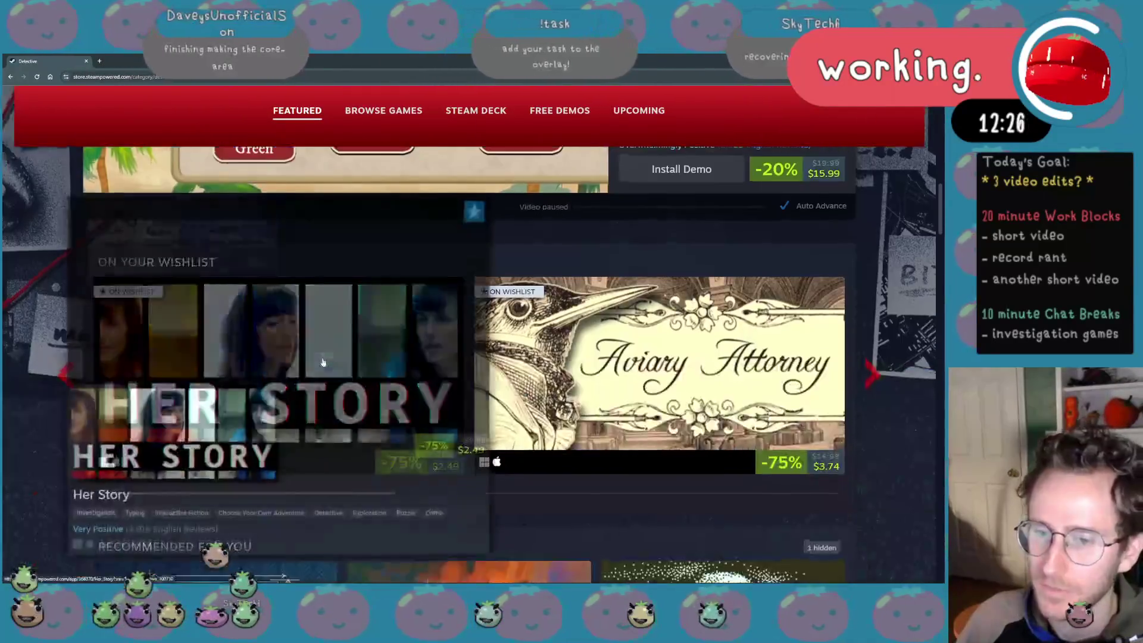
{"action": "scroll", "coordinate": [322, 361], "scroll_direction": "down", "scroll_amount": 5}
{"action": "scroll", "coordinate": [322, 361], "scroll_direction": "down", "scroll_amount": 5}
{"action": "scroll", "coordinate": [323, 361], "scroll_direction": "down", "scroll_amount": 5}
{"action": "scroll", "coordinate": [323, 361], "scroll_direction": "down", "scroll_amount": 5}
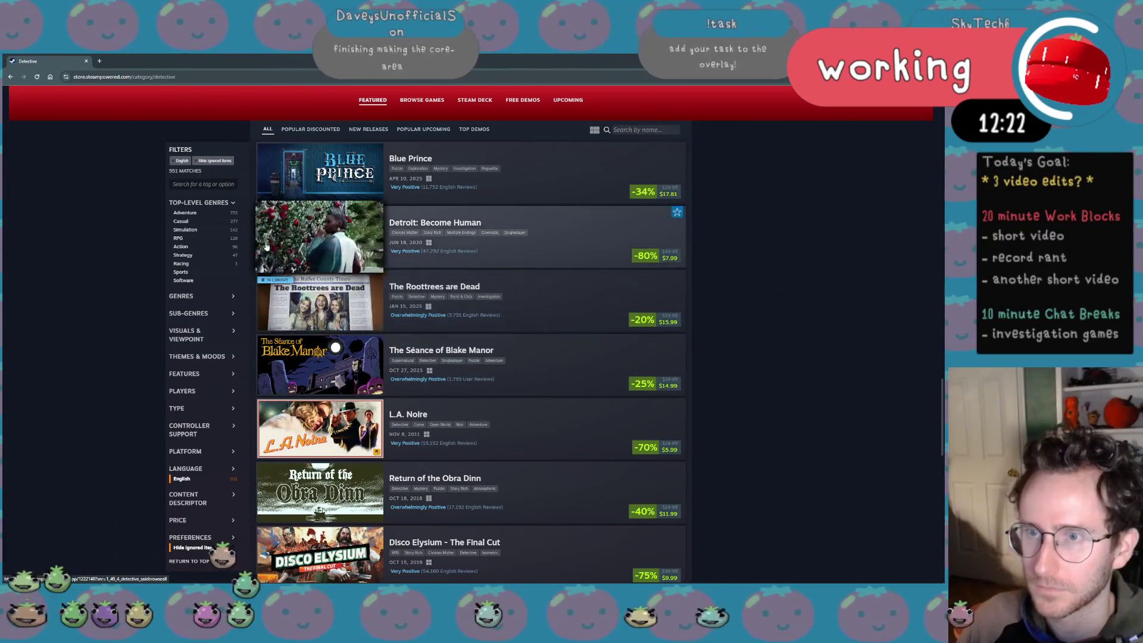
Remove the 'Hide ignored items' and English language filter chips from the Detective Fest game list
{"action": "left_click", "coordinate": [200, 164]}
{"action": "left_click", "coordinate": [176, 163]}
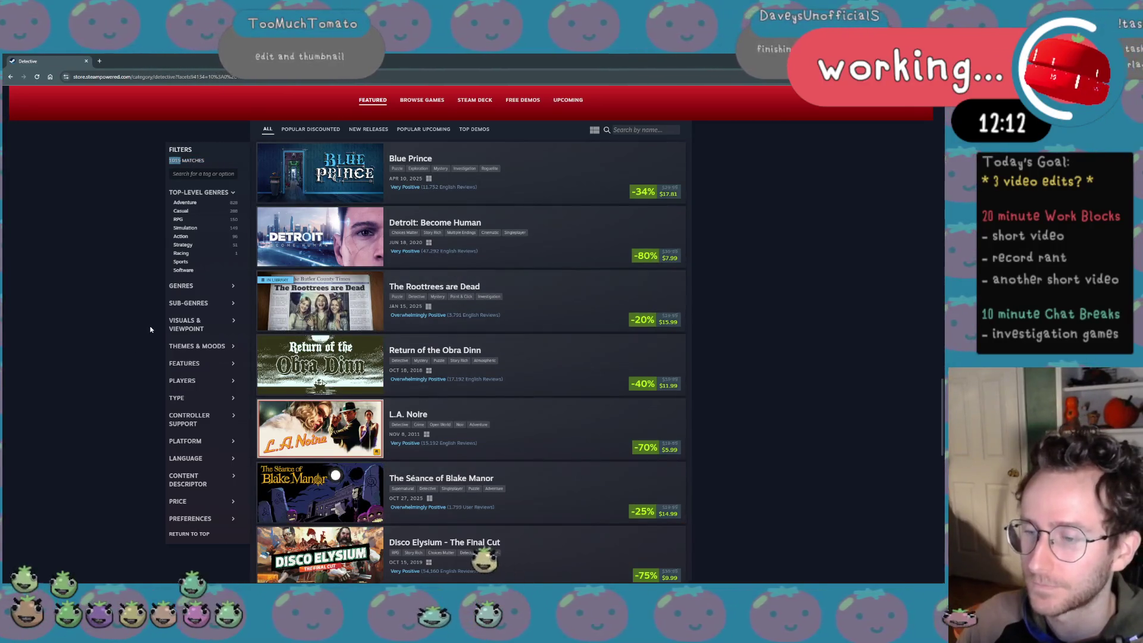
{"action": "scroll", "coordinate": [150, 329], "scroll_direction": "down", "scroll_amount": 2}
{"action": "scroll", "coordinate": [170, 357], "scroll_direction": "up", "scroll_amount": 8}
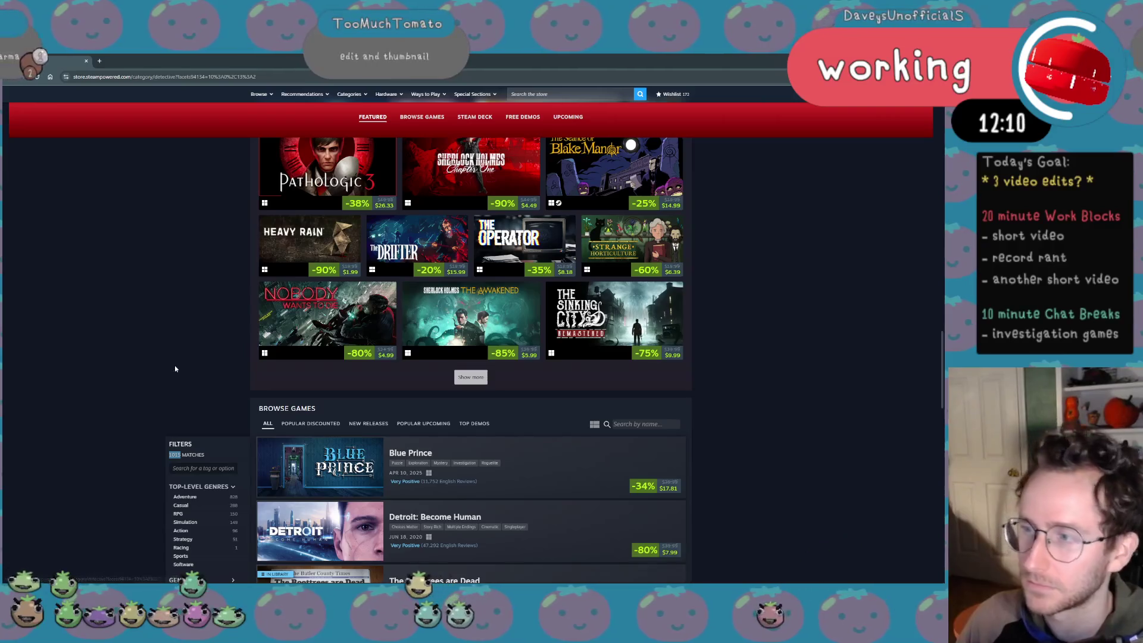
{"action": "scroll", "coordinate": [175, 365], "scroll_direction": "down", "scroll_amount": 5}
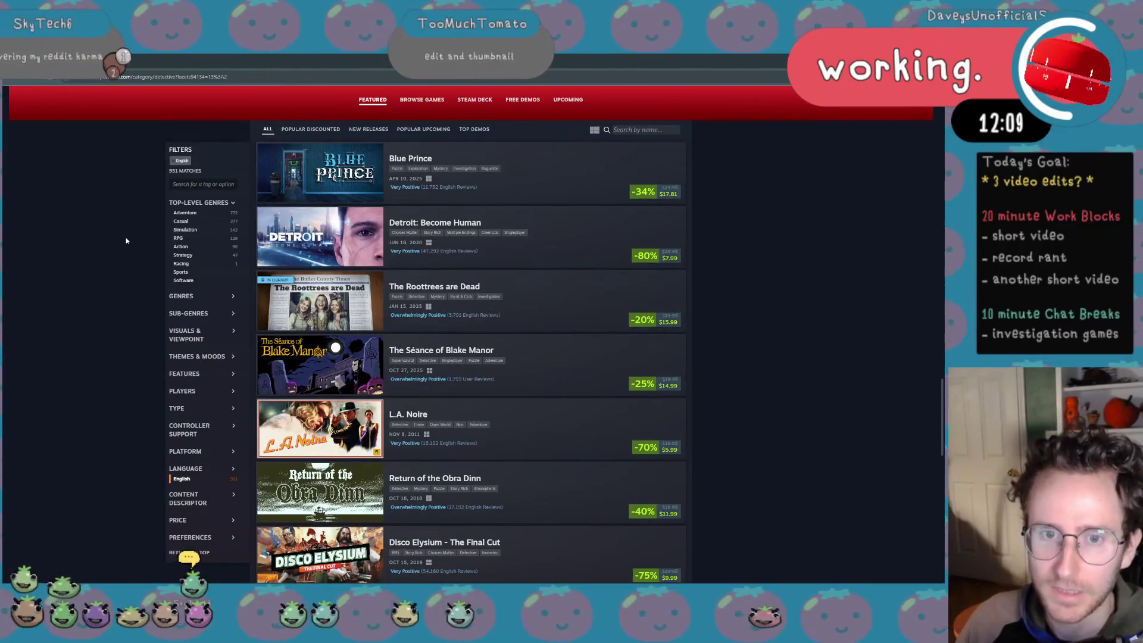
{"action": "scroll", "coordinate": [134, 282], "scroll_direction": "up", "scroll_amount": 5}
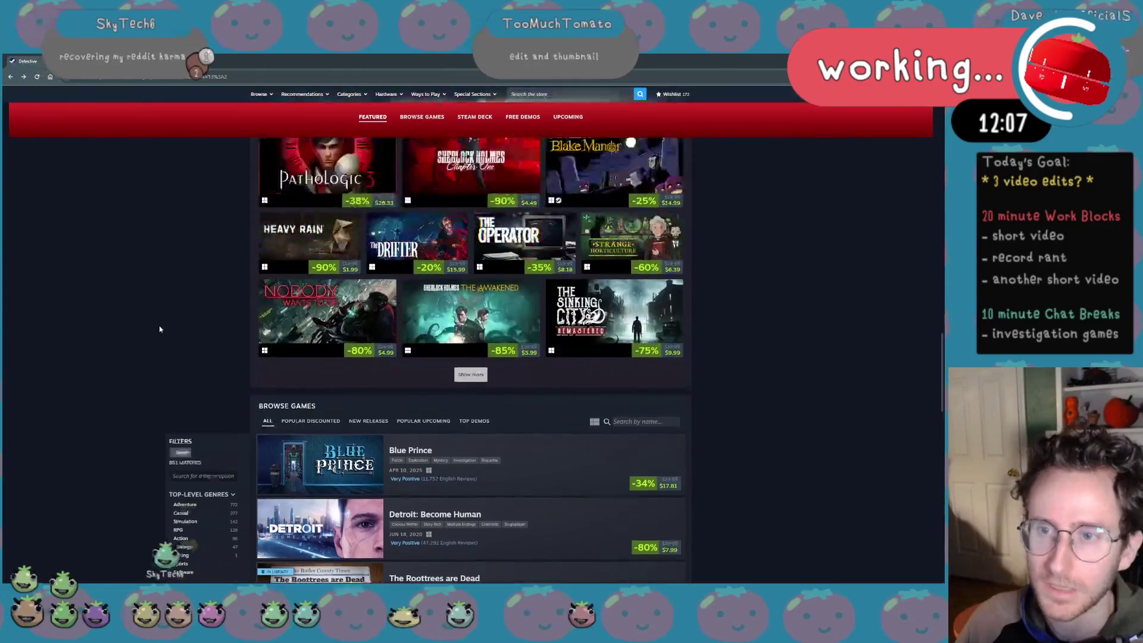
{"action": "scroll", "coordinate": [134, 283], "scroll_direction": "up", "scroll_amount": 5}
{"action": "scroll", "coordinate": [133, 282], "scroll_direction": "up", "scroll_amount": 6}
{"action": "scroll", "coordinate": [190, 285], "scroll_direction": "down", "scroll_amount": 8}
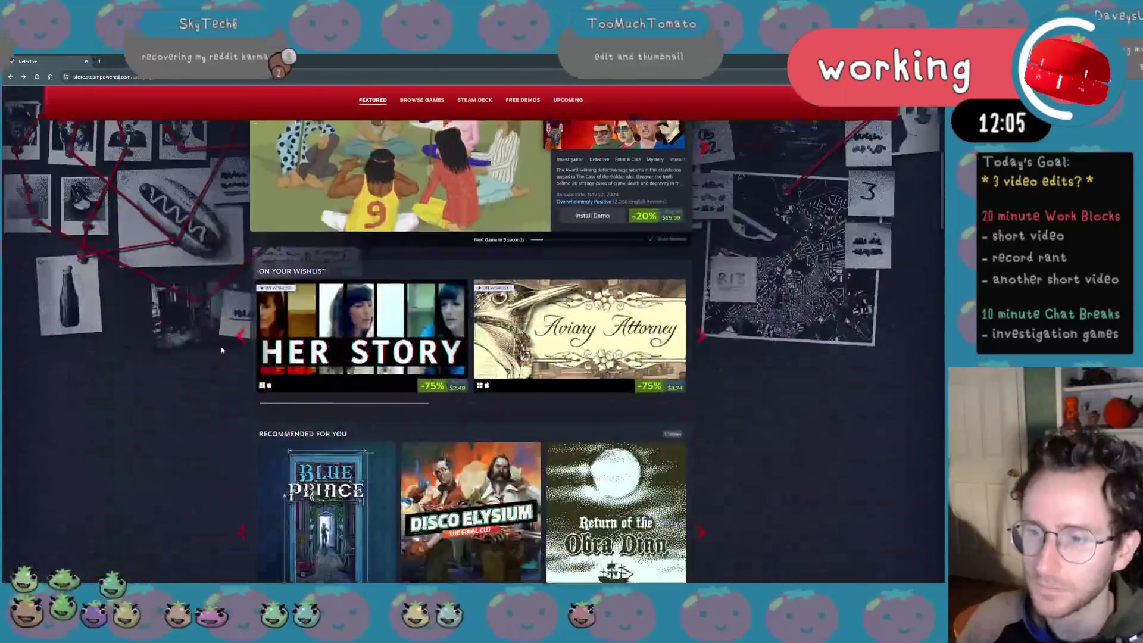
{"action": "scroll", "coordinate": [225, 359], "scroll_direction": "down", "scroll_amount": 4}
{"action": "scroll", "coordinate": [225, 358], "scroll_direction": "down", "scroll_amount": 6}
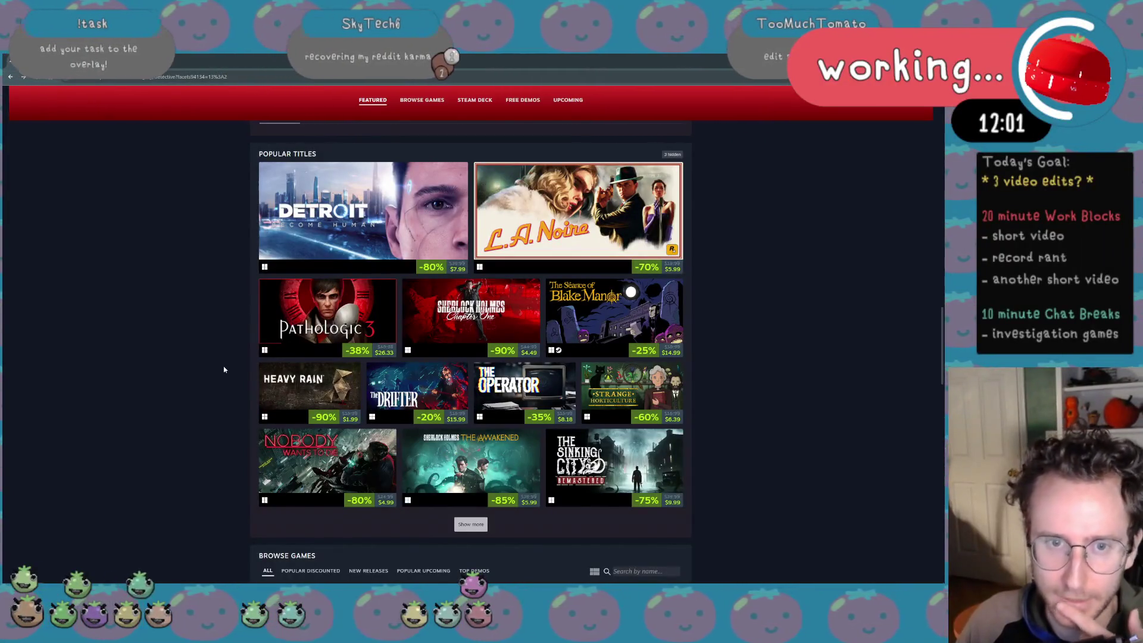
{"action": "scroll", "coordinate": [223, 371], "scroll_direction": "down", "scroll_amount": 4}
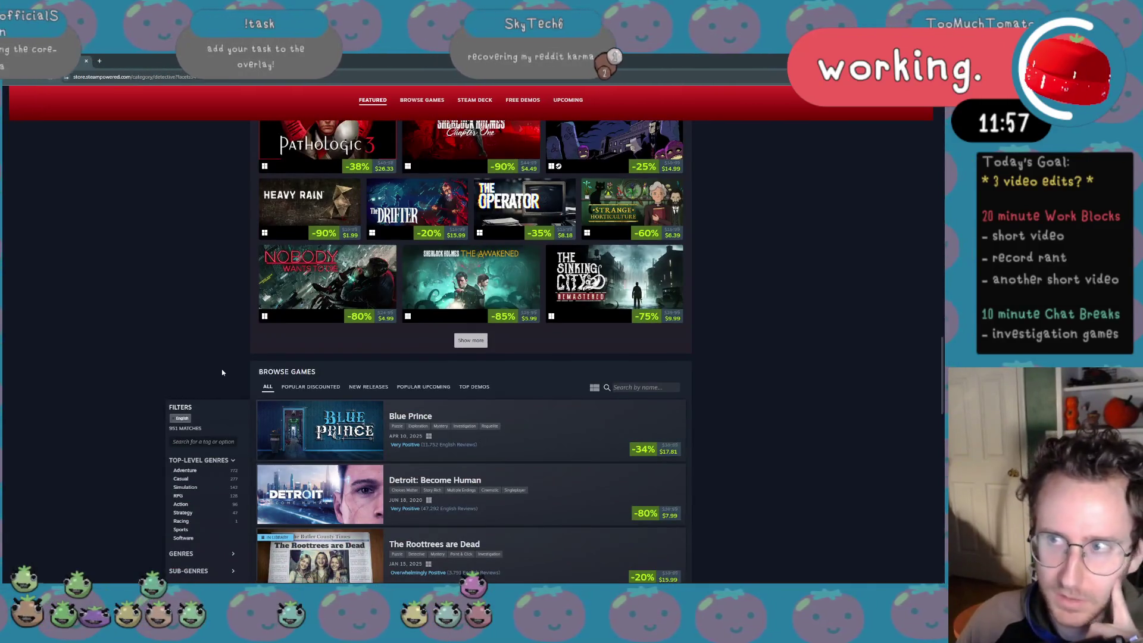
{"action": "scroll", "coordinate": [222, 372], "scroll_direction": "down", "scroll_amount": 4}
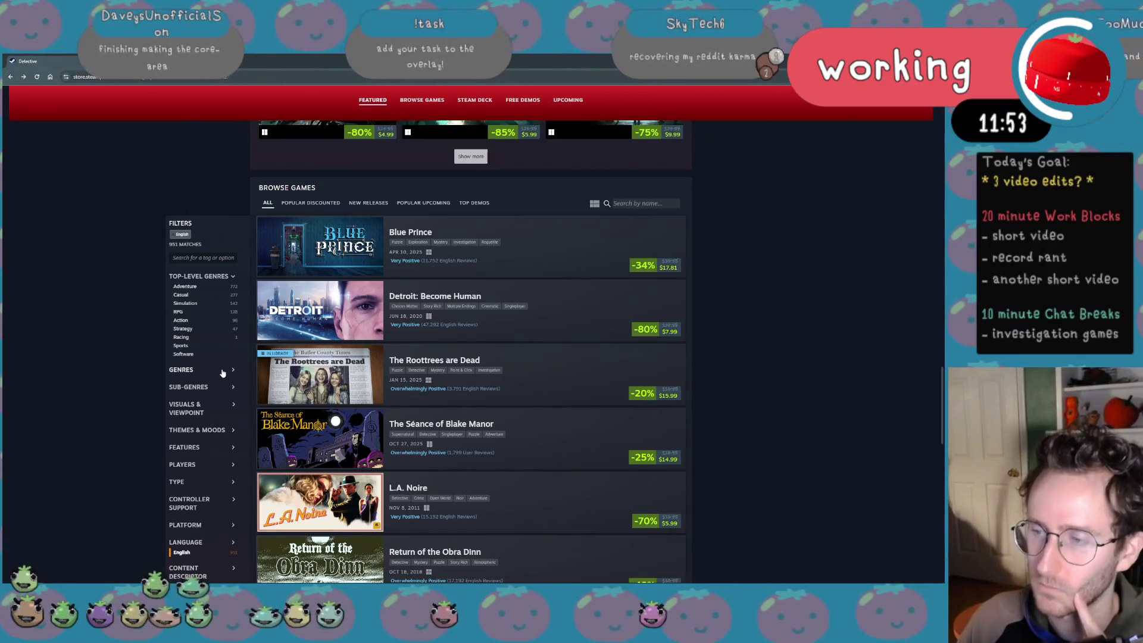
{"action": "scroll", "coordinate": [223, 371], "scroll_direction": "down", "scroll_amount": 1}
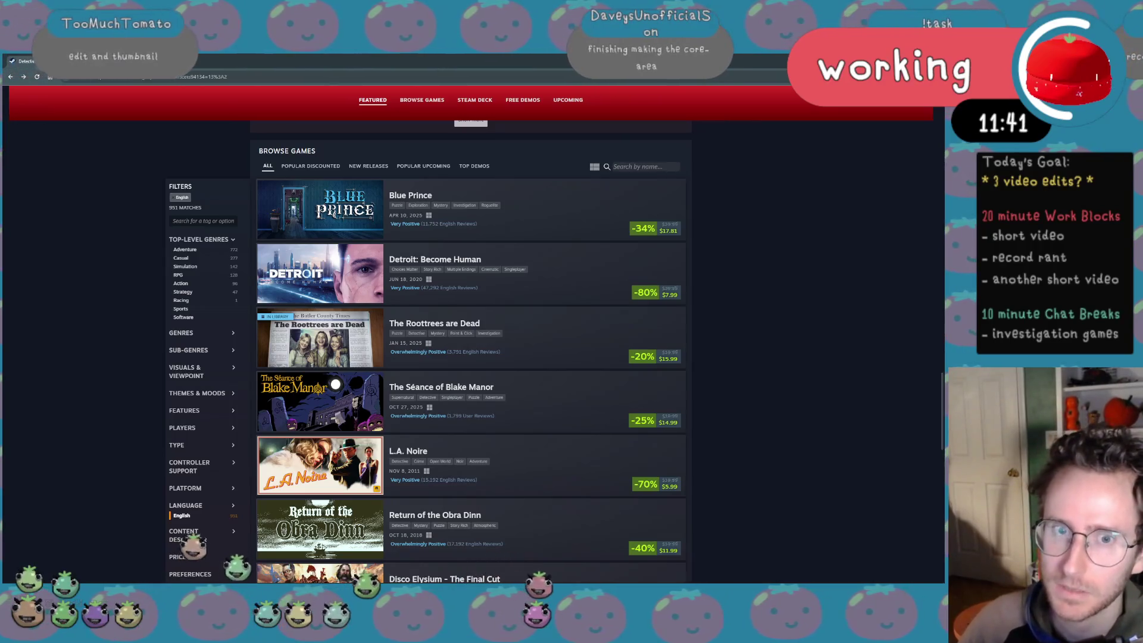
{"action": "key", "text": "ctrl+t"}
{"action": "type", "text": "oakcity"}
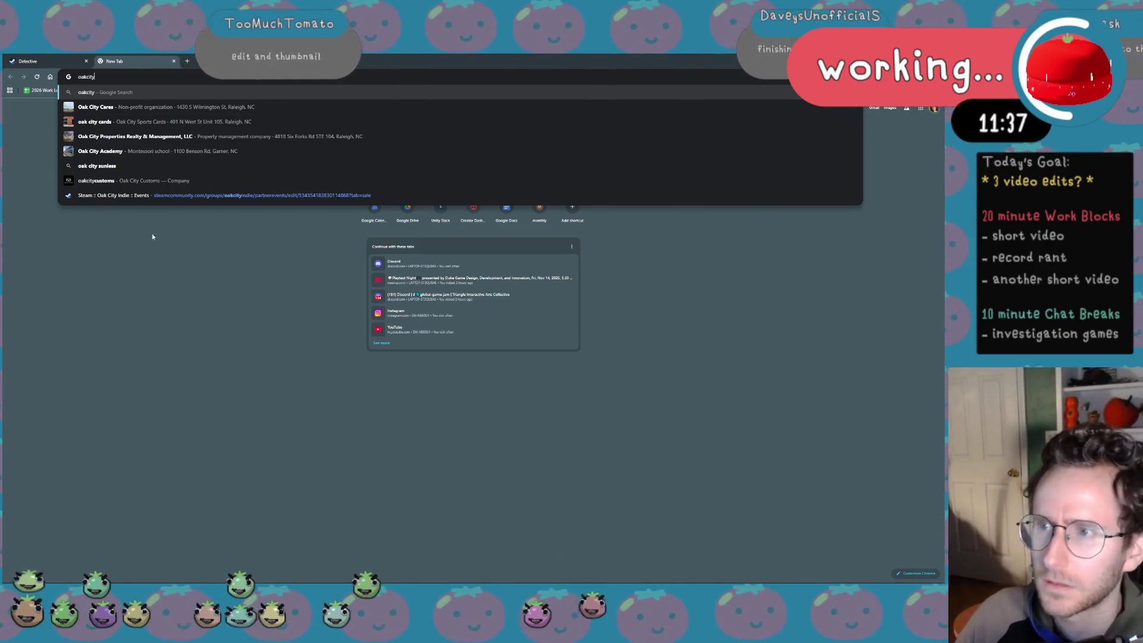
Pick the Steam Oak City Indie Events suggestion for the 'oakcity' address-bar search
{"action": "key", "text": "Down"}
{"action": "key", "text": "Return"}
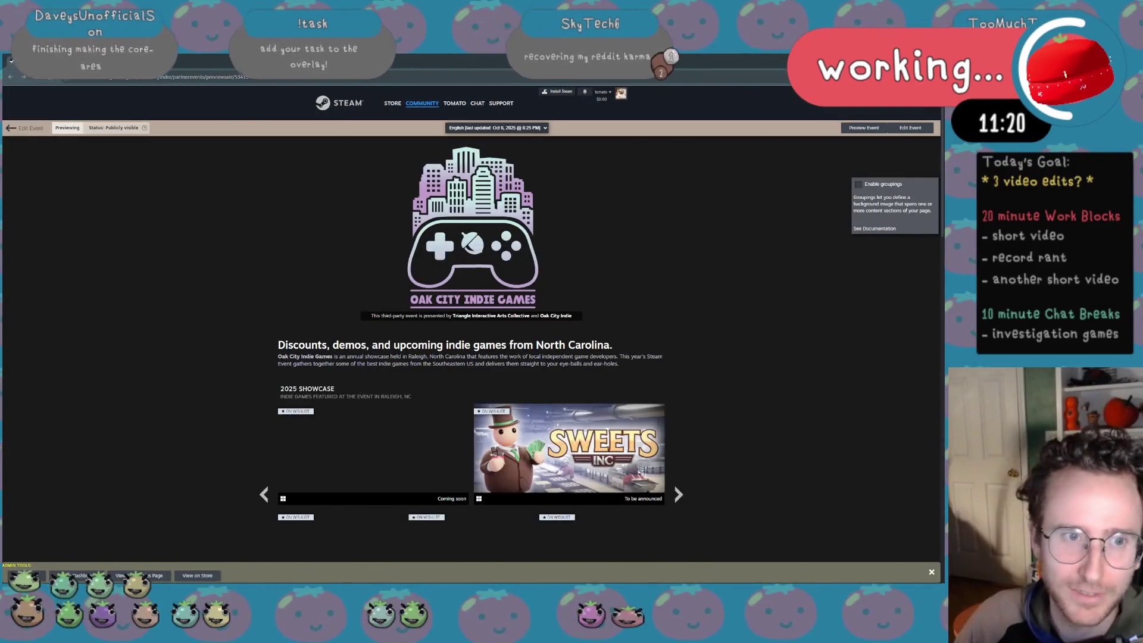
{"action": "scroll", "coordinate": [723, 389], "scroll_direction": "down", "scroll_amount": 3}
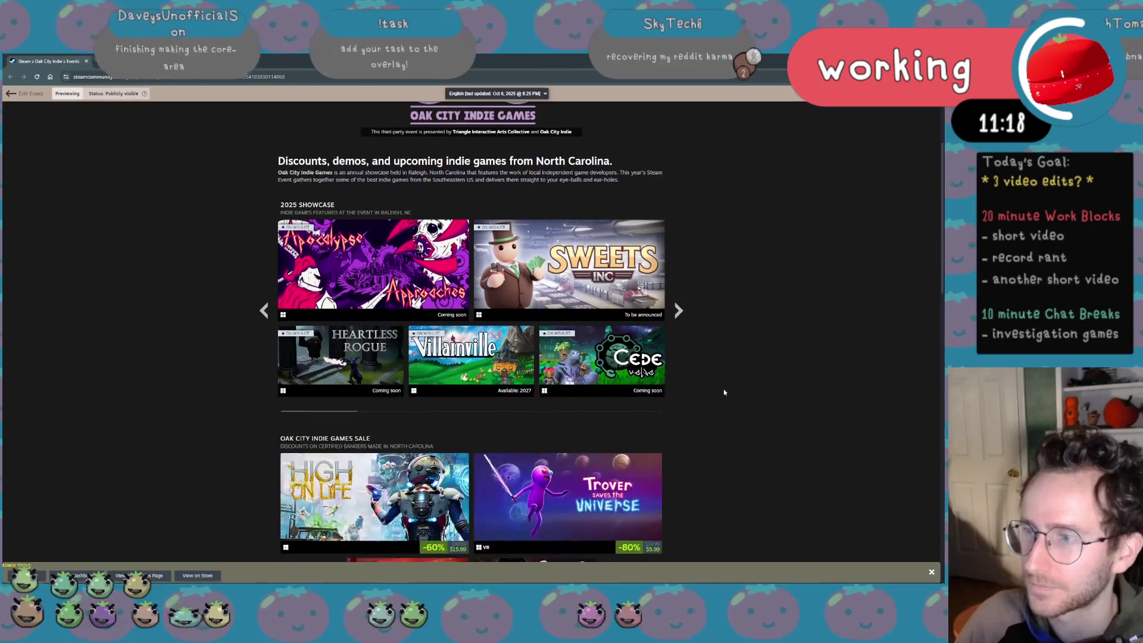
Zoom the Oak City Indie Games page out, page through its lineup, then return to DaVinci Resolve
{"action": "key", "text": "ctrl+minus"}
{"action": "scroll", "coordinate": [727, 390], "scroll_direction": "up", "scroll_amount": 4}
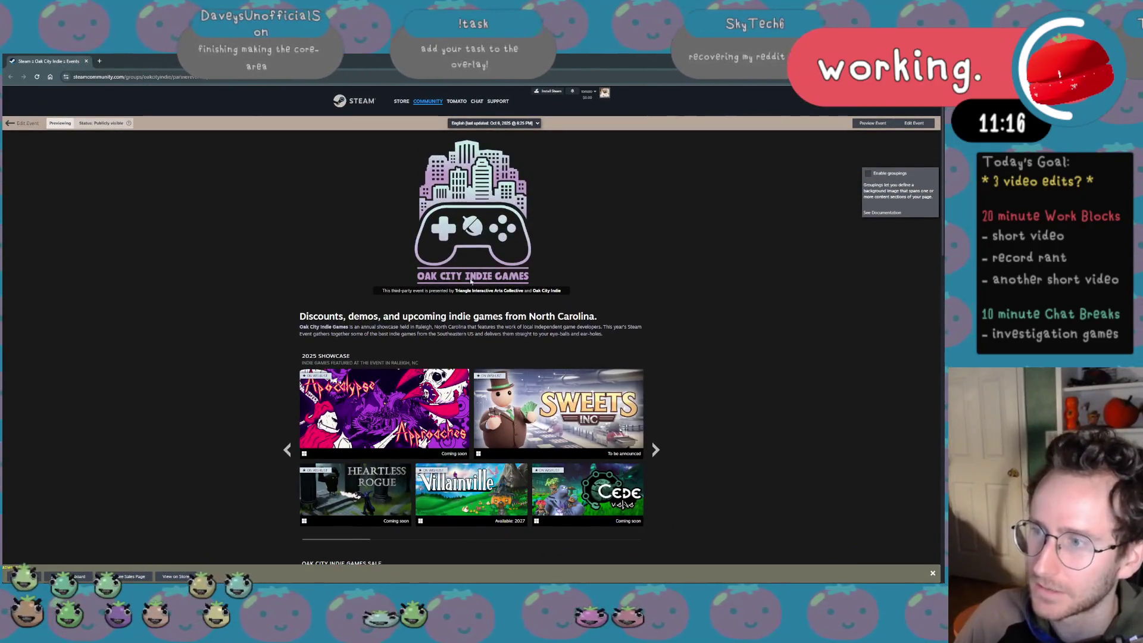
{"action": "scroll", "coordinate": [649, 337], "scroll_direction": "down", "scroll_amount": 3}
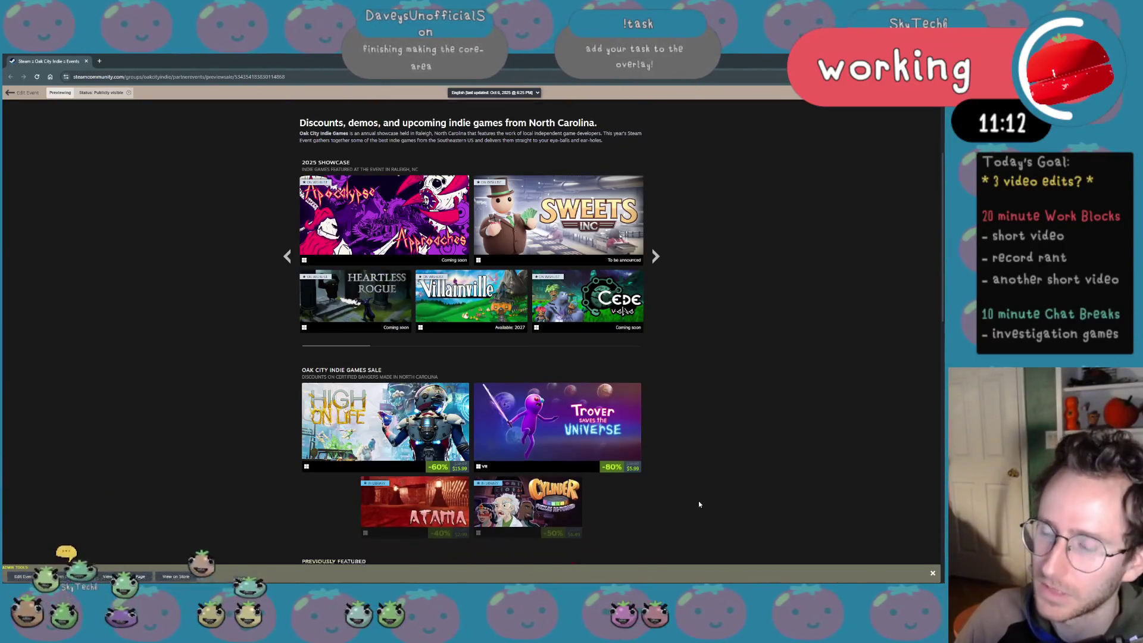
{"action": "scroll", "coordinate": [698, 500], "scroll_direction": "down", "scroll_amount": 3}
{"action": "scroll", "coordinate": [698, 500], "scroll_direction": "down", "scroll_amount": 4}
{"action": "scroll", "coordinate": [699, 500], "scroll_direction": "down", "scroll_amount": 3}
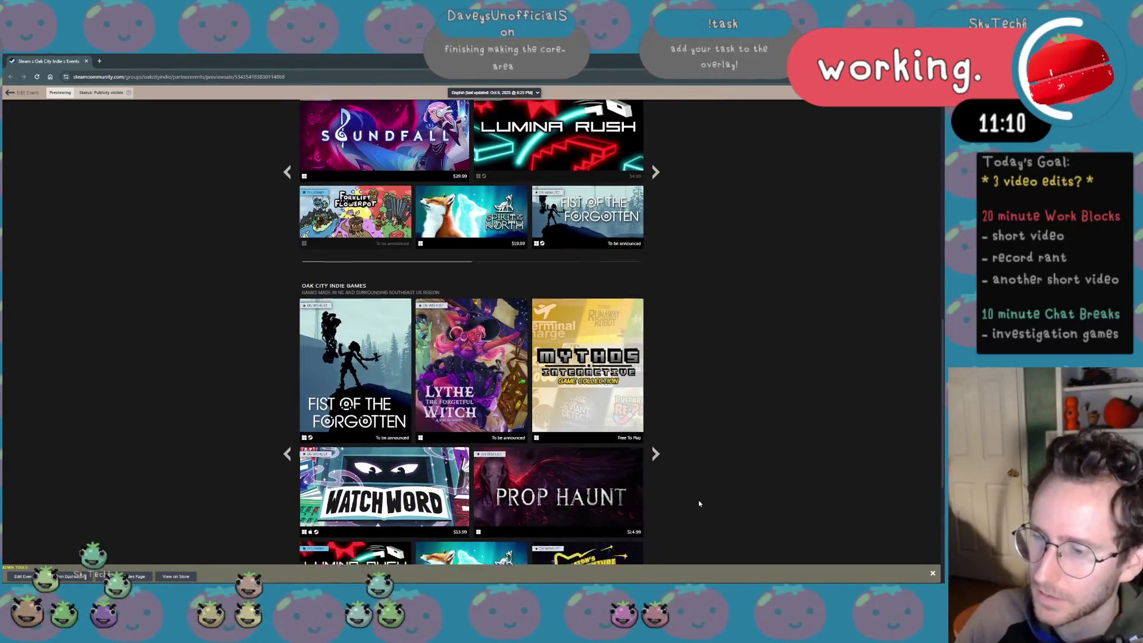
{"action": "scroll", "coordinate": [698, 501], "scroll_direction": "down", "scroll_amount": 5}
{"action": "scroll", "coordinate": [698, 500], "scroll_direction": "up", "scroll_amount": 3}
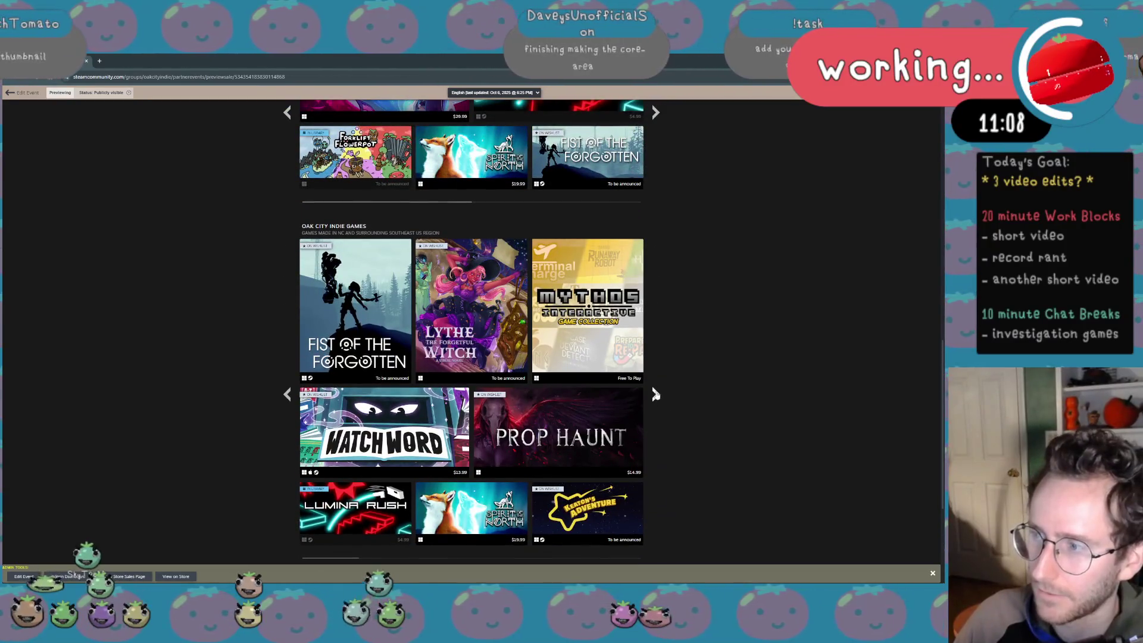
{"action": "left_click", "coordinate": [654, 394]}
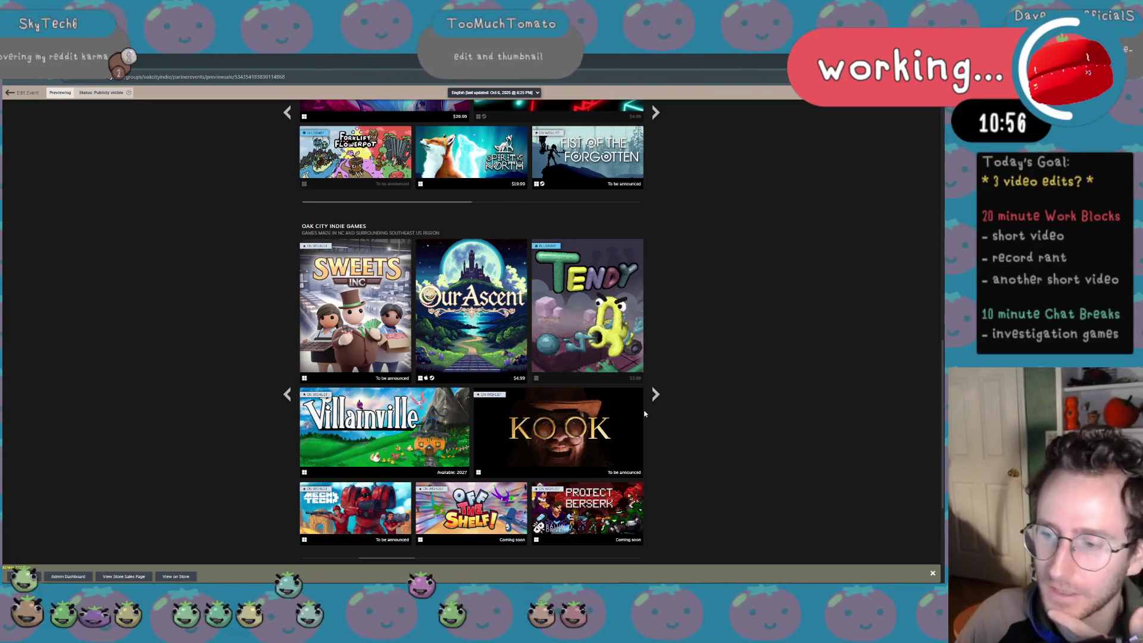
{"action": "scroll", "coordinate": [641, 430], "scroll_direction": "up", "scroll_amount": 10}
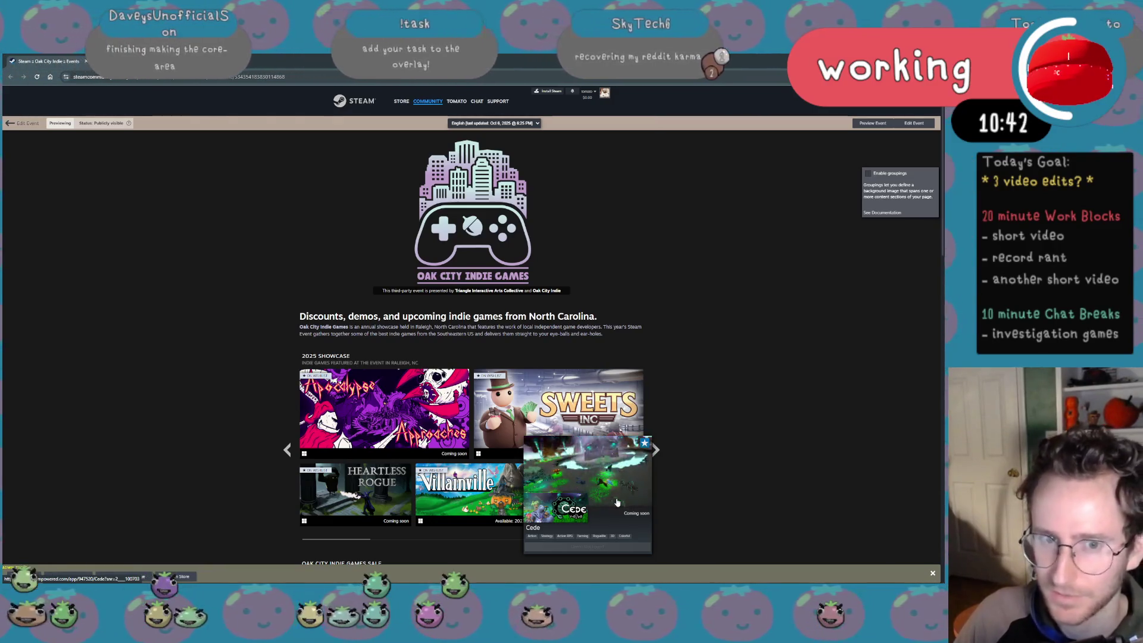
{"action": "scroll", "coordinate": [616, 503], "scroll_direction": "down", "scroll_amount": 2}
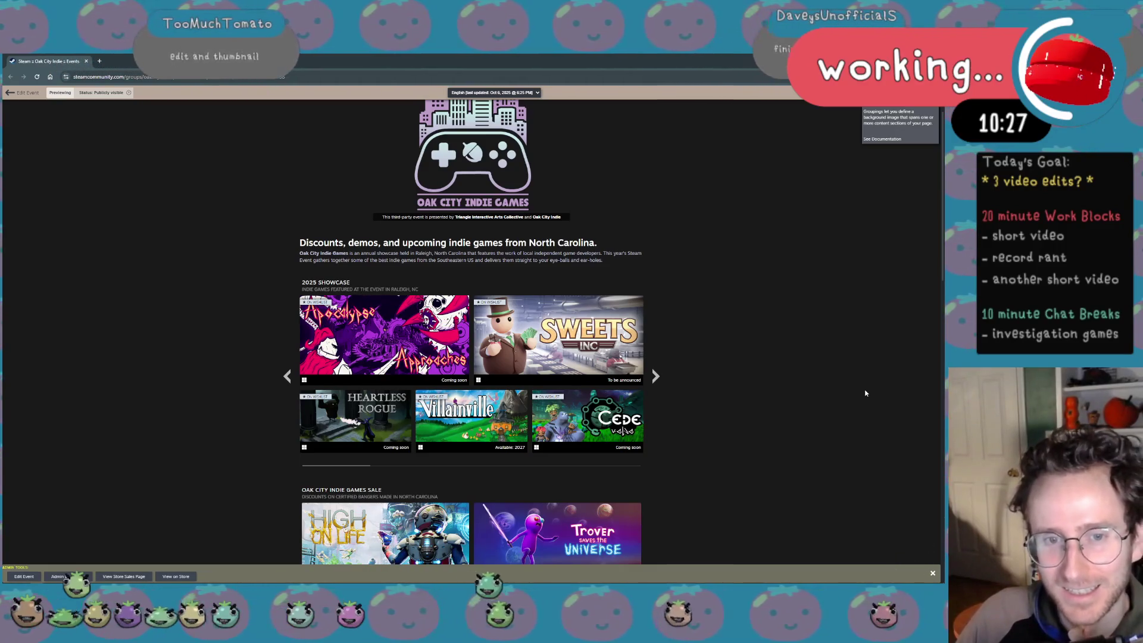
{"action": "scroll", "coordinate": [821, 410], "scroll_direction": "down", "scroll_amount": 3}
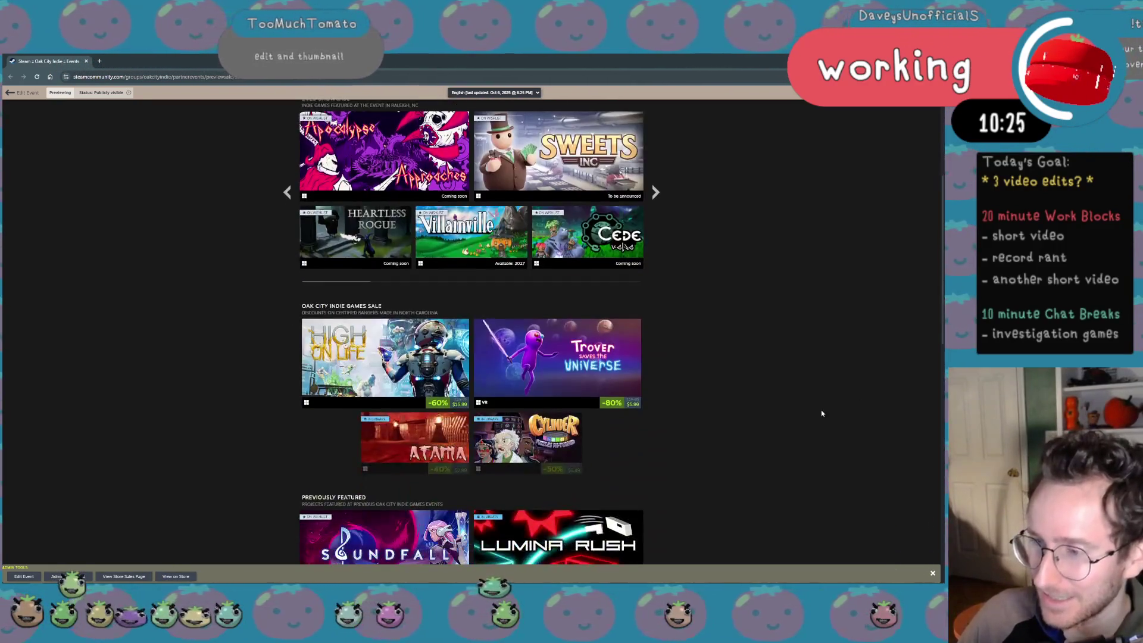
{"action": "scroll", "coordinate": [809, 413], "scroll_direction": "down", "scroll_amount": 3}
{"action": "scroll", "coordinate": [808, 413], "scroll_direction": "down", "scroll_amount": 3}
{"action": "scroll", "coordinate": [809, 413], "scroll_direction": "down", "scroll_amount": 3}
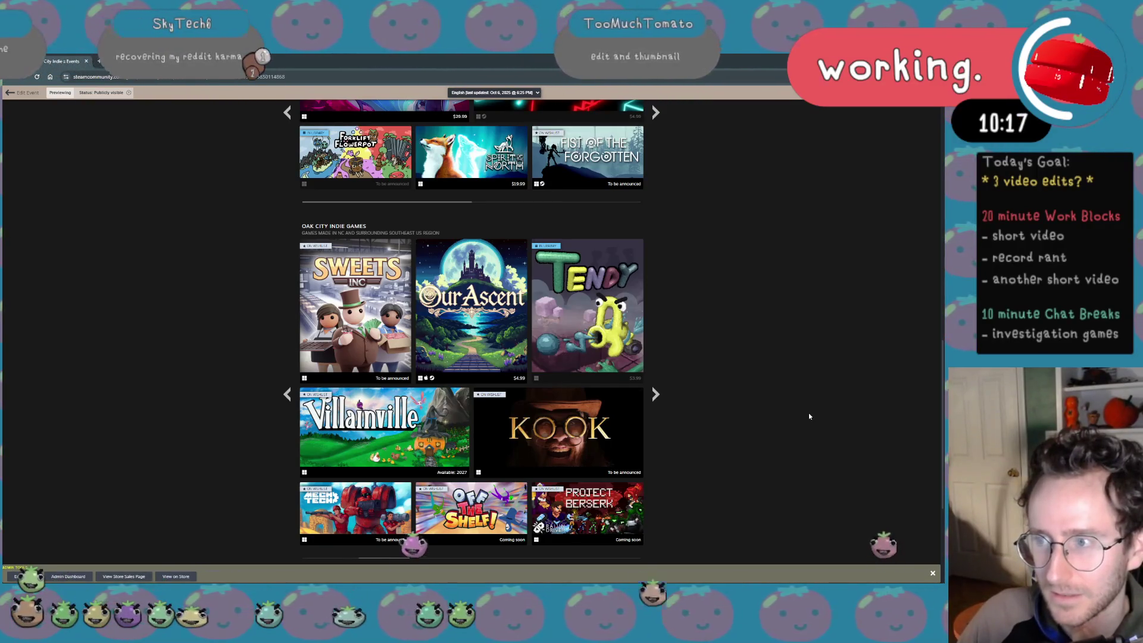
{"action": "scroll", "coordinate": [809, 413], "scroll_direction": "up", "scroll_amount": 5}
{"action": "scroll", "coordinate": [708, 439], "scroll_direction": "up", "scroll_amount": 4}
{"action": "scroll", "coordinate": [707, 439], "scroll_direction": "up", "scroll_amount": 3}
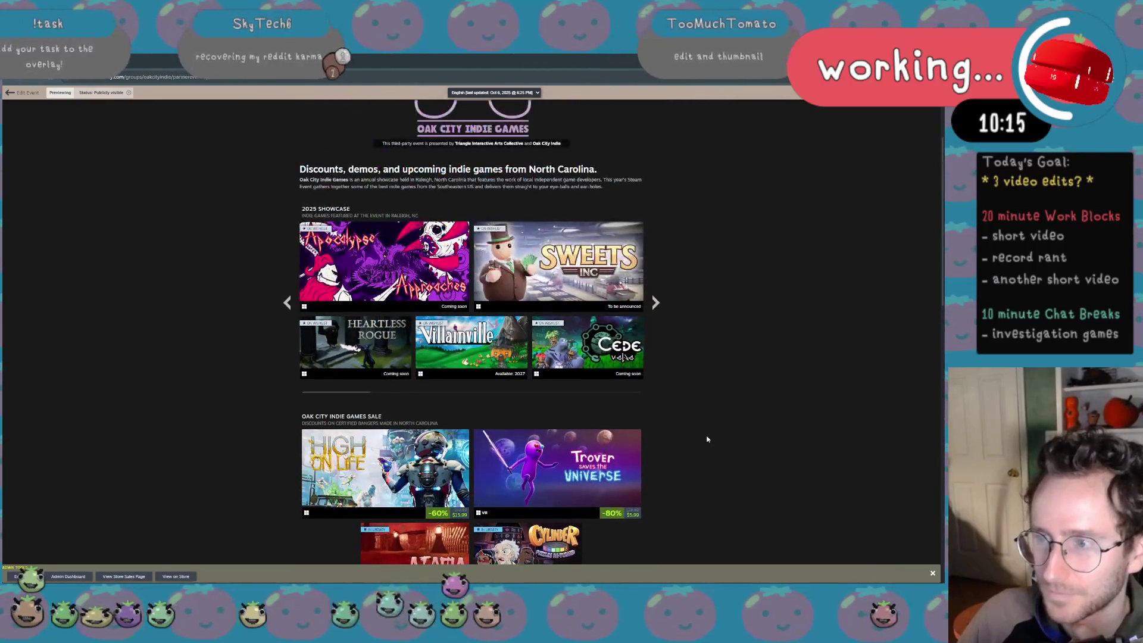
{"action": "scroll", "coordinate": [706, 436], "scroll_direction": "down", "scroll_amount": 2}
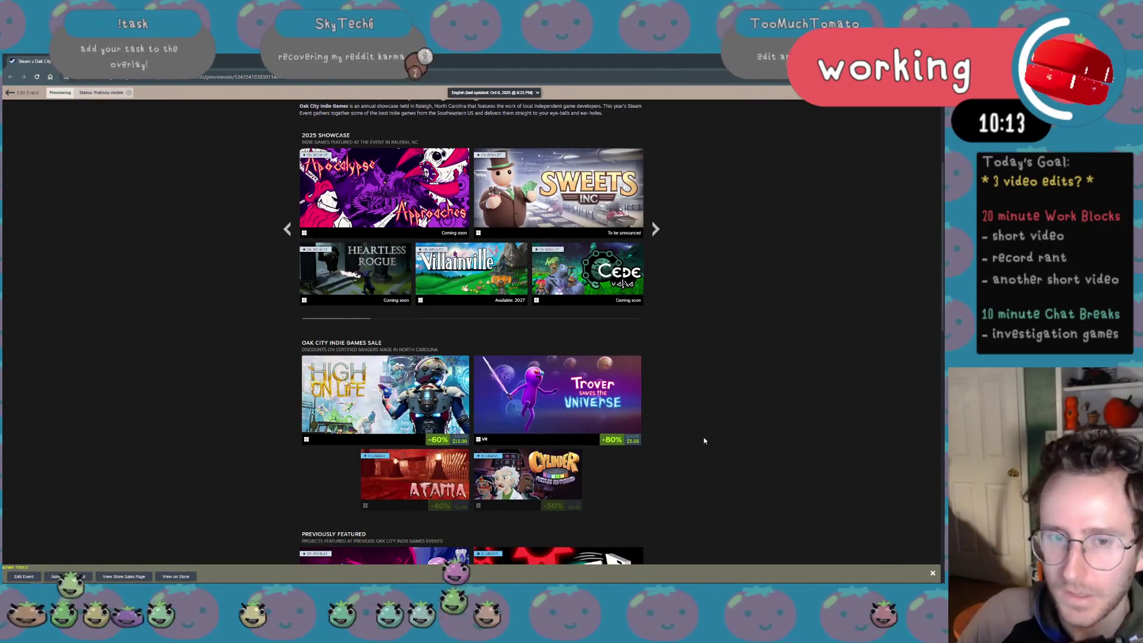
{"action": "scroll", "coordinate": [660, 458], "scroll_direction": "down", "scroll_amount": 5}
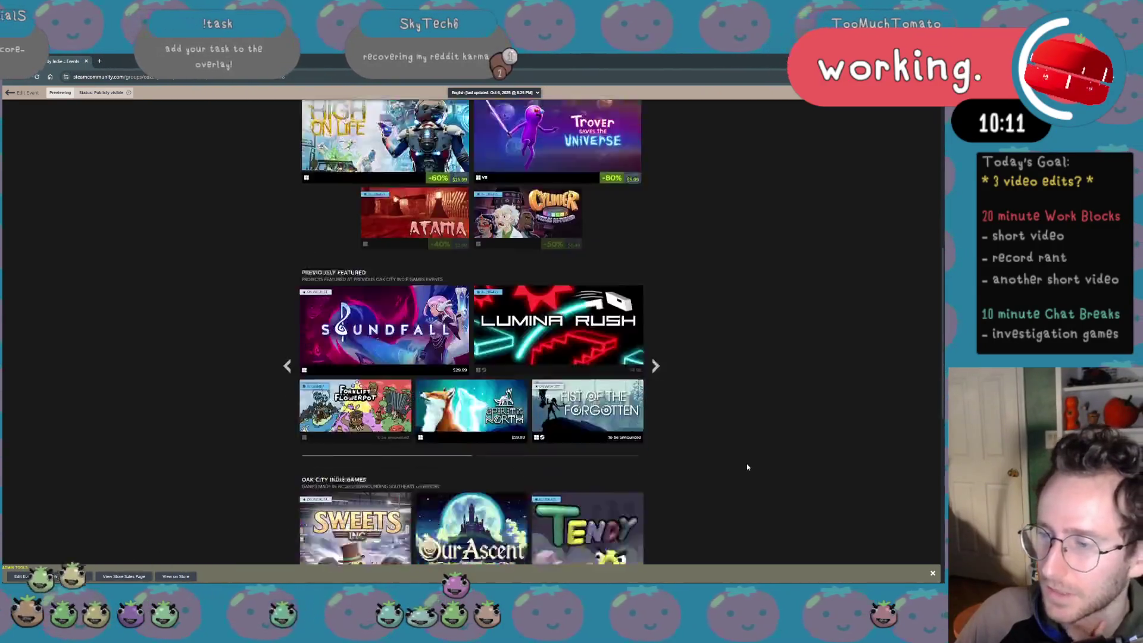
{"action": "scroll", "coordinate": [660, 459], "scroll_direction": "down", "scroll_amount": 5}
{"action": "scroll", "coordinate": [697, 493], "scroll_direction": "up", "scroll_amount": 10}
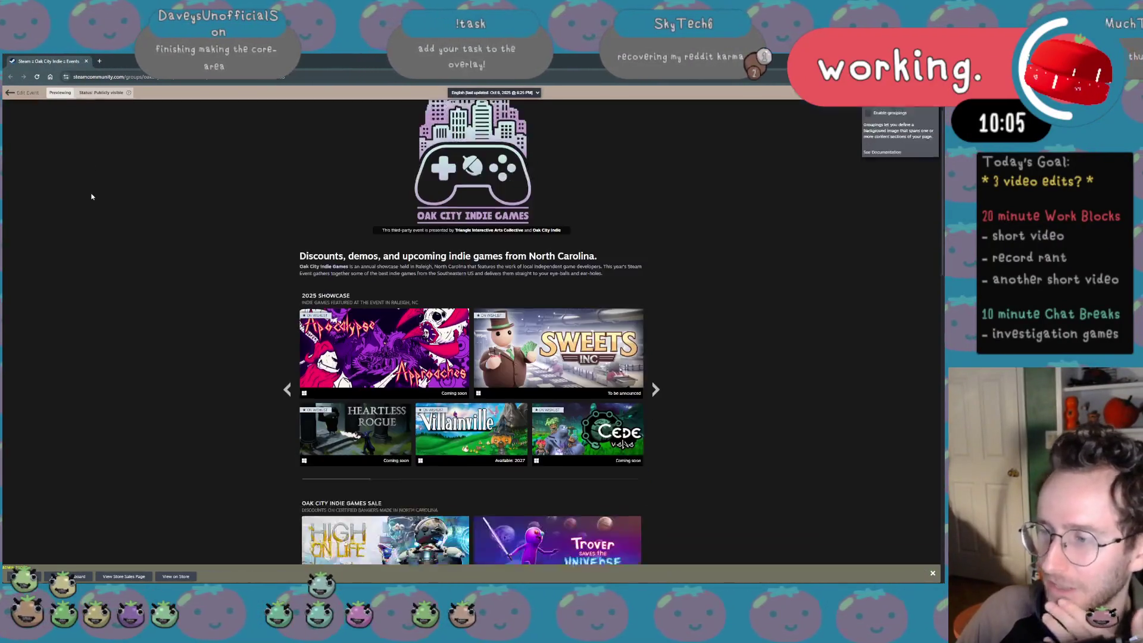
{"action": "scroll", "coordinate": [92, 195], "scroll_direction": "down", "scroll_amount": 2}
{"action": "scroll", "coordinate": [92, 199], "scroll_direction": "down", "scroll_amount": 2}
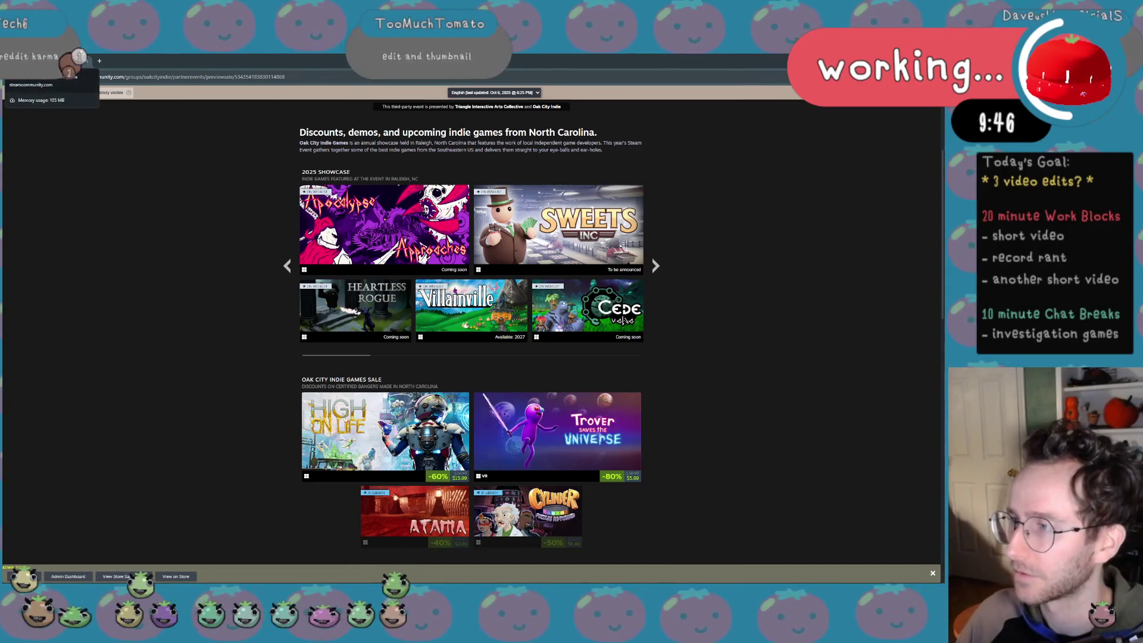
{"action": "key", "text": "alt+Tab"}
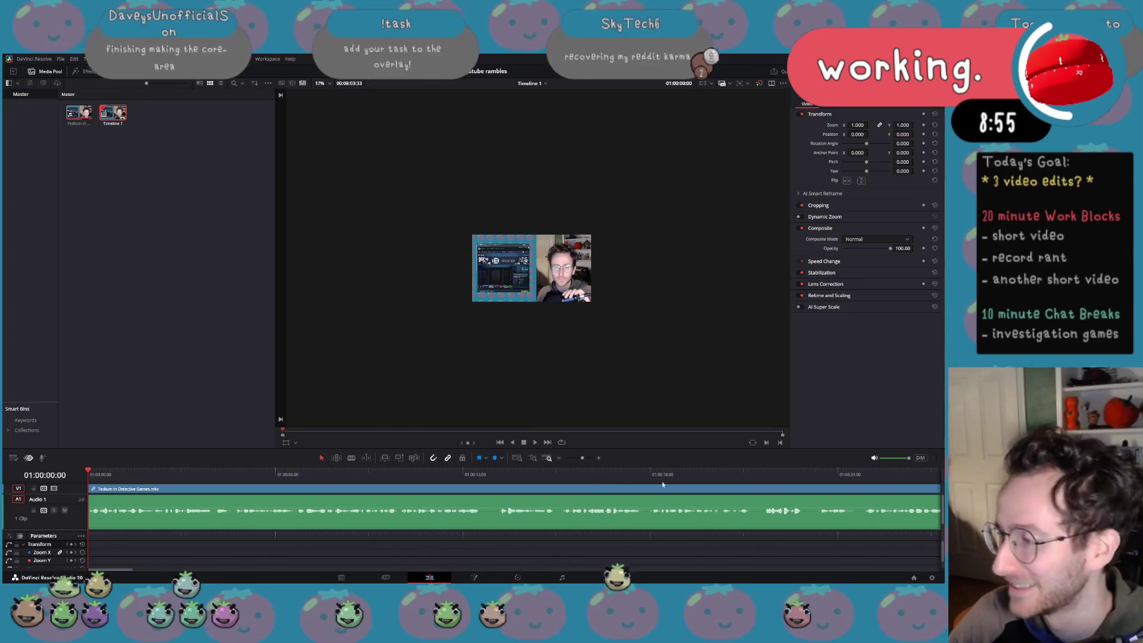
{"action": "scroll", "coordinate": [725, 481], "scroll_direction": "down", "scroll_amount": 3}
Review the clip's ending and drag its volume line up to boost the audio
{"action": "left_click_drag", "start_coordinate": [583, 458], "coordinate": [575, 460]}
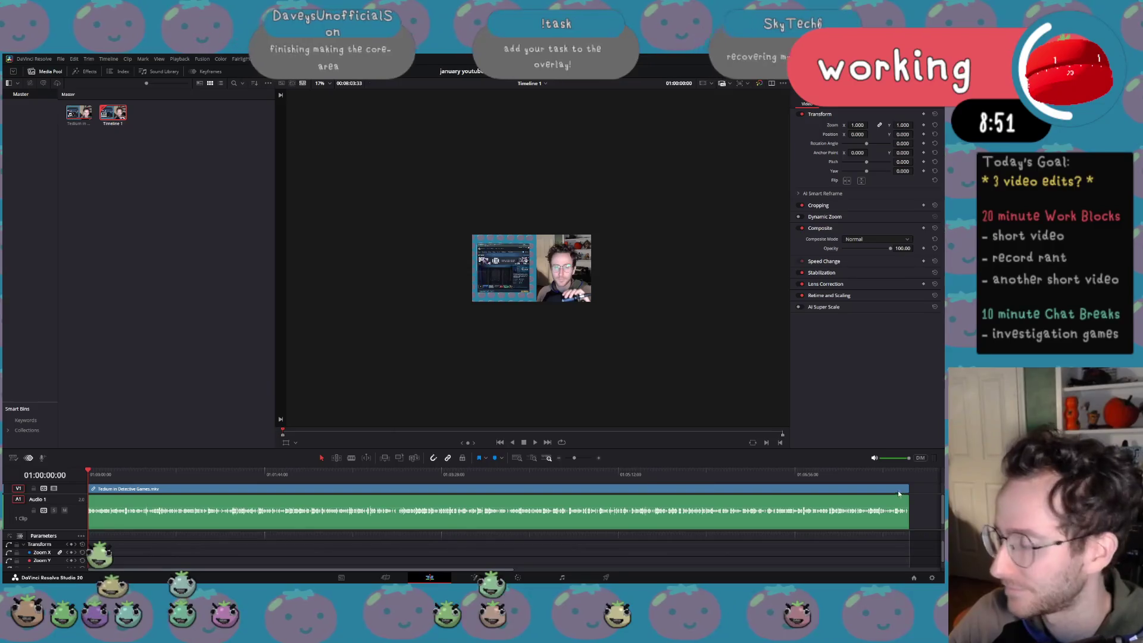
{"action": "left_click", "coordinate": [877, 474]}
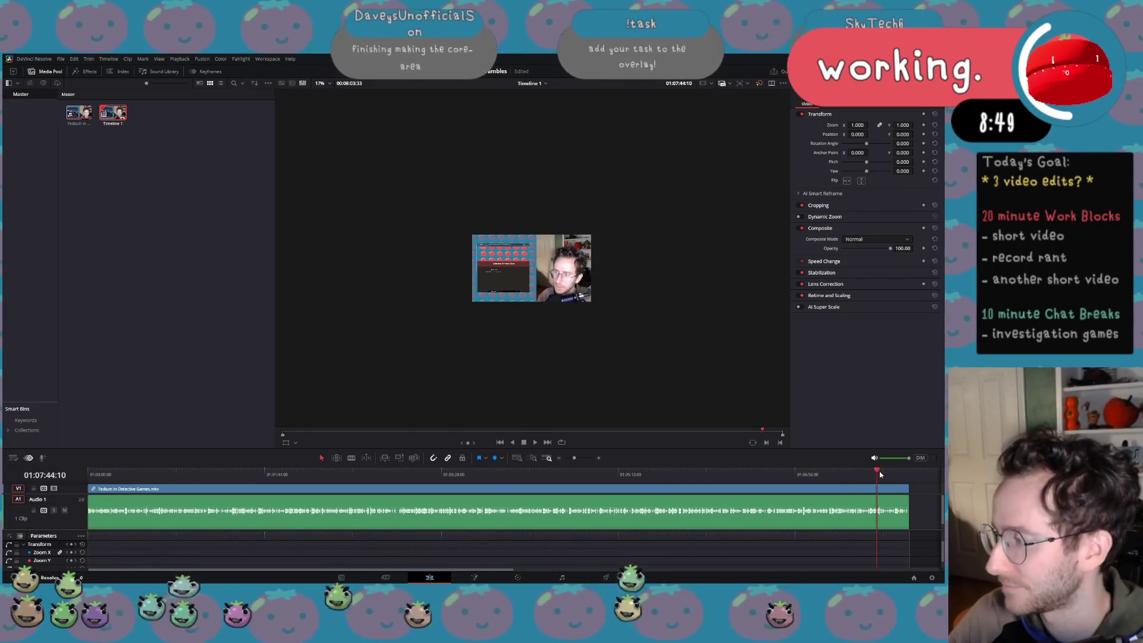
{"action": "key", "text": "space"}
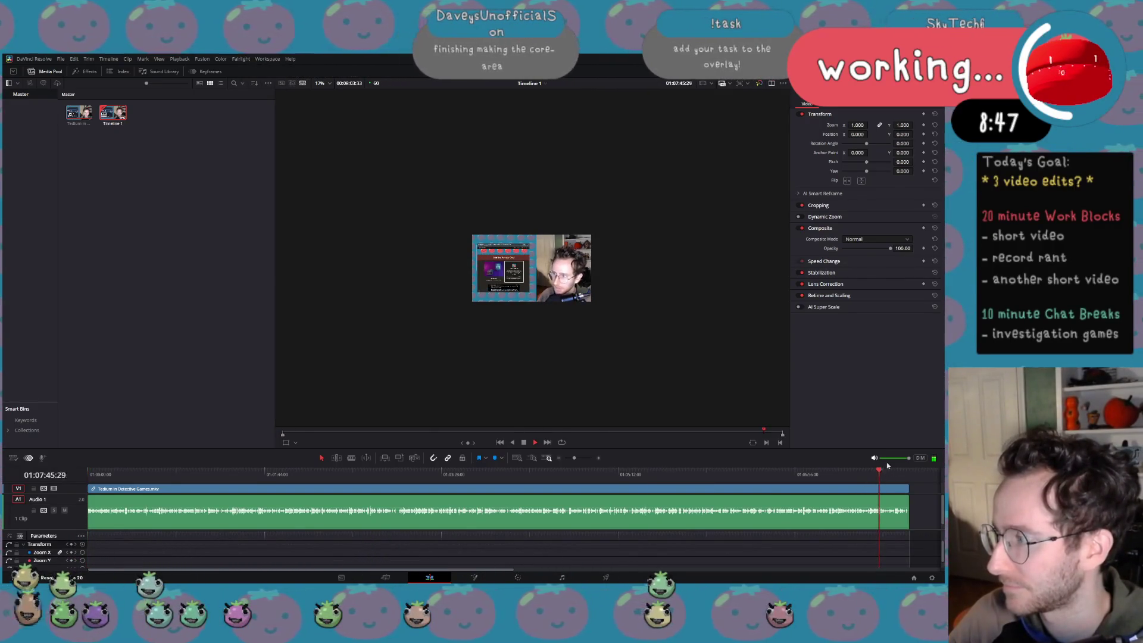
{"action": "left_click_drag", "start_coordinate": [575, 458], "coordinate": [586, 458]}
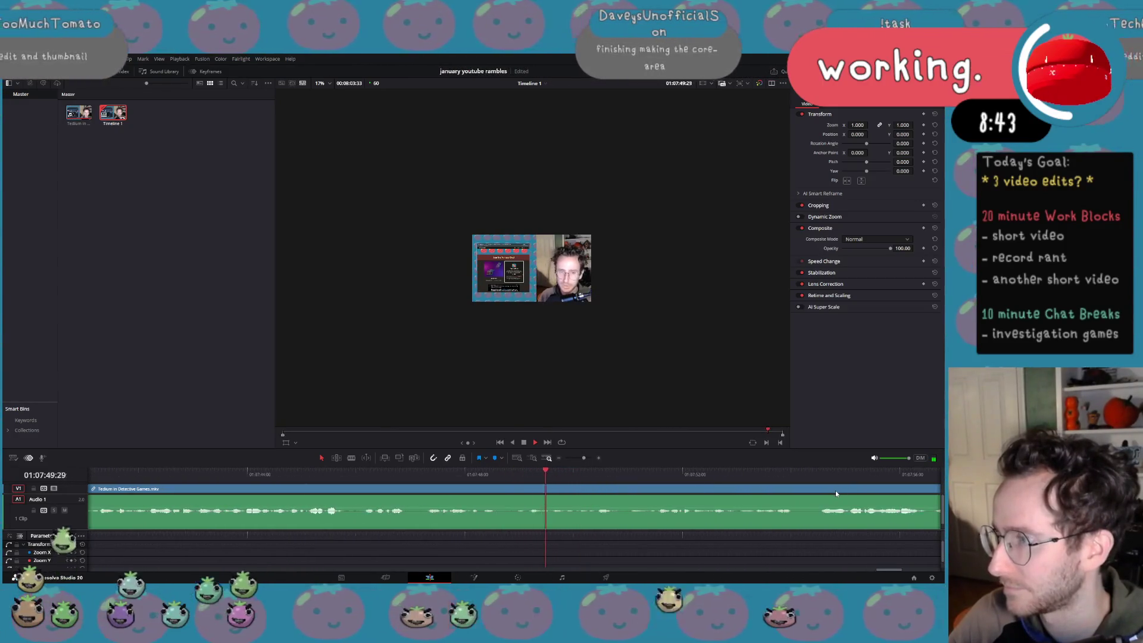
{"action": "scroll", "coordinate": [835, 490], "scroll_direction": "up", "scroll_amount": 2}
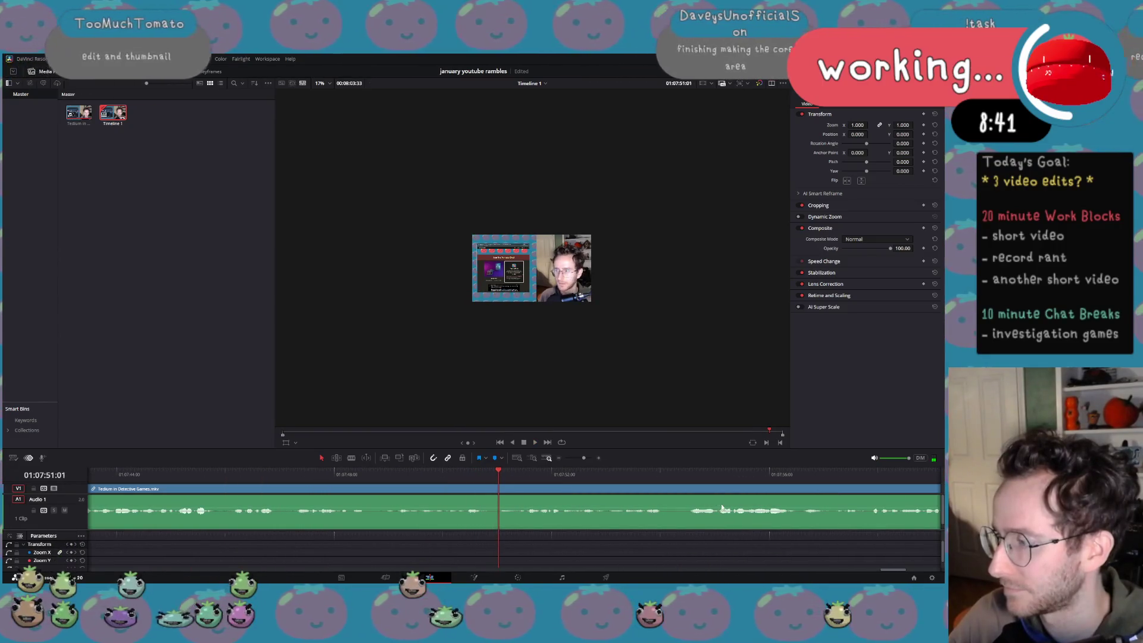
{"action": "left_click_drag", "start_coordinate": [723, 510], "coordinate": [725, 506]}
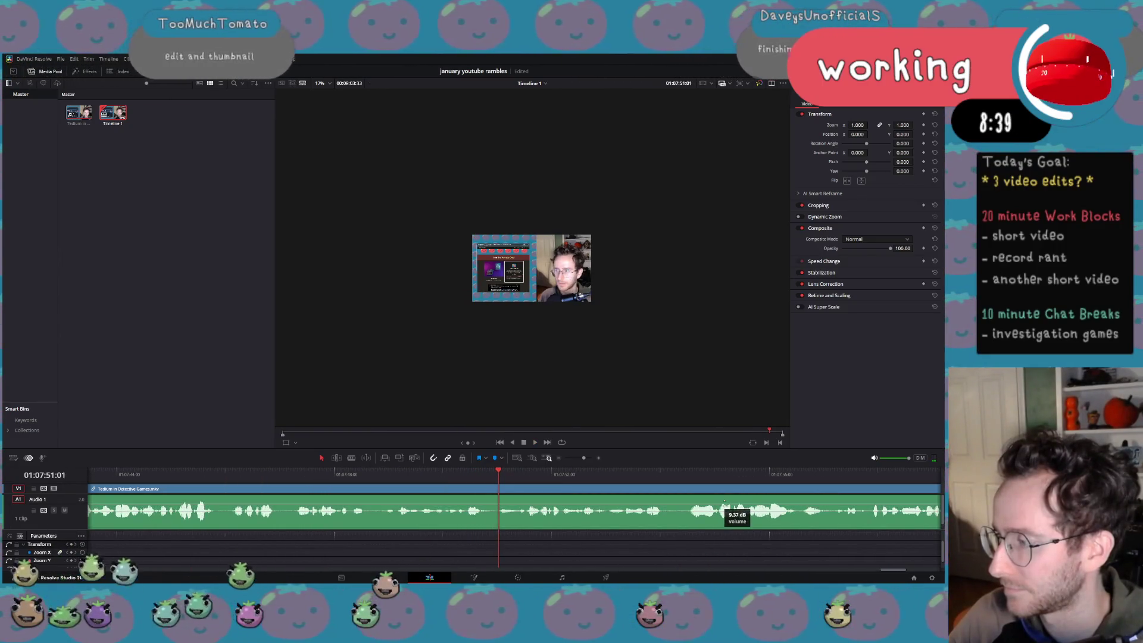
{"action": "scroll", "coordinate": [738, 505], "scroll_direction": "down", "scroll_amount": 3}
{"action": "scroll", "coordinate": [492, 480], "scroll_direction": "up", "scroll_amount": 3}
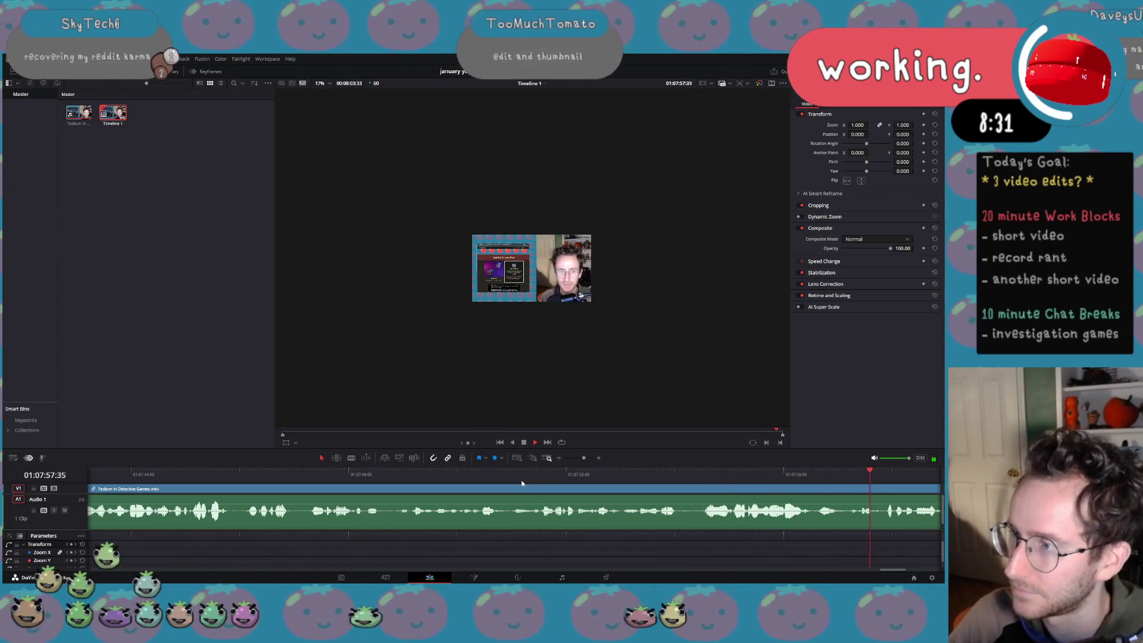
{"action": "left_click_drag", "start_coordinate": [586, 458], "coordinate": [583, 459]}
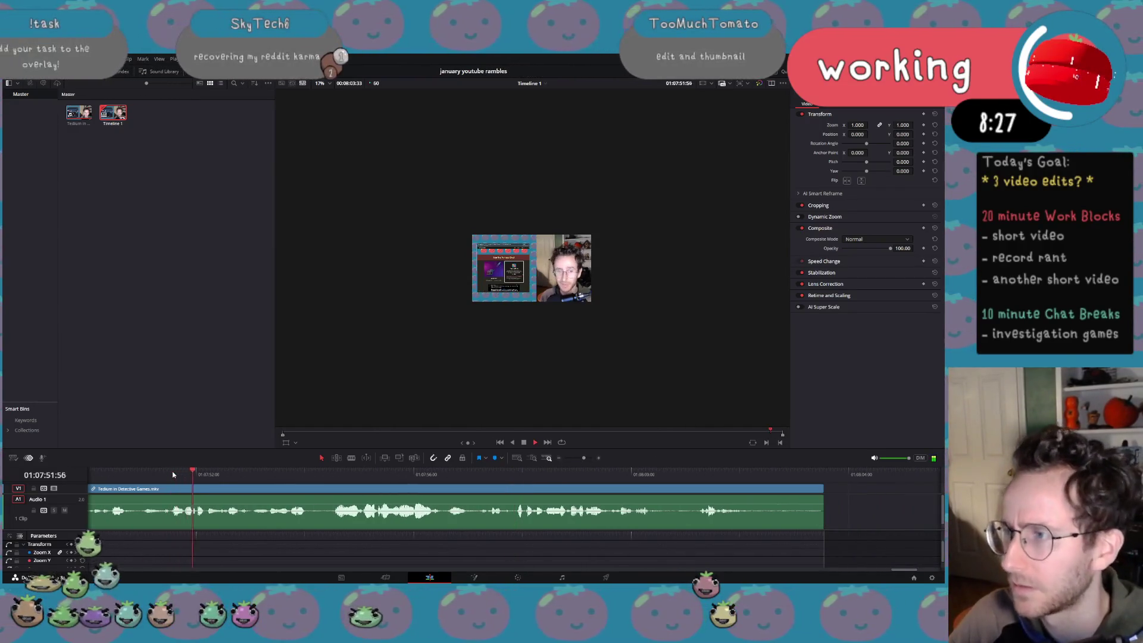
{"action": "key", "text": "j"}
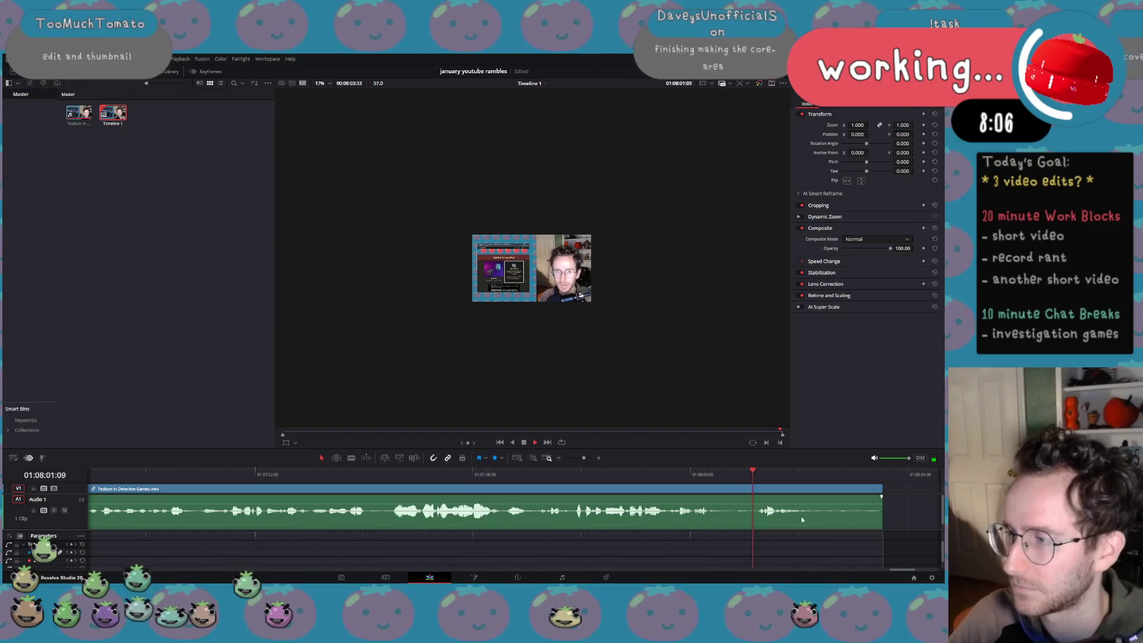
Split the clip at 01:08:00:21 and delete the leftover tail after the cut
{"action": "left_click", "coordinate": [709, 472]}
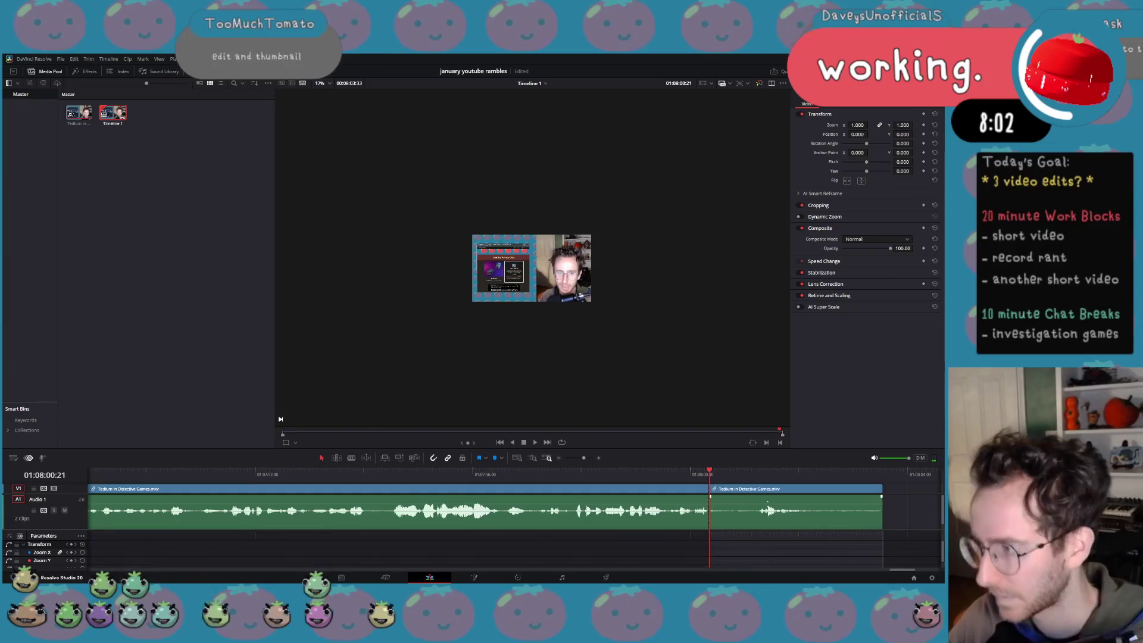
{"action": "key", "text": "ctrl+b"}
{"action": "left_click", "coordinate": [761, 495]}
{"action": "key", "text": "Delete"}
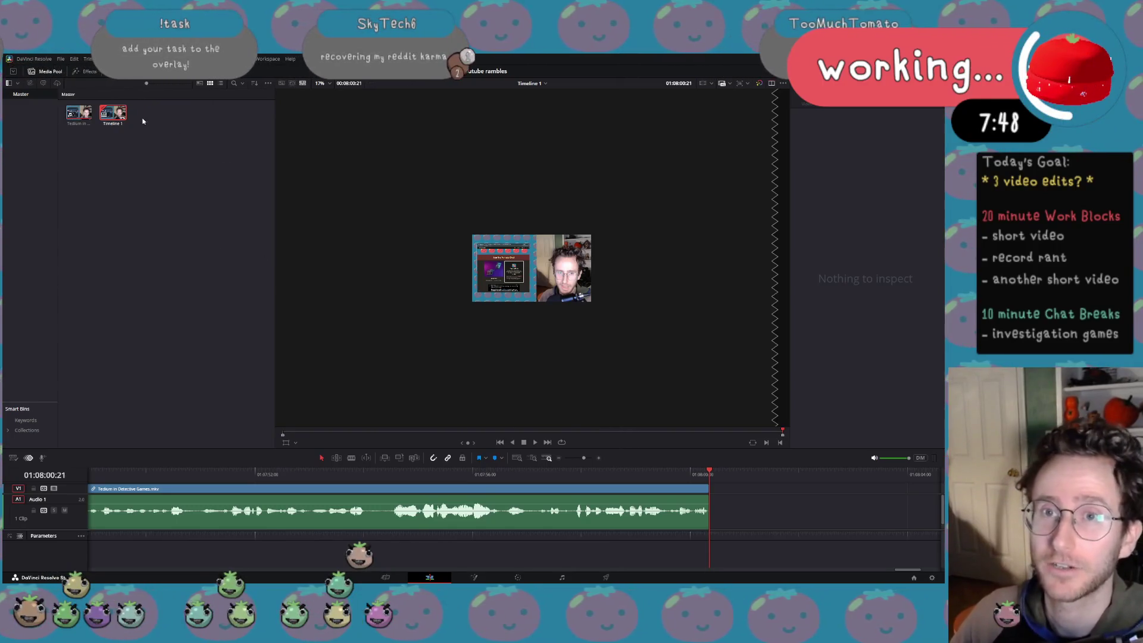
Bring up DaVinci Resolve's File menu of project and export commands
{"action": "left_click", "coordinate": [64, 60]}
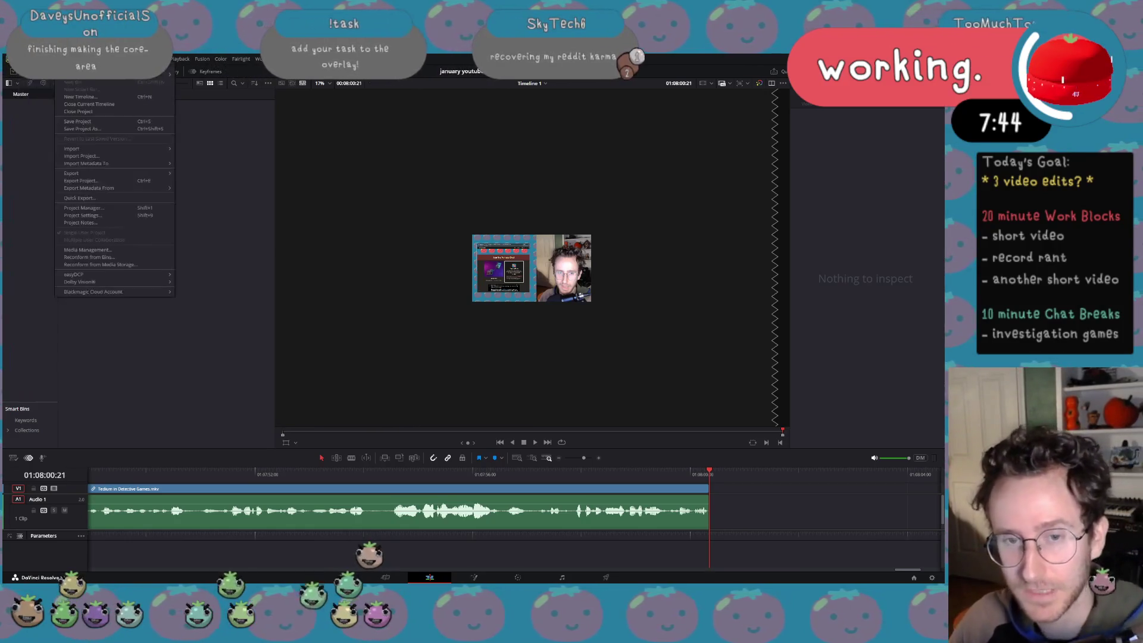
{"action": "mouse_move", "coordinate": [60, 59]}
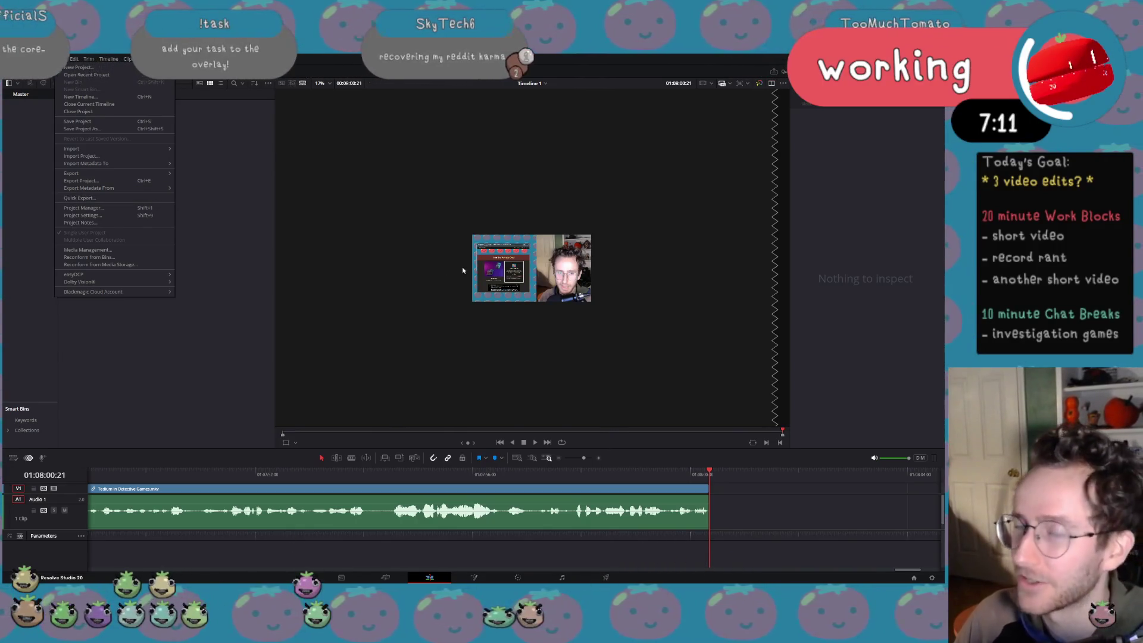
Quick-export the timeline as a video named 'tedium in puzzle games' and start rendering
{"action": "left_click", "coordinate": [120, 199]}
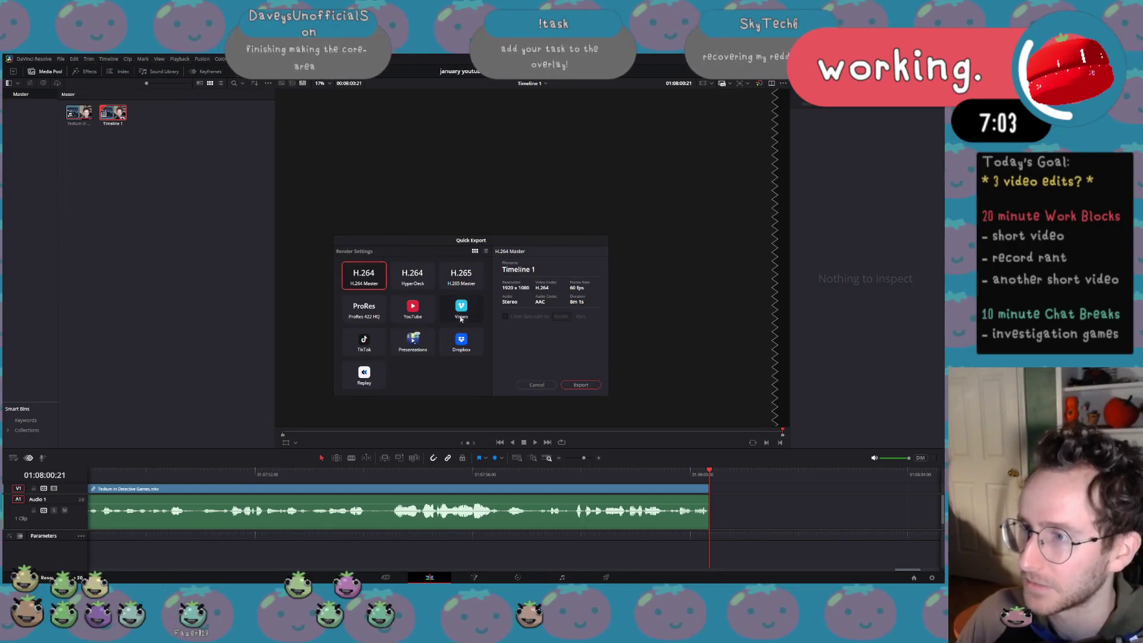
{"action": "left_click", "coordinate": [593, 385]}
{"action": "type", "text": "tedium in puzzle gam"}
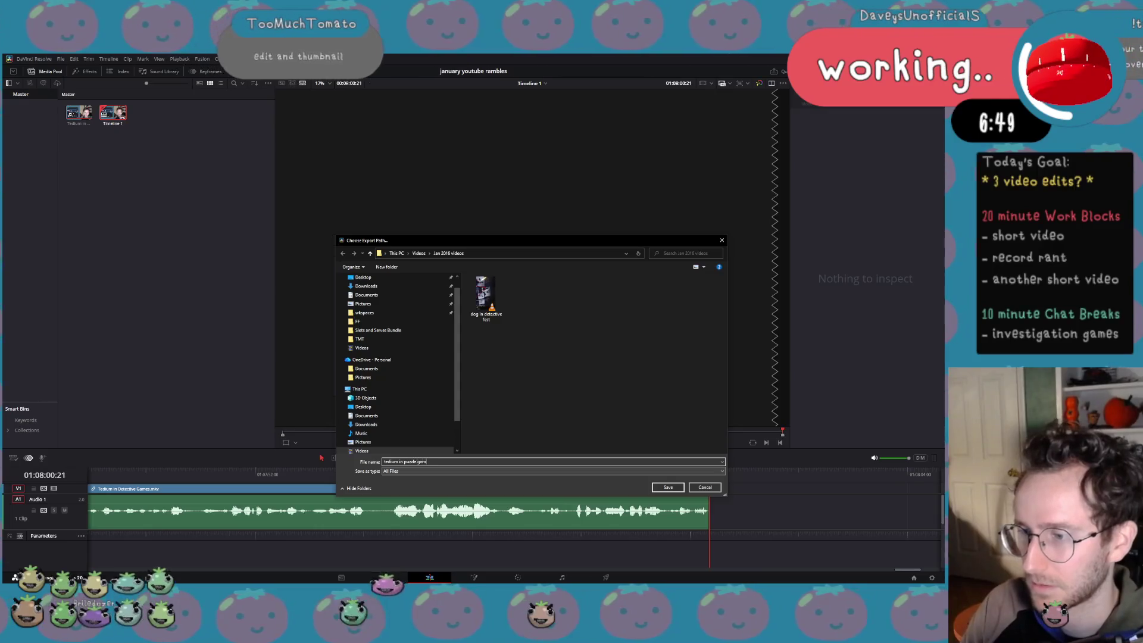
{"action": "type", "text": "es"}
{"action": "key", "text": "Return"}
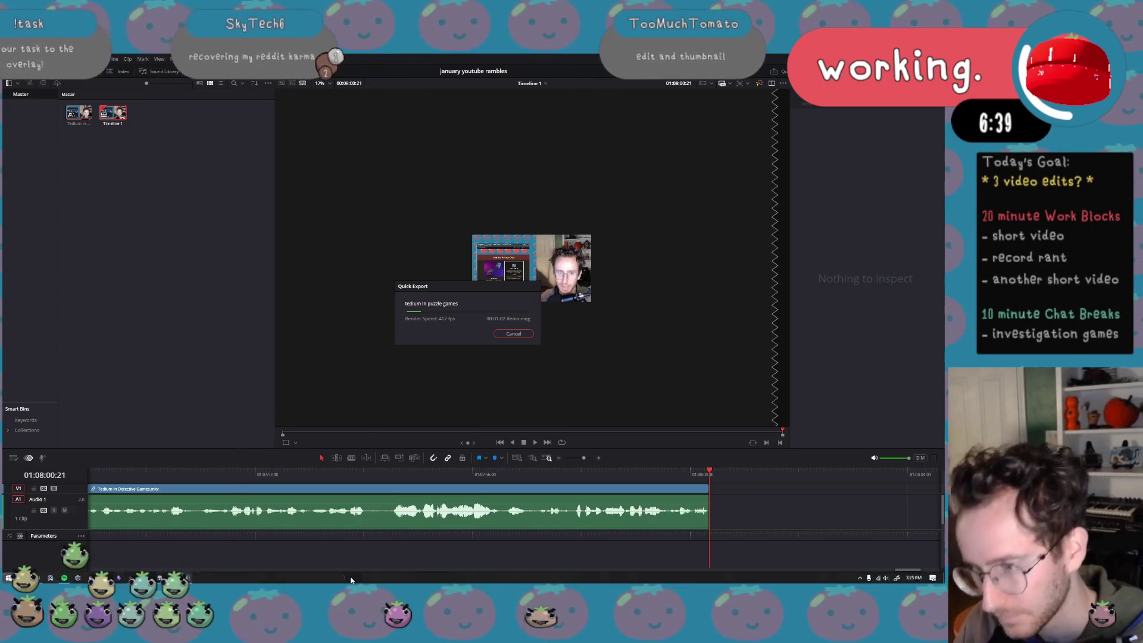
{"action": "key", "text": "super"}
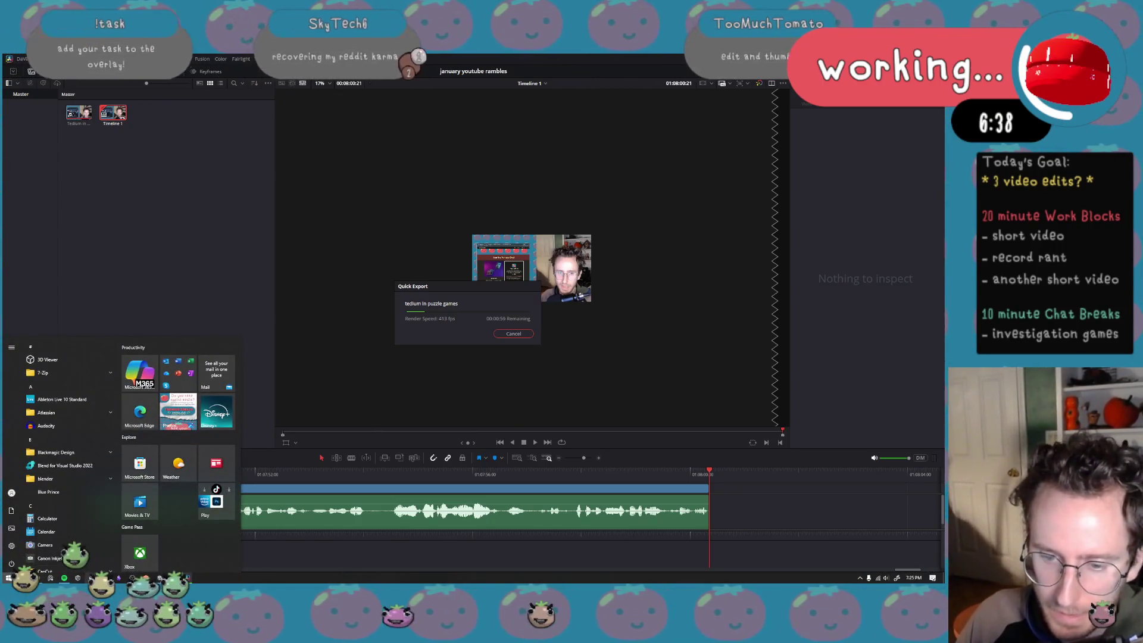
Launch Krita from the Start menu, then bring Chrome's 'blue prince wiki items' search forward maximized
{"action": "key", "text": "super"}
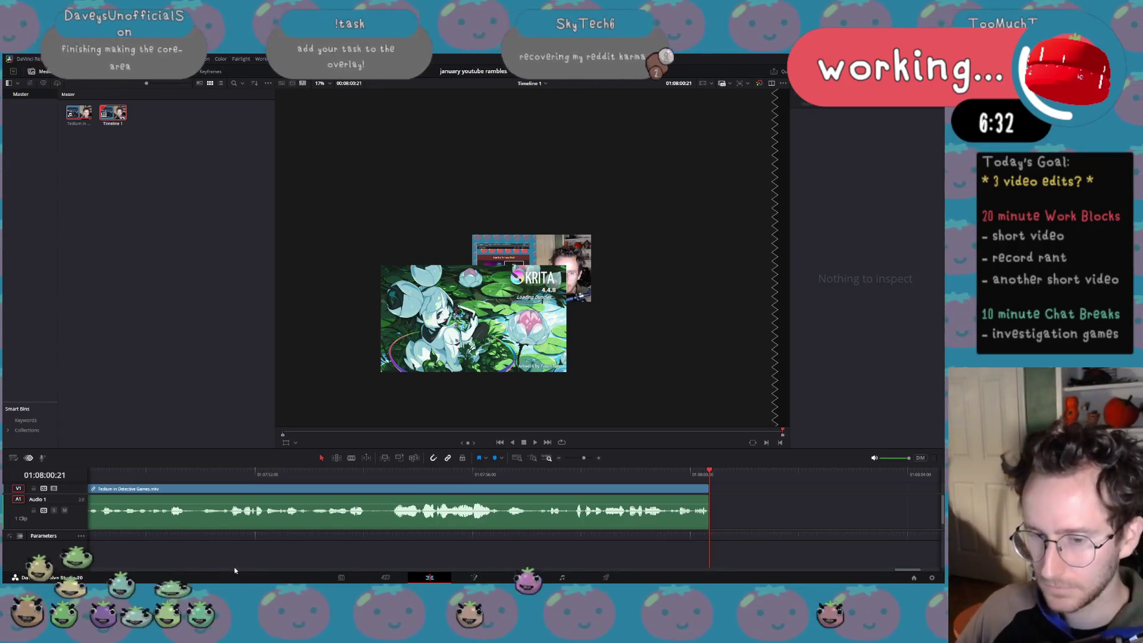
{"action": "key", "text": "super"}
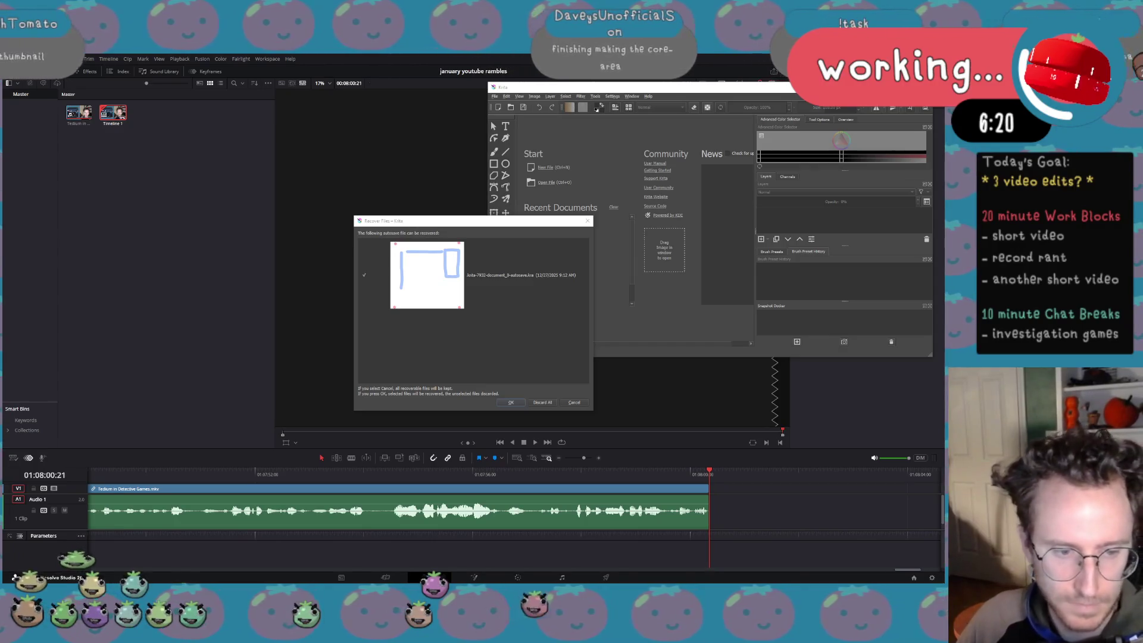
{"action": "key", "text": "alt+Tab"}
{"action": "double_click", "coordinate": [432, 57]}
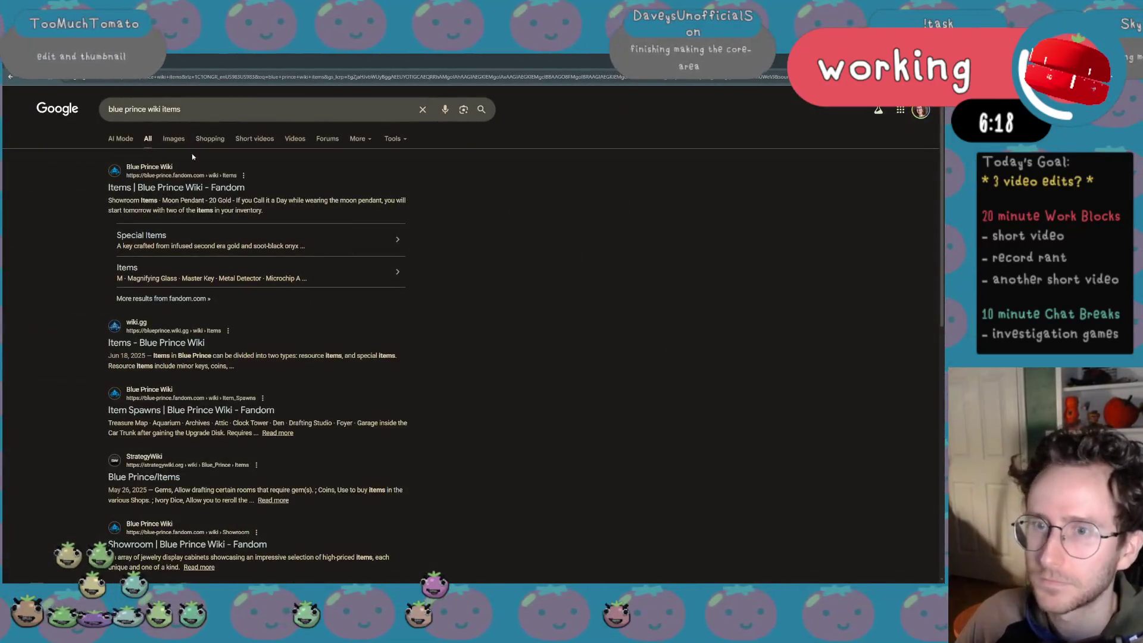
Open the Fandom Blue Prince Wiki Items page and dismiss its ad-blocker notice
{"action": "left_click", "coordinate": [176, 187]}
{"action": "scroll", "coordinate": [420, 357], "scroll_direction": "down", "scroll_amount": 5}
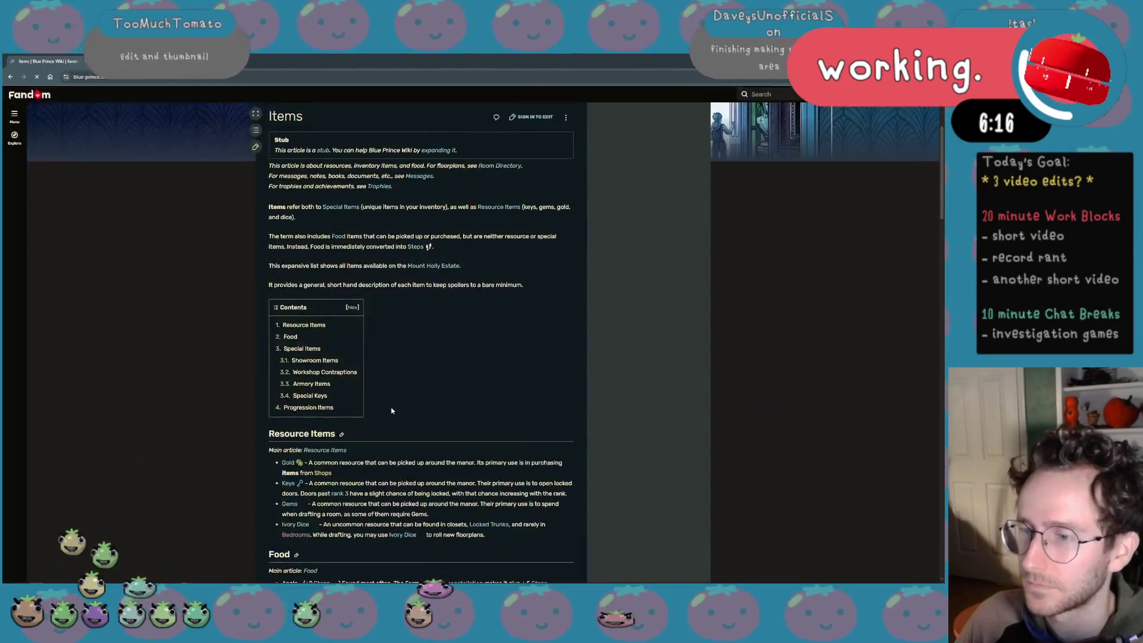
{"action": "scroll", "coordinate": [420, 357], "scroll_direction": "down", "scroll_amount": 15}
{"action": "scroll", "coordinate": [420, 357], "scroll_direction": "down", "scroll_amount": 10}
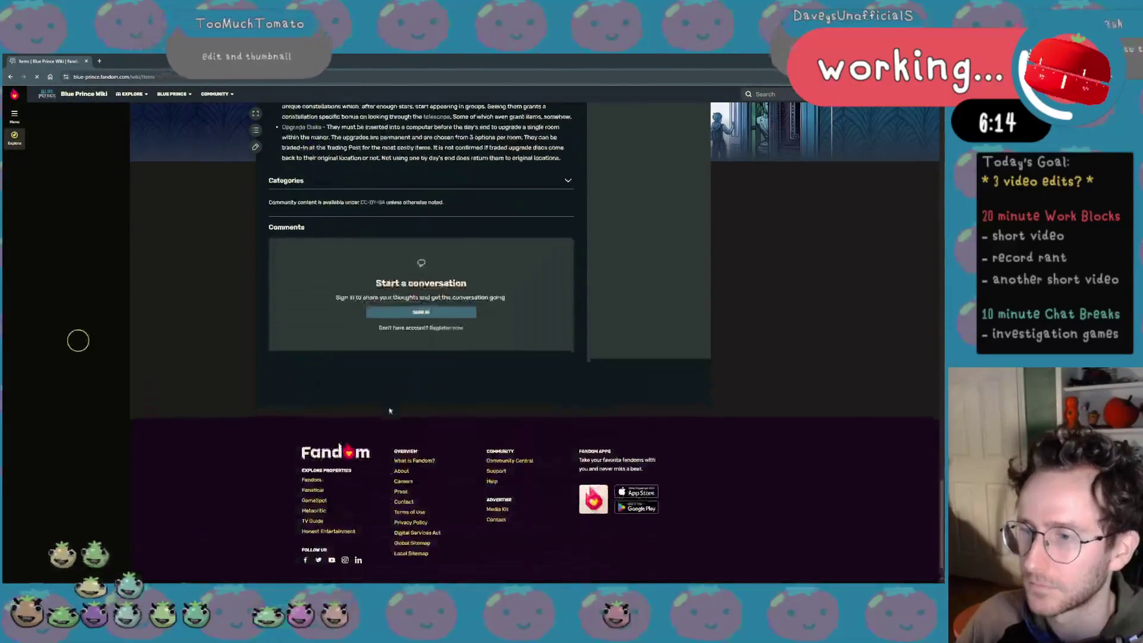
{"action": "key", "text": "Home"}
{"action": "scroll", "coordinate": [399, 391], "scroll_direction": "down", "scroll_amount": 5}
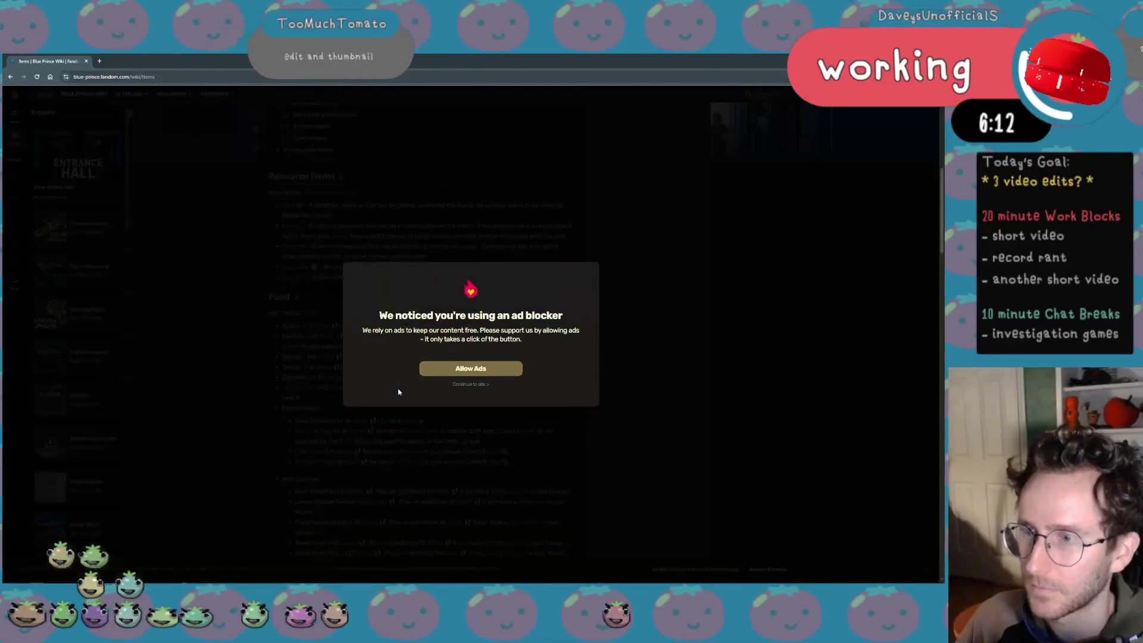
{"action": "left_click", "coordinate": [483, 384]}
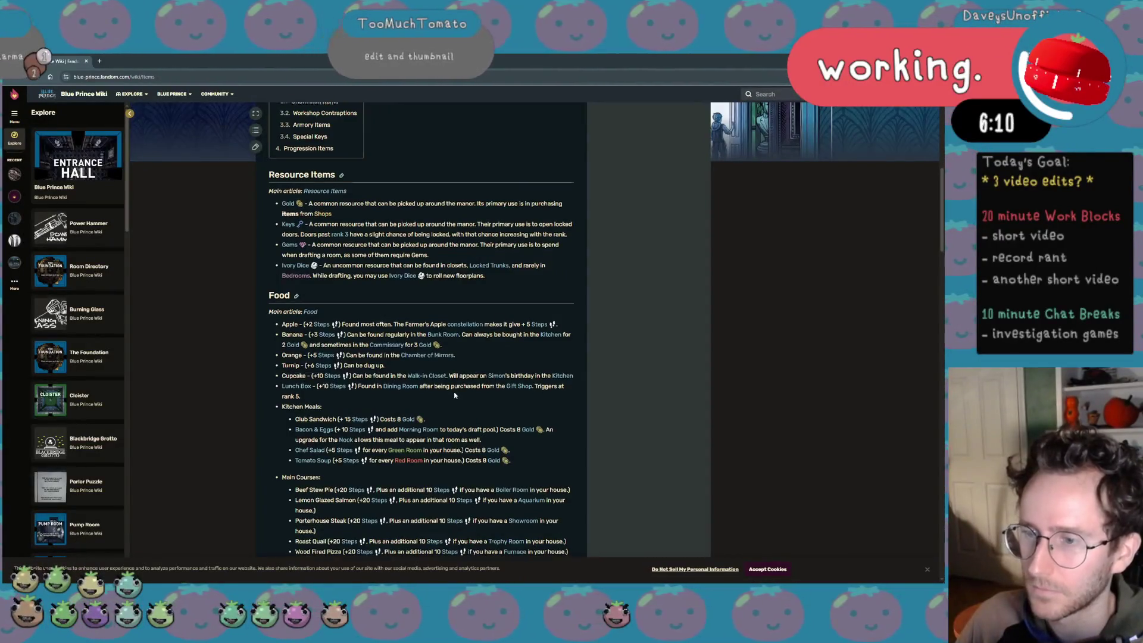
{"action": "scroll", "coordinate": [411, 346], "scroll_direction": "down", "scroll_amount": 5}
{"action": "scroll", "coordinate": [410, 347], "scroll_direction": "down", "scroll_amount": 5}
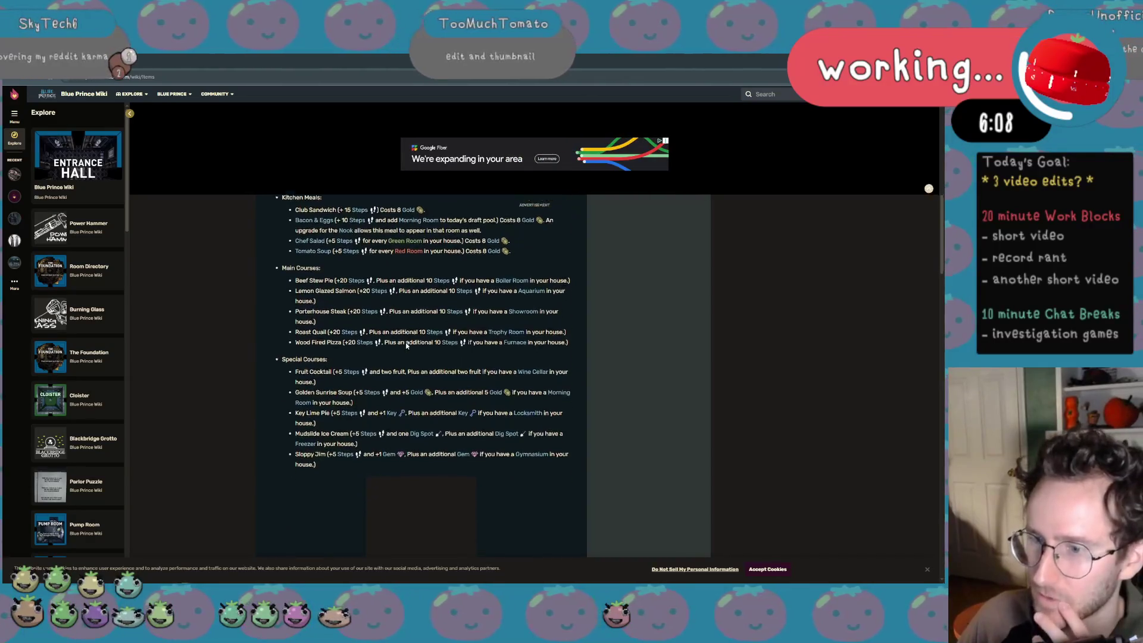
{"action": "scroll", "coordinate": [411, 347], "scroll_direction": "down", "scroll_amount": 5}
{"action": "scroll", "coordinate": [411, 347], "scroll_direction": "down", "scroll_amount": 3}
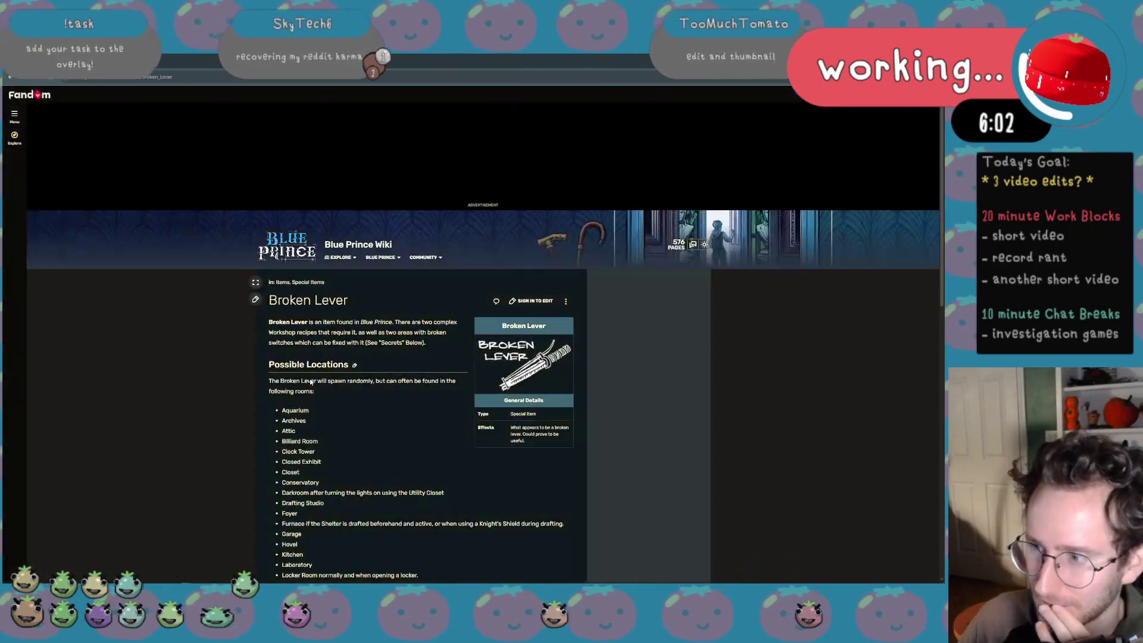
{"action": "scroll", "coordinate": [508, 368], "scroll_direction": "down", "scroll_amount": 10}
{"action": "scroll", "coordinate": [508, 368], "scroll_direction": "down", "scroll_amount": 5}
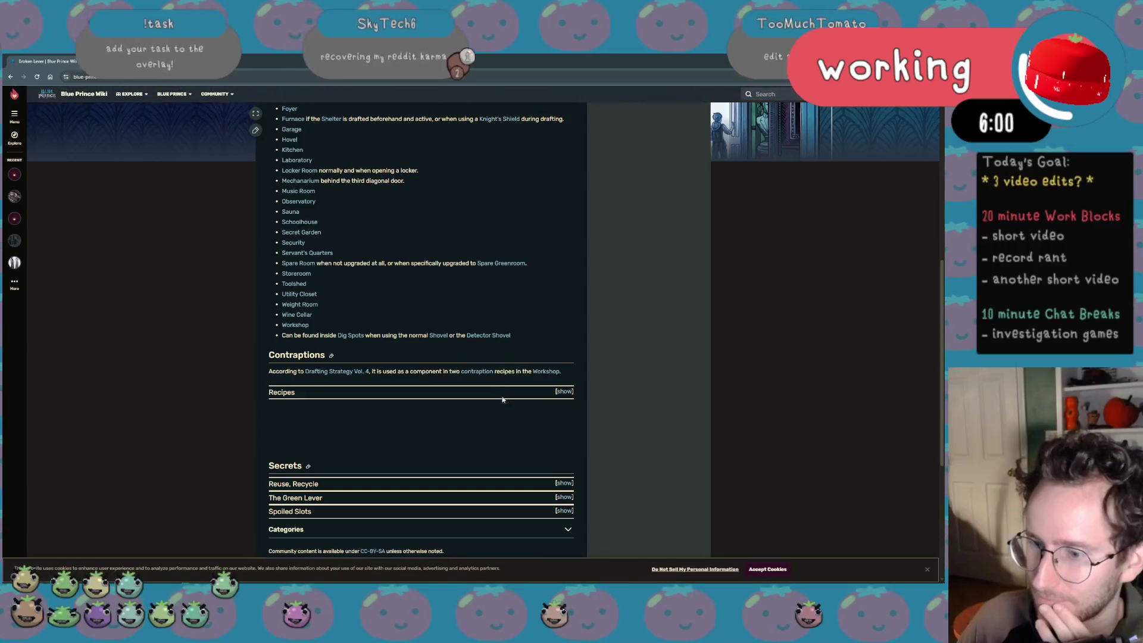
{"action": "scroll", "coordinate": [508, 368], "scroll_direction": "down", "scroll_amount": 5}
{"action": "scroll", "coordinate": [500, 400], "scroll_direction": "up", "scroll_amount": 15}
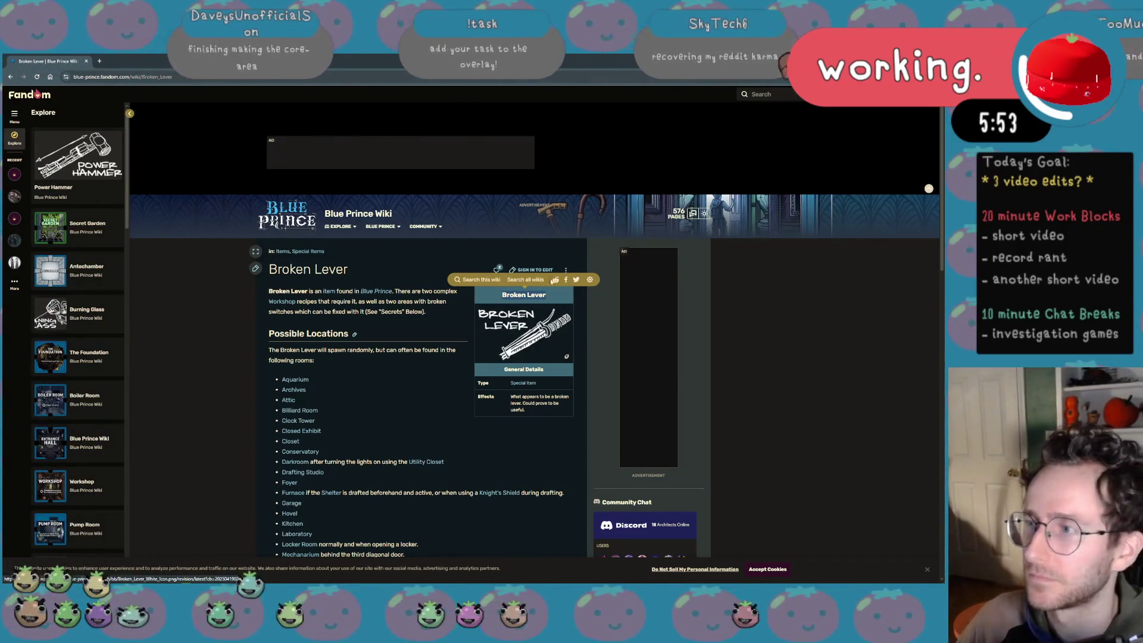
Search 'Broken Lever blue prince', open the wiki.gg page and copy its Broken Lever image
{"action": "left_click", "coordinate": [210, 65]}
{"action": "left_click", "coordinate": [176, 107]}
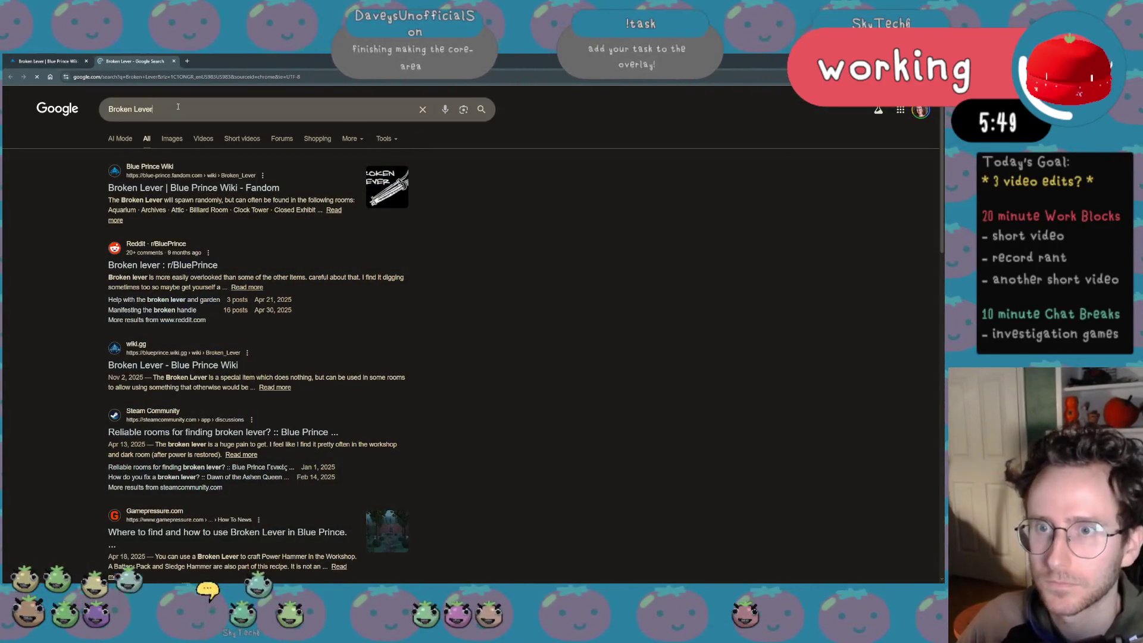
{"action": "type", "text": " blue prince"}
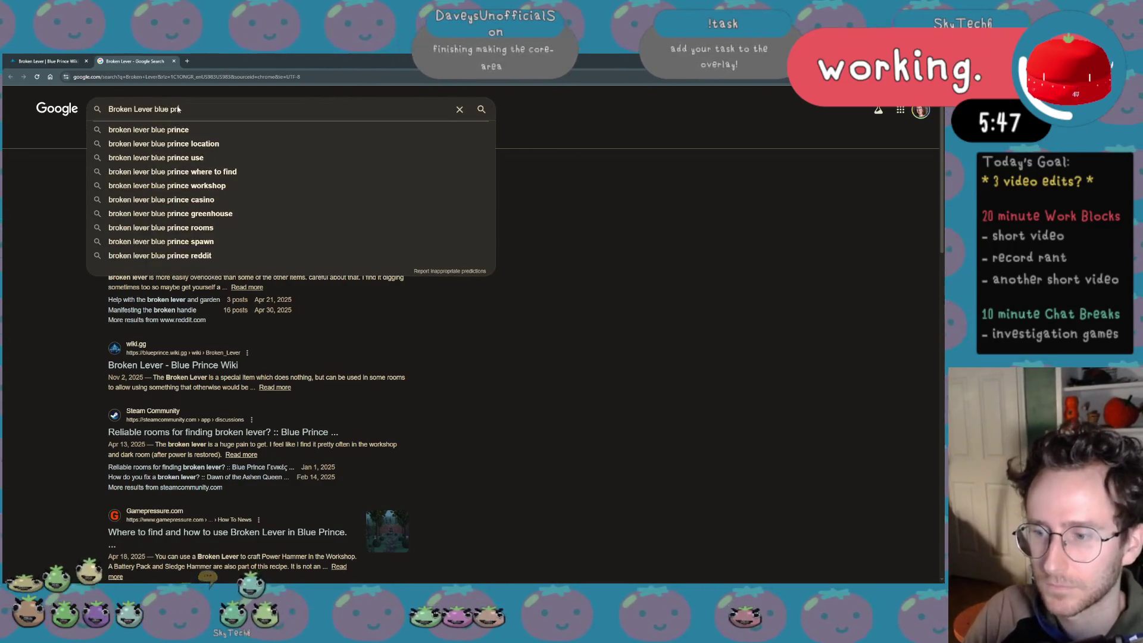
{"action": "key", "text": "Return"}
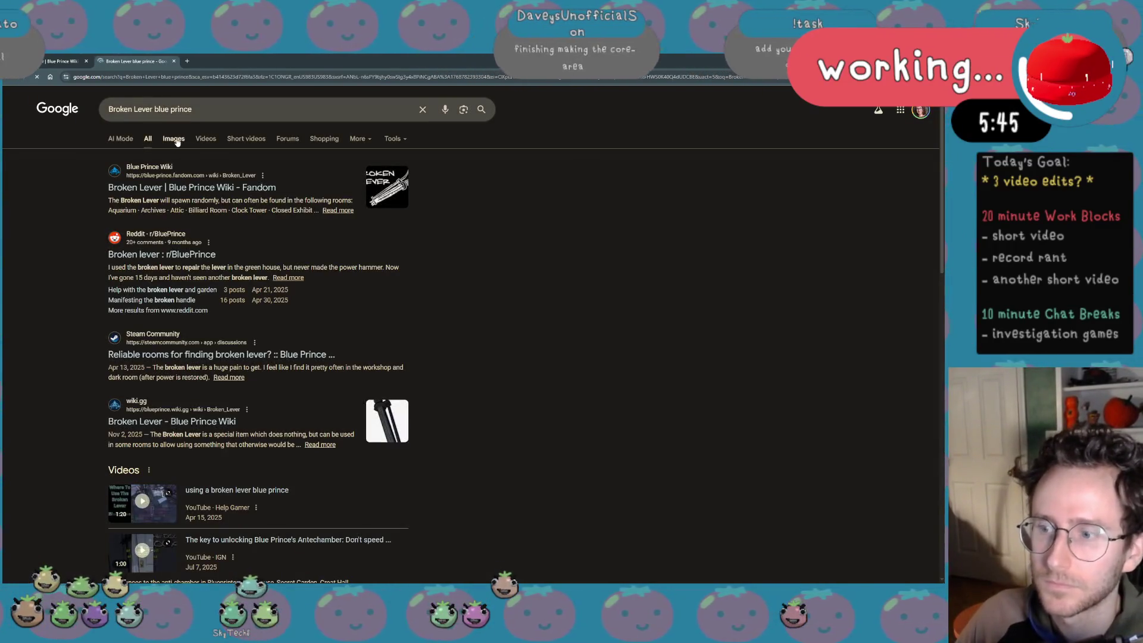
{"action": "left_click", "coordinate": [171, 421]}
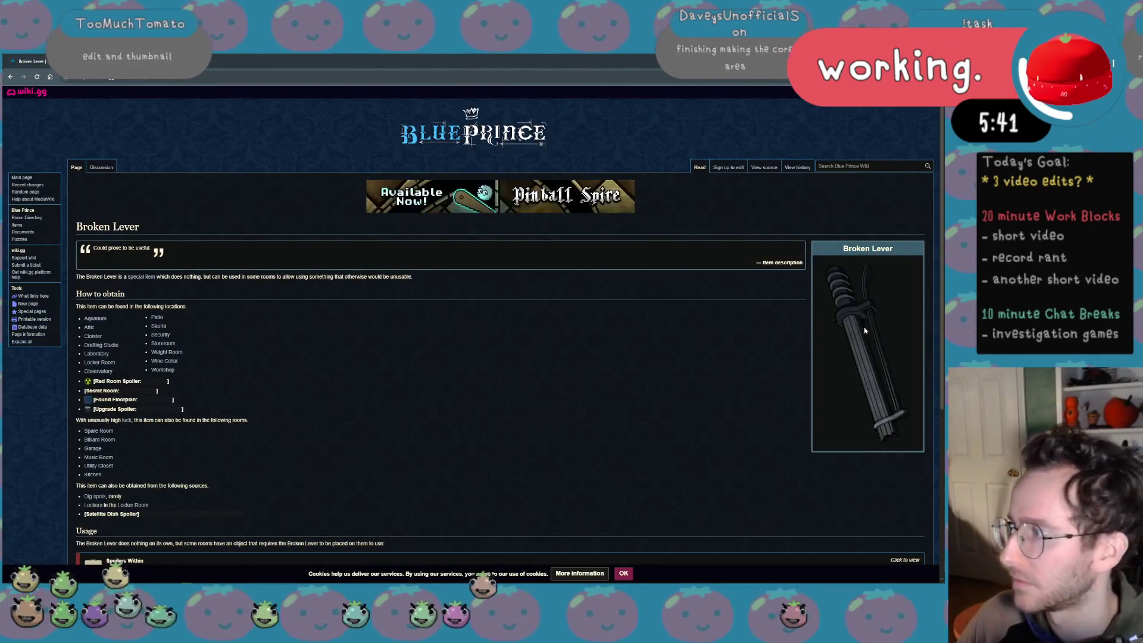
{"action": "right_click", "coordinate": [864, 327]}
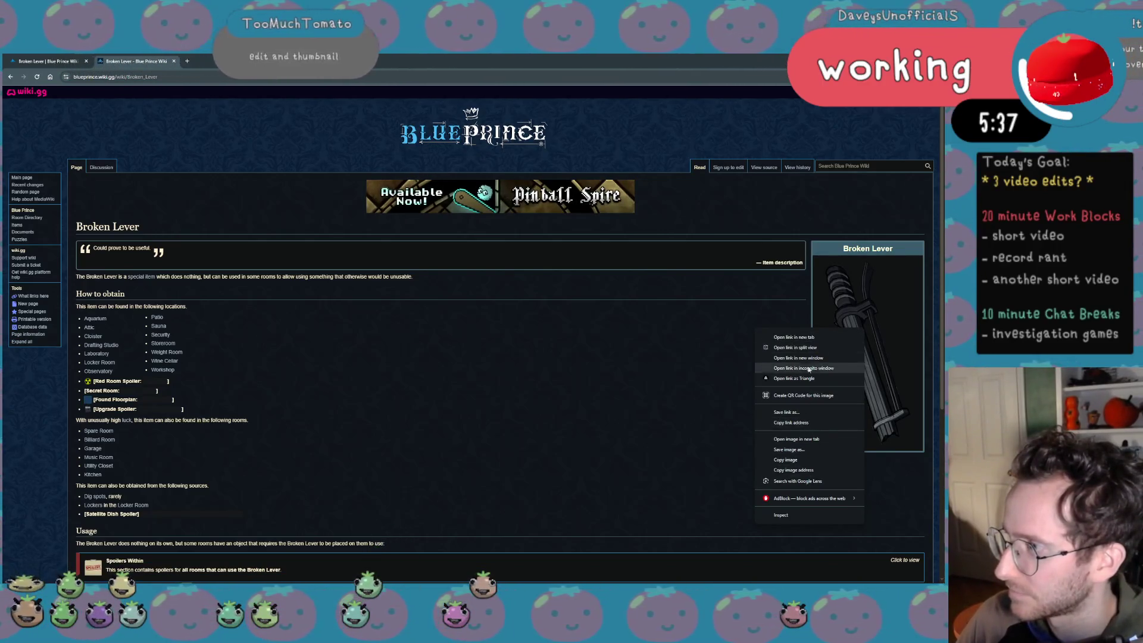
{"action": "left_click", "coordinate": [787, 459]}
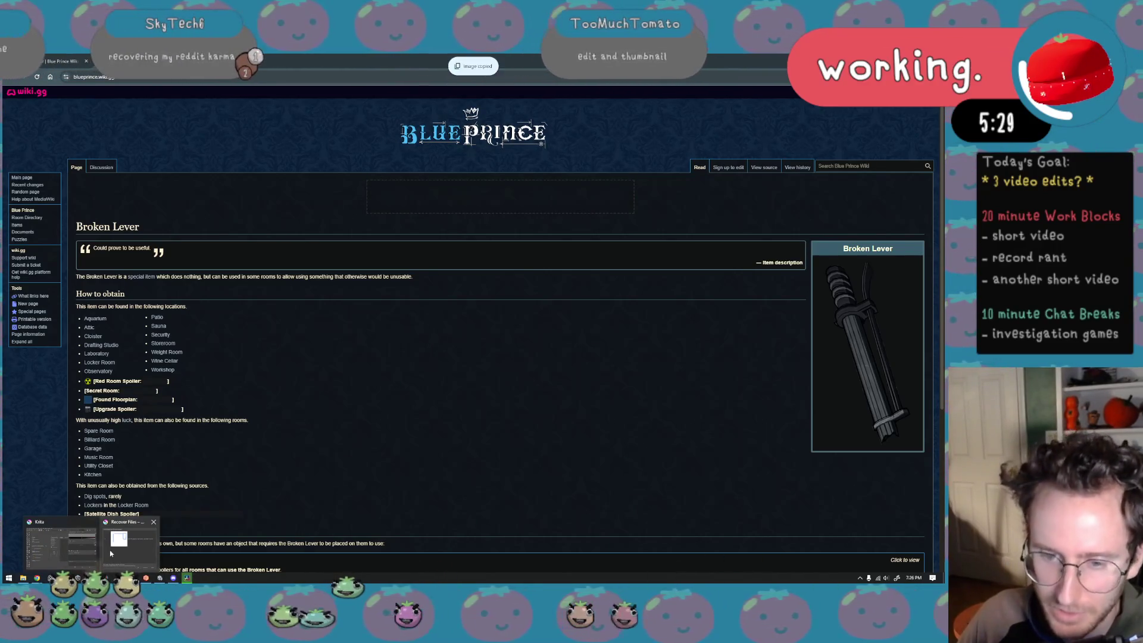
Dismiss Krita's Recover Files prompt and create a new blank document from a predefined canvas size
{"action": "left_click", "coordinate": [129, 540]}
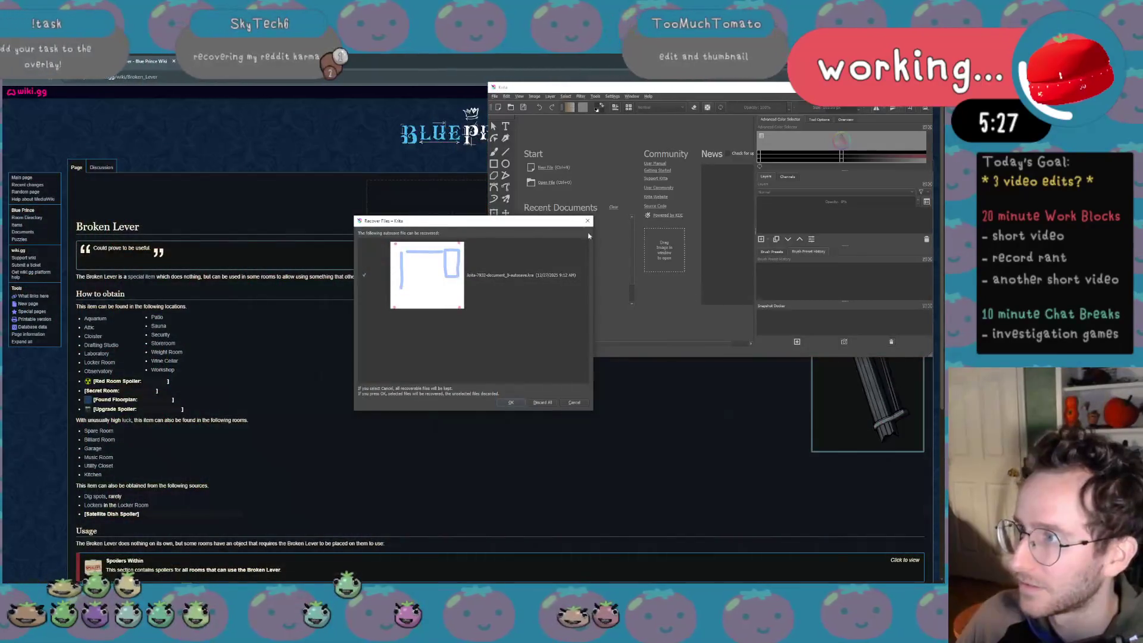
{"action": "left_click", "coordinate": [586, 221]}
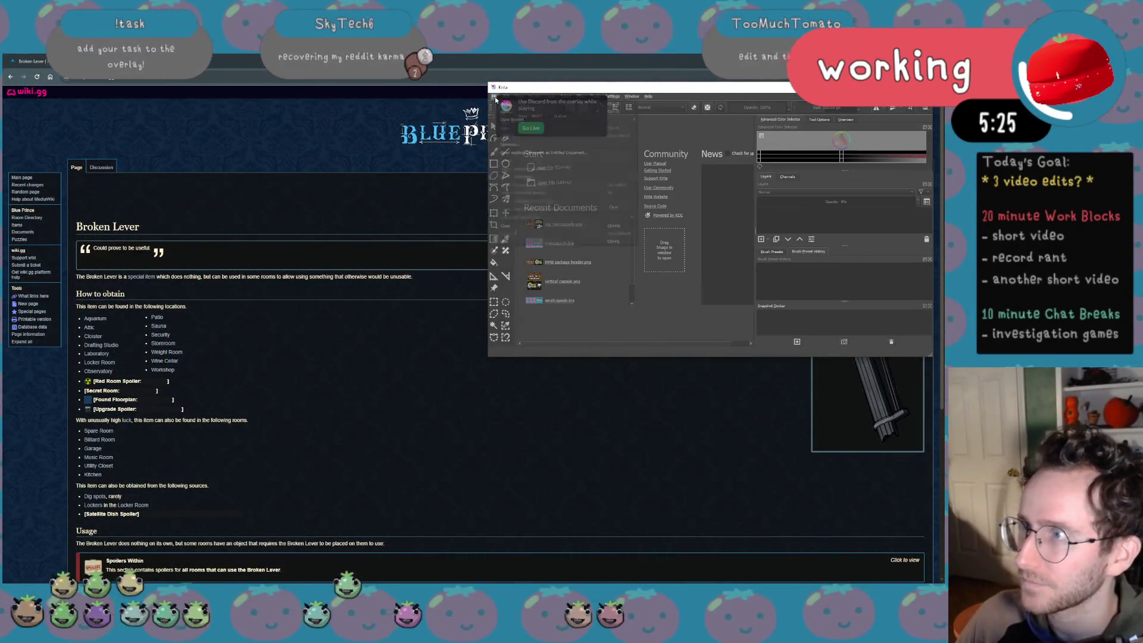
{"action": "left_click", "coordinate": [497, 101]}
{"action": "left_click", "coordinate": [519, 109]}
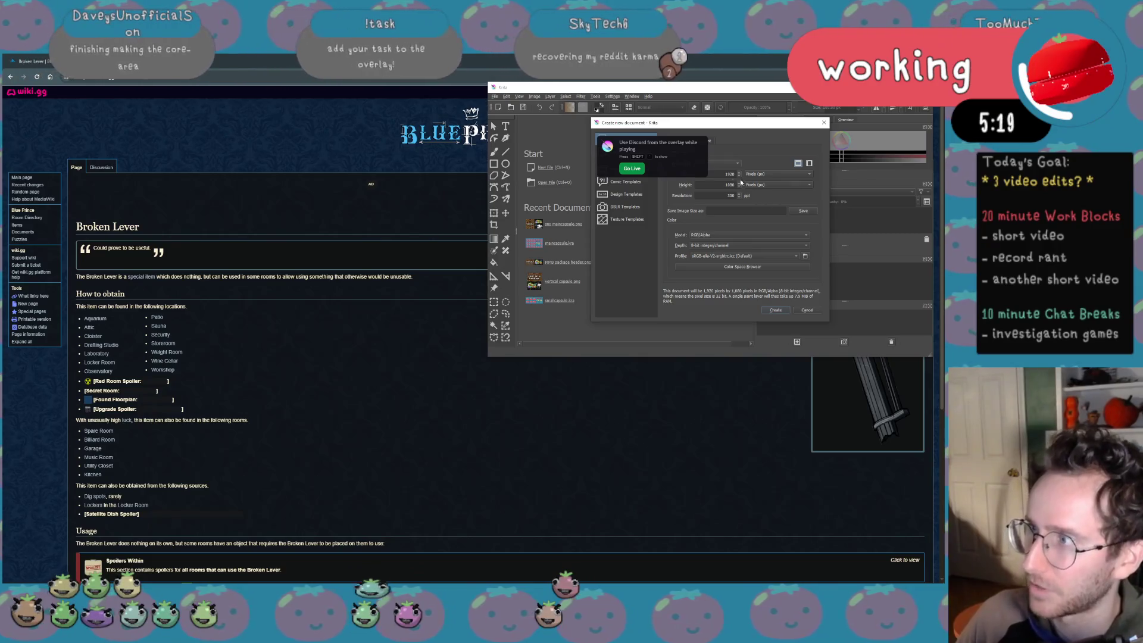
{"action": "left_click", "coordinate": [718, 164]}
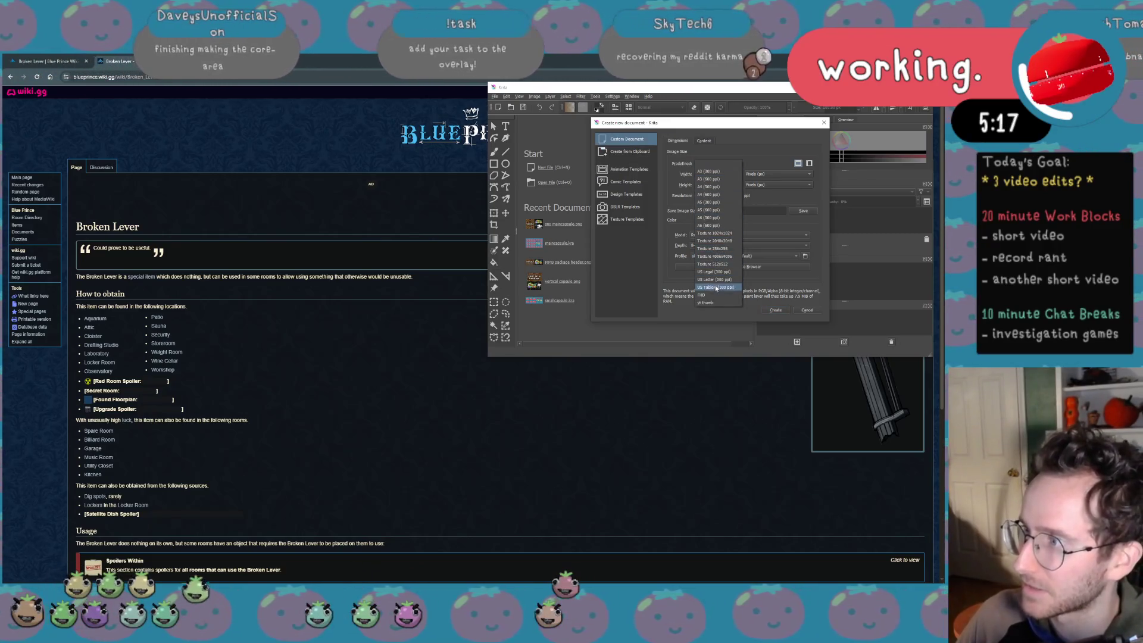
{"action": "left_click", "coordinate": [717, 254]}
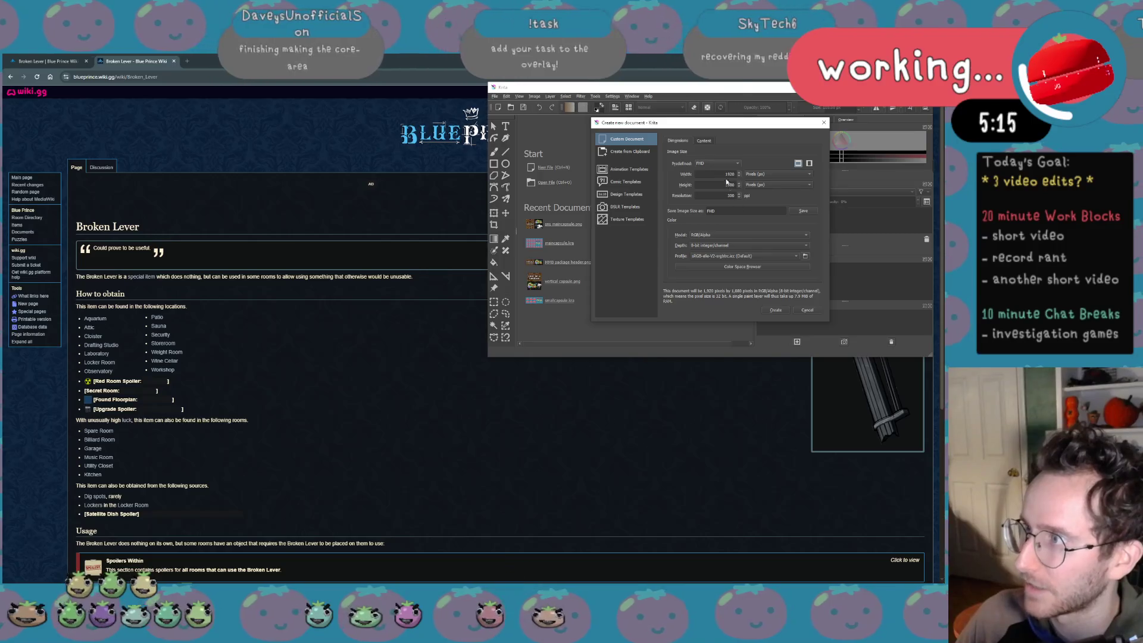
{"action": "left_click", "coordinate": [775, 310]}
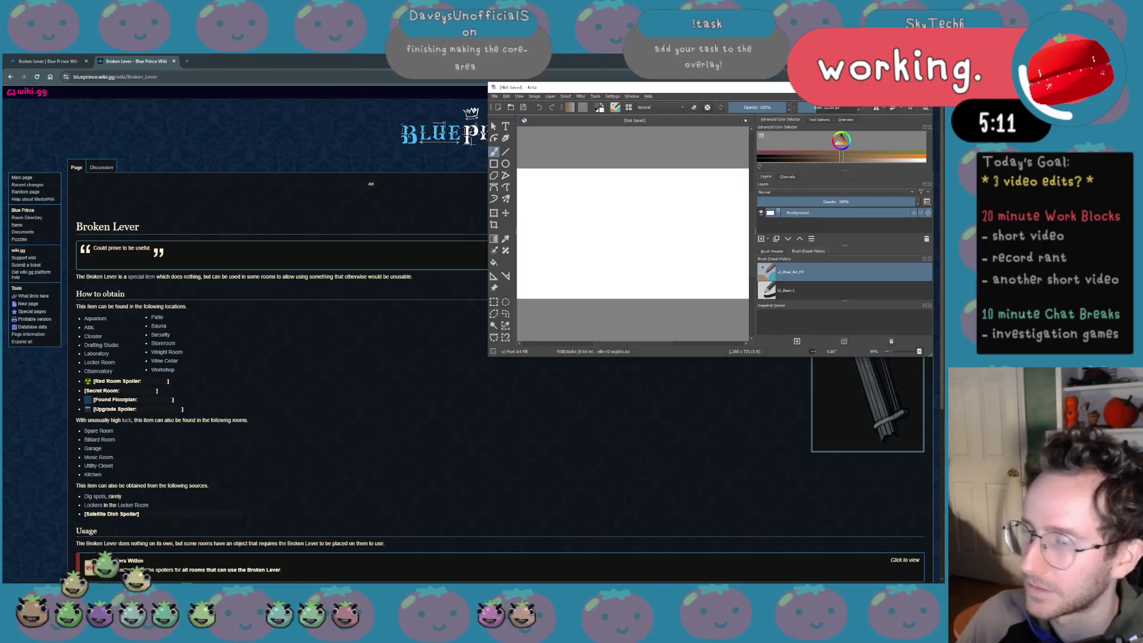
Clear Krita's recent files list, close the file explorer, and drop an image onto the blank canvas
{"action": "left_click", "coordinate": [495, 97]}
{"action": "mouse_move", "coordinate": [514, 119]}
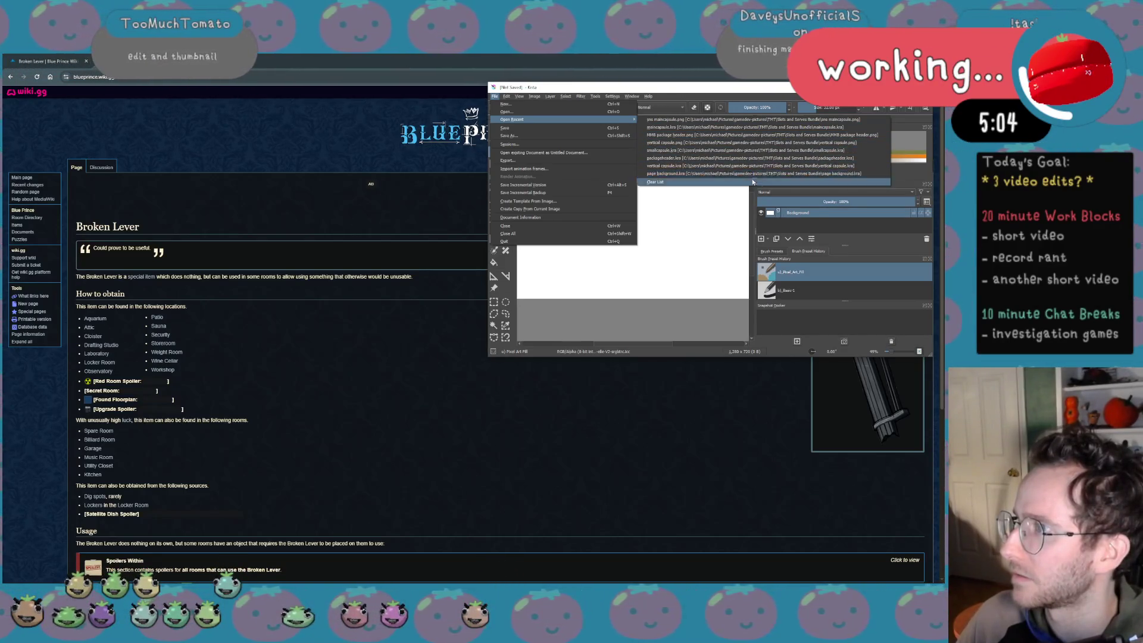
{"action": "left_click", "coordinate": [753, 181]}
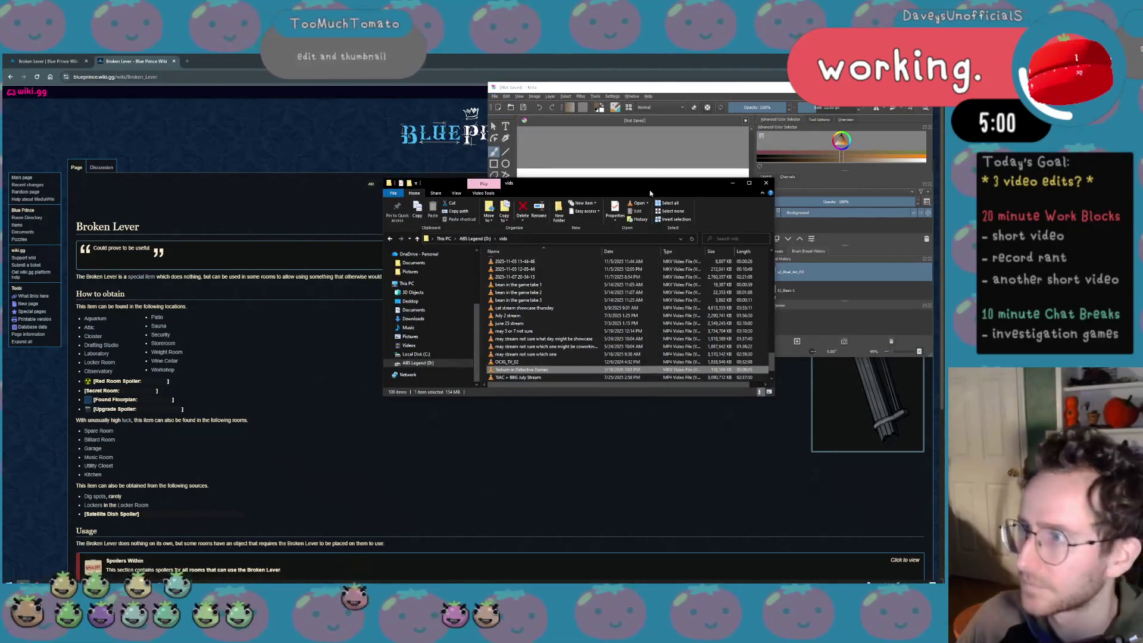
{"action": "left_click_drag", "start_coordinate": [536, 179], "coordinate": [81, 203]}
{"action": "key", "text": "alt+F4"}
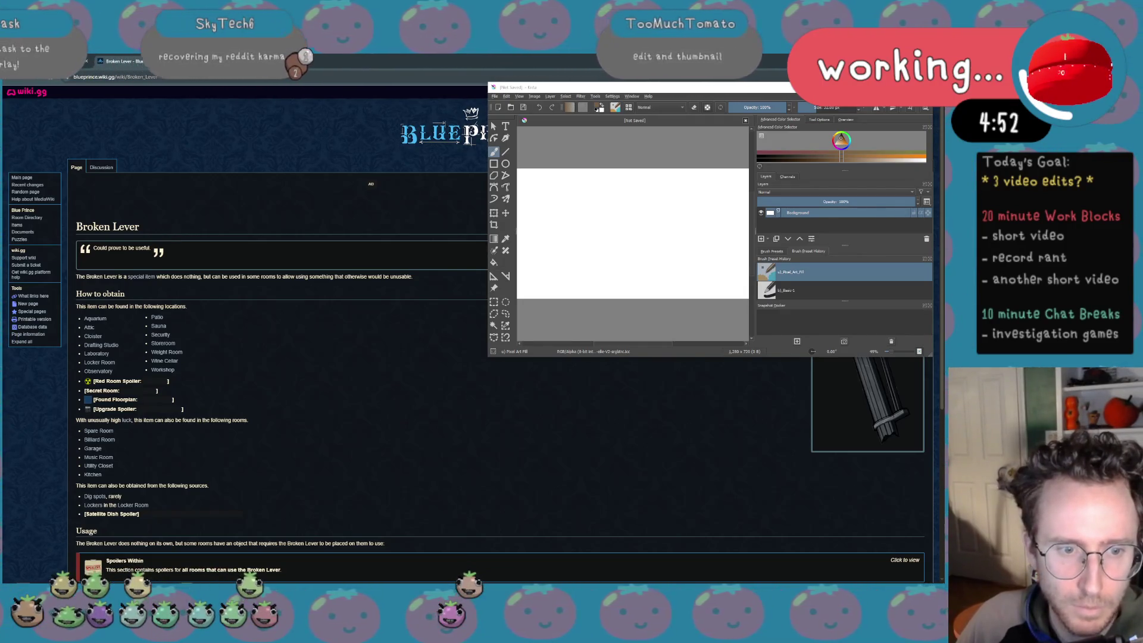
{"action": "left_click_drag", "start_coordinate": [91, 564], "coordinate": [661, 241]}
Drop the Tomato Club image in as a hidden layer, fill the canvas blue, and maximize Krita
{"action": "left_click", "coordinate": [683, 246]}
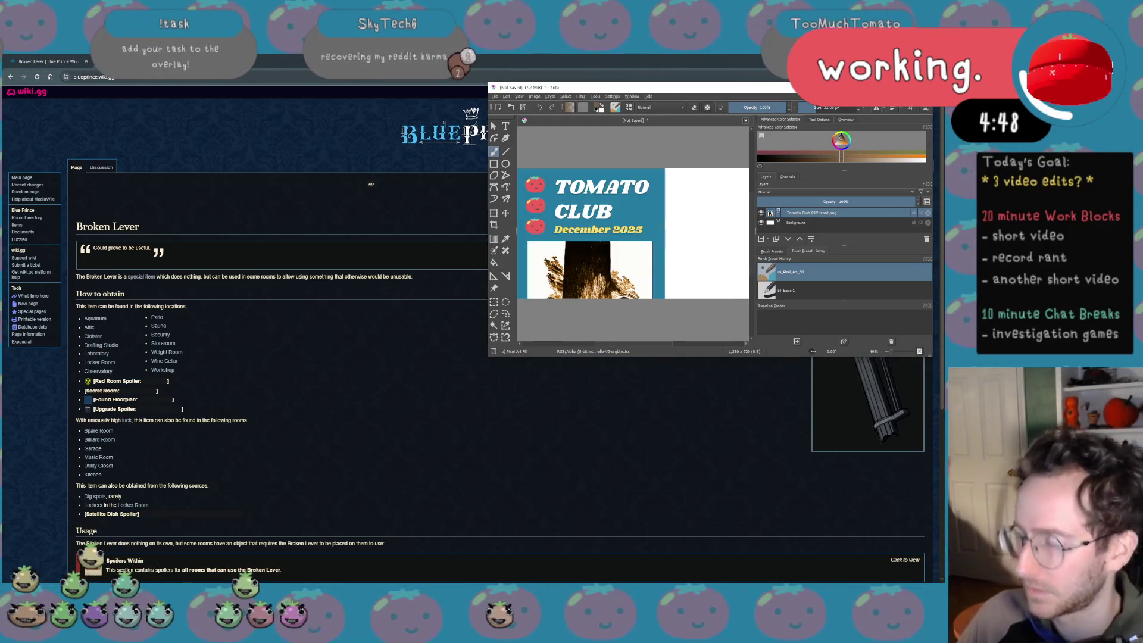
{"action": "key", "text": "Delete"}
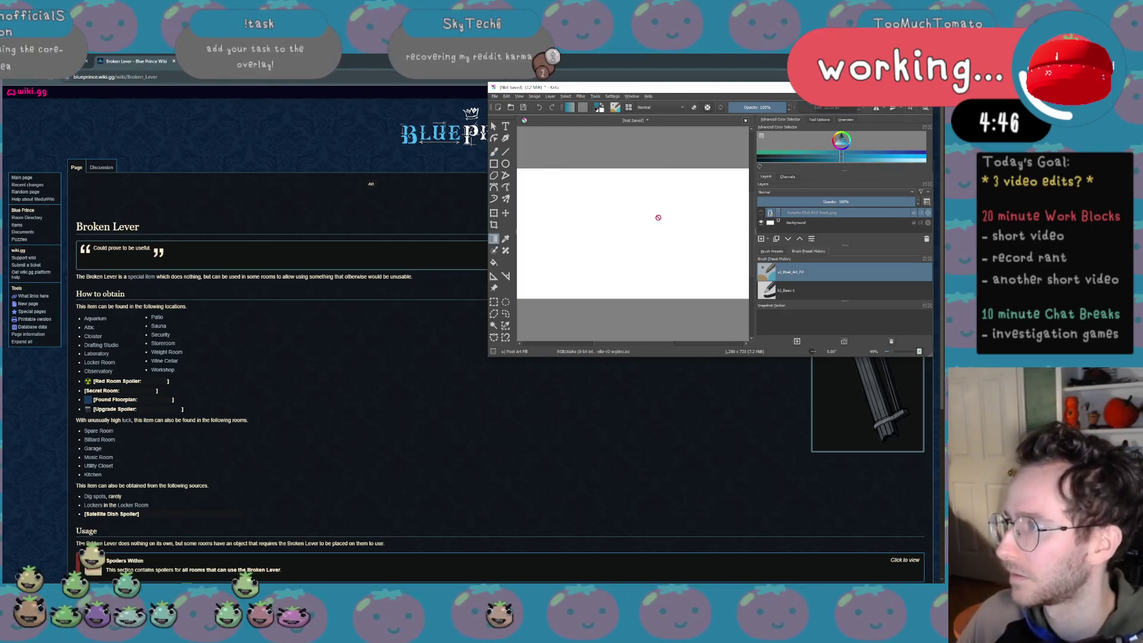
{"action": "key", "text": "f"}
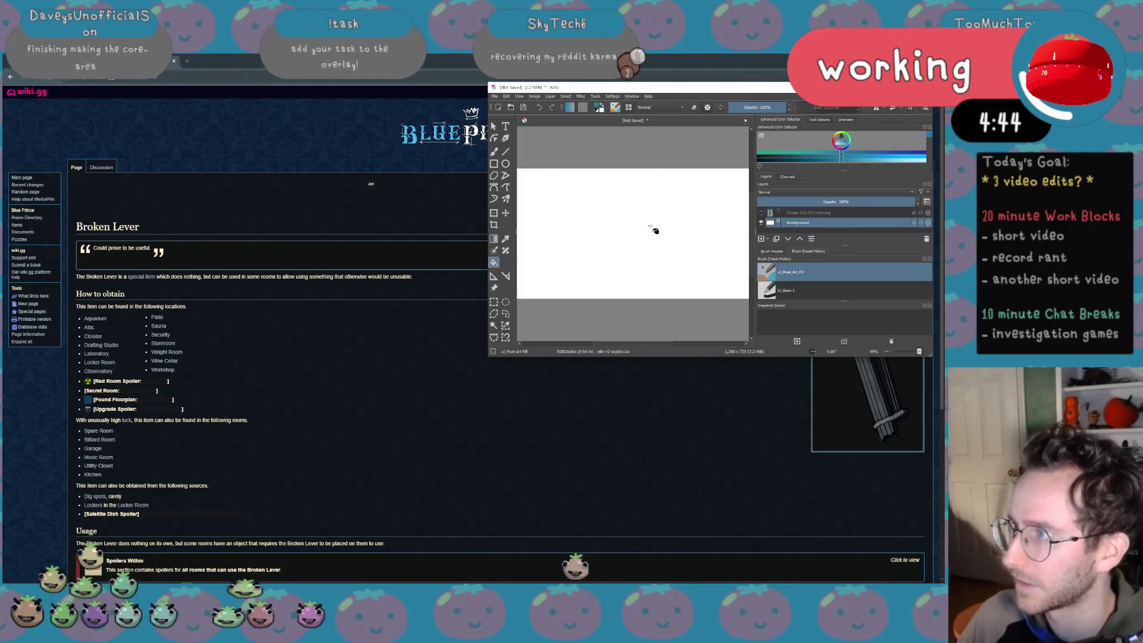
{"action": "left_click", "coordinate": [655, 230]}
{"action": "scroll", "coordinate": [655, 230], "scroll_direction": "down", "scroll_amount": 3}
{"action": "scroll", "coordinate": [655, 231], "scroll_direction": "up", "scroll_amount": 1}
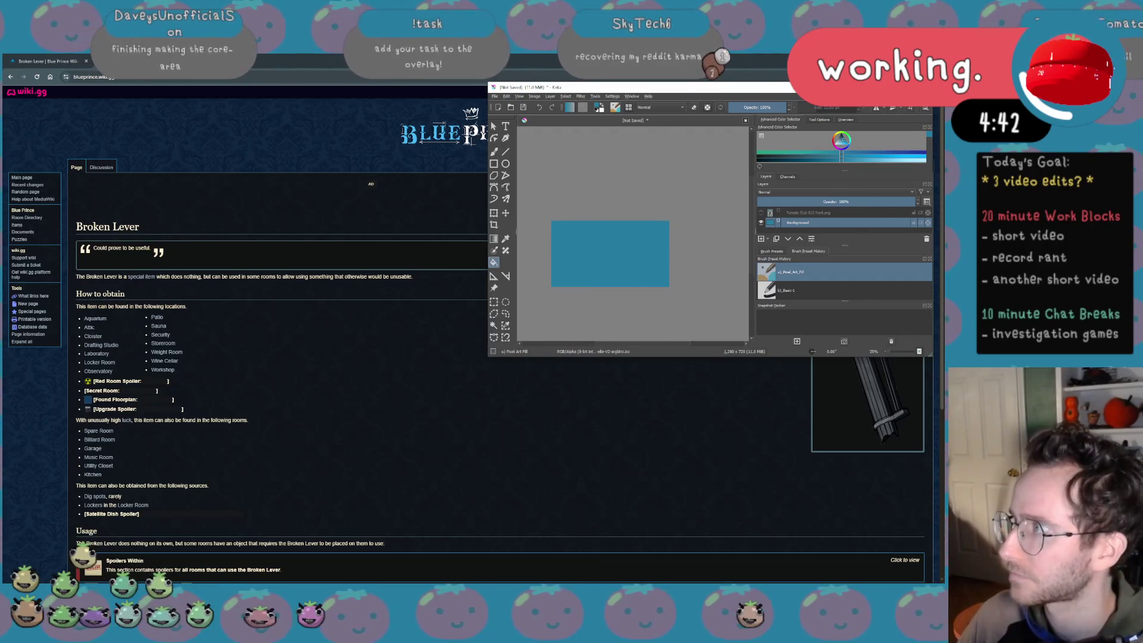
{"action": "double_click", "coordinate": [500, 86]}
{"action": "scroll", "coordinate": [322, 295], "scroll_direction": "up", "scroll_amount": 2}
{"action": "scroll", "coordinate": [282, 313], "scroll_direction": "up", "scroll_amount": 2}
{"action": "scroll", "coordinate": [370, 268], "scroll_direction": "down", "scroll_amount": 1}
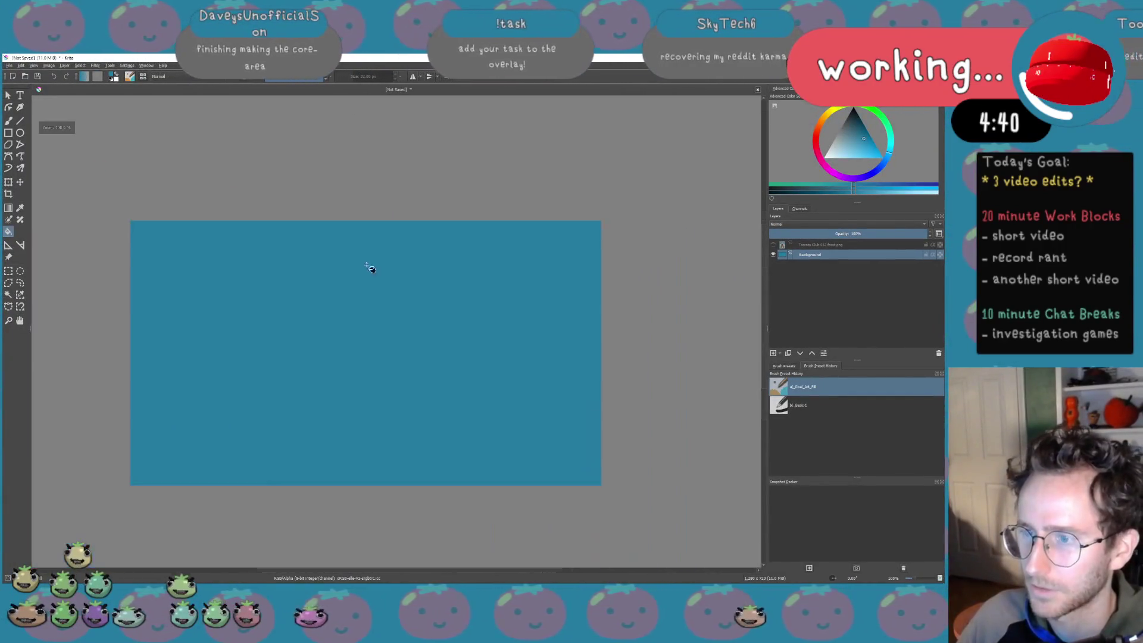
{"action": "scroll", "coordinate": [370, 268], "scroll_direction": "down", "scroll_amount": 1}
Paste the Broken Lever image onto the blue canvas, accepting its colour profile
{"action": "key", "text": "ctrl+v"}
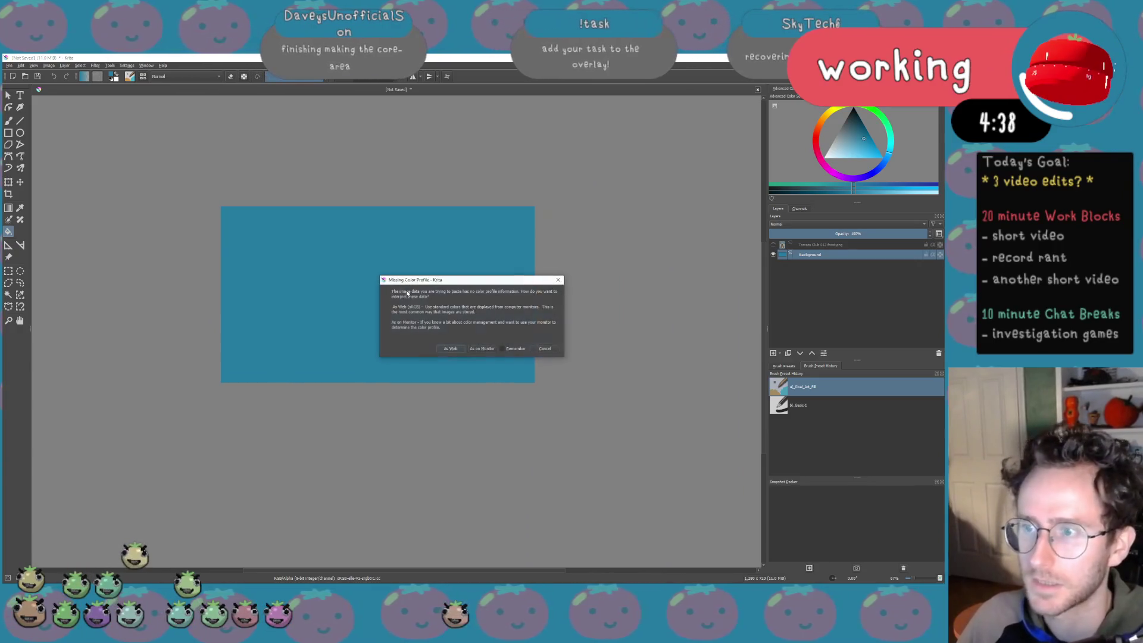
{"action": "left_click", "coordinate": [452, 349]}
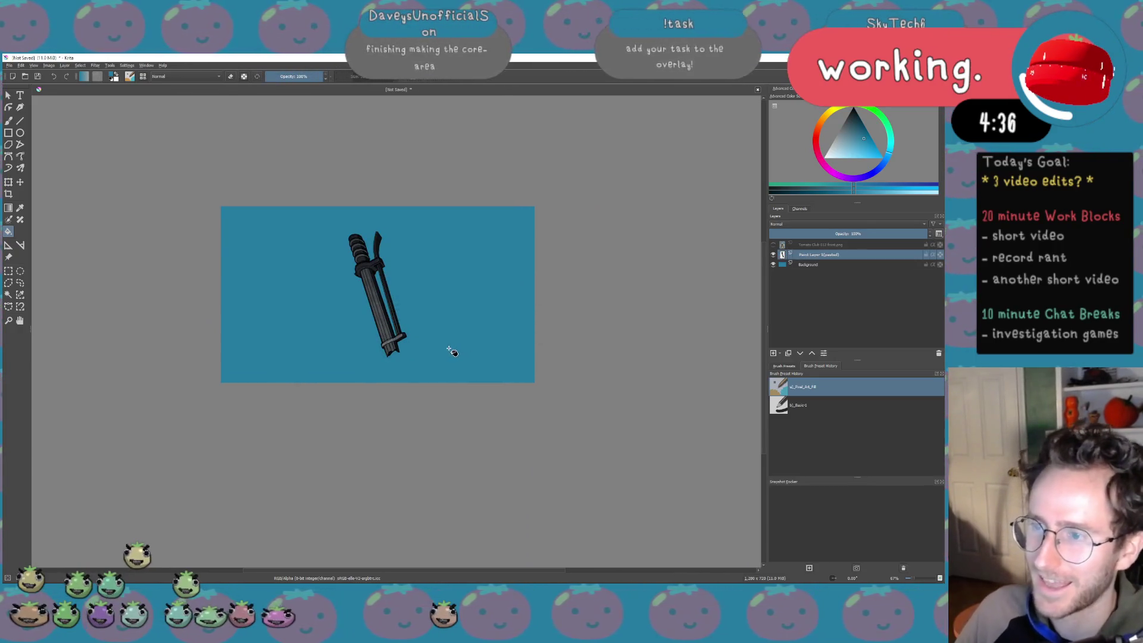
{"action": "scroll", "coordinate": [450, 356], "scroll_direction": "down", "scroll_amount": 1}
{"action": "scroll", "coordinate": [450, 356], "scroll_direction": "up", "scroll_amount": 3}
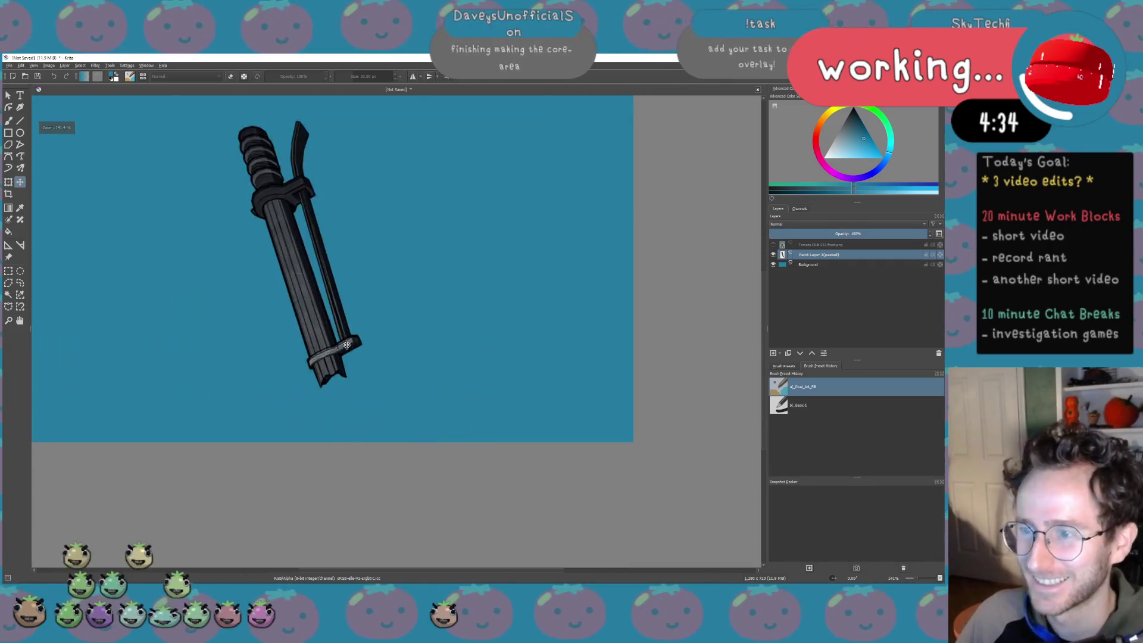
{"action": "scroll", "coordinate": [442, 362], "scroll_direction": "up", "scroll_amount": 1}
{"action": "scroll", "coordinate": [437, 365], "scroll_direction": "down", "scroll_amount": 1}
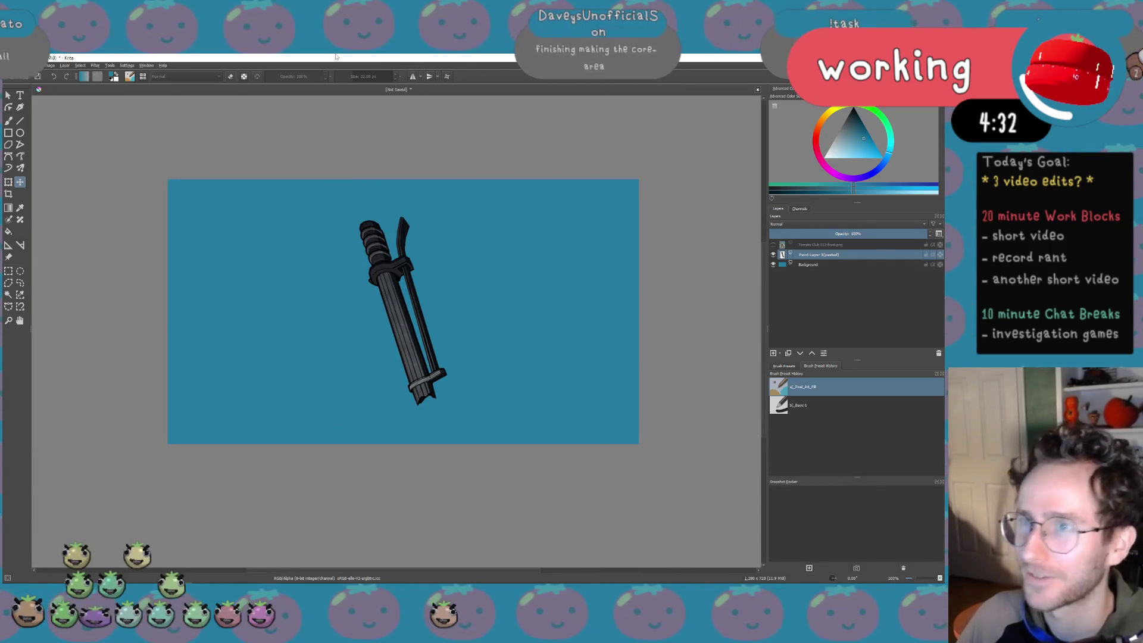
{"action": "left_click", "coordinate": [100, 65]}
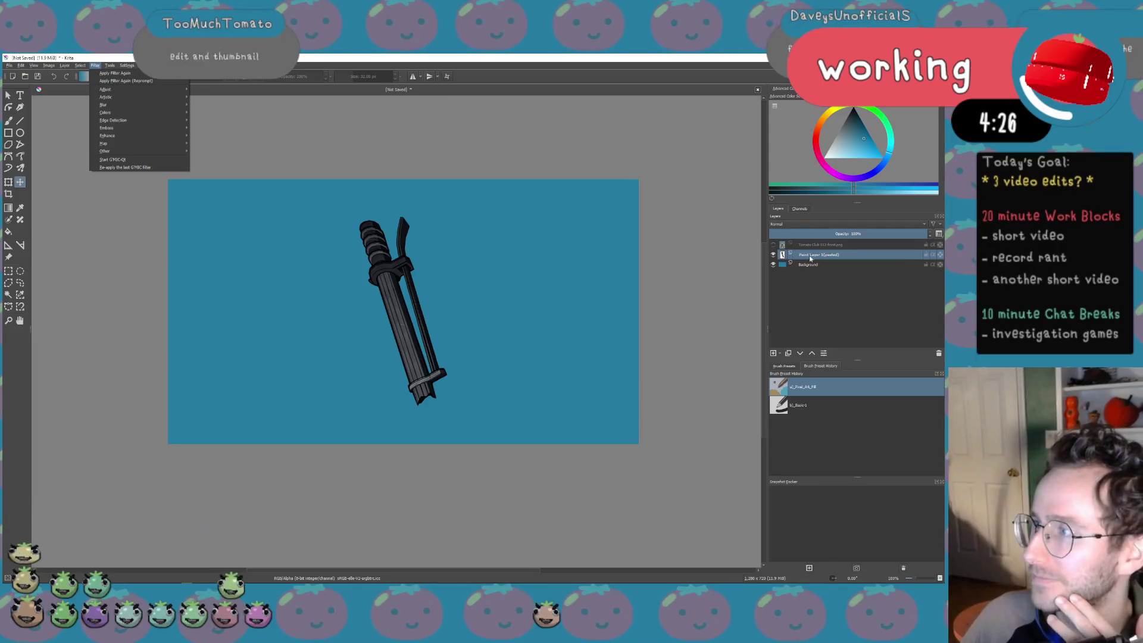
{"action": "key", "text": "Escape"}
Bring up the Layer Style settings for the pasted Broken Lever layer
{"action": "left_click", "coordinate": [831, 220]}
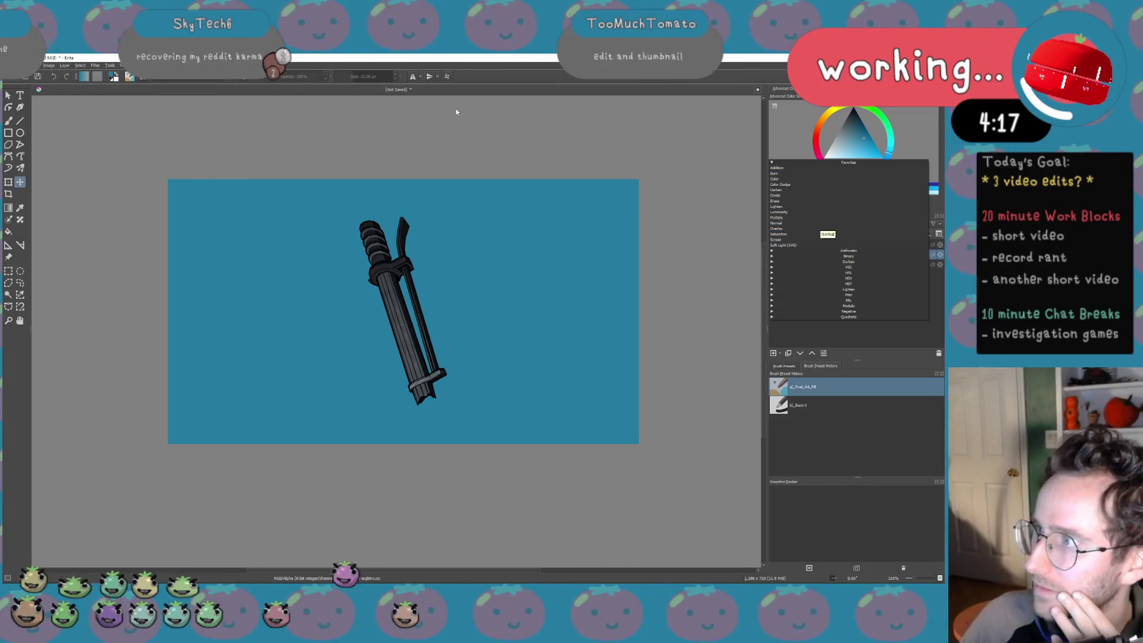
{"action": "left_click", "coordinate": [129, 67]}
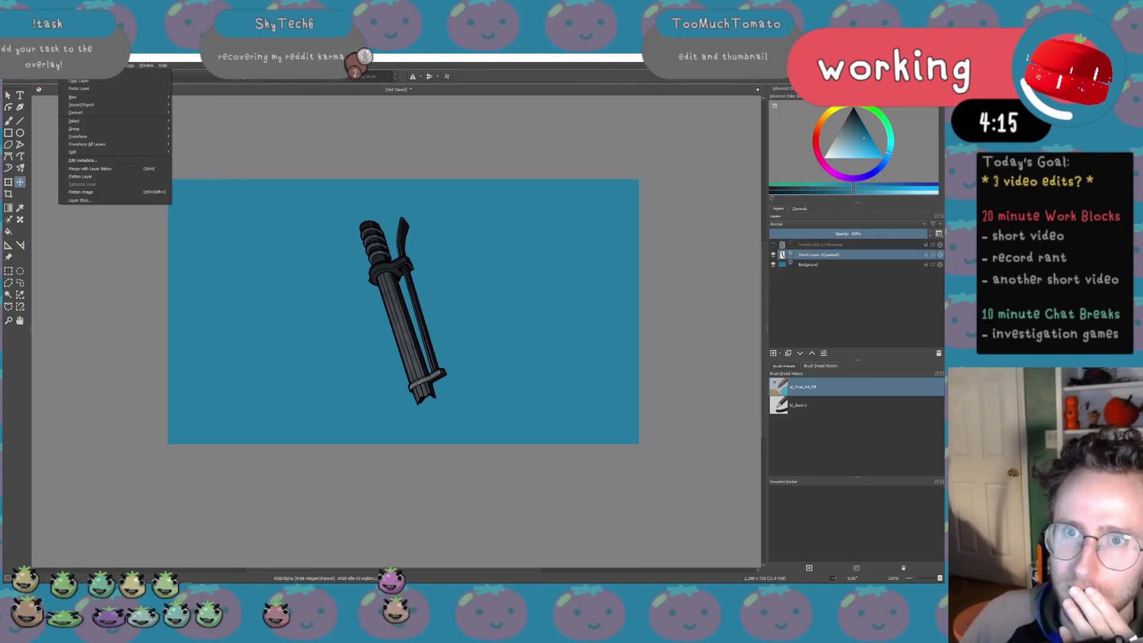
{"action": "left_click", "coordinate": [80, 200]}
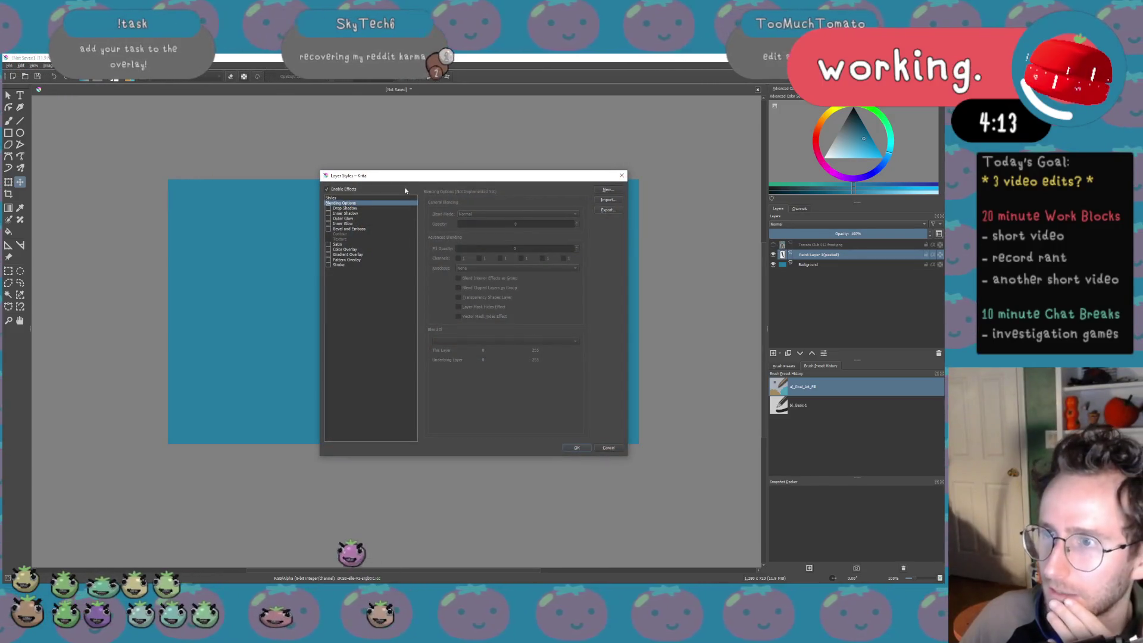
Enable a white outer glow and enlarge the lever's drop shadow size to 42 px
{"action": "left_click_drag", "start_coordinate": [404, 176], "coordinate": [596, 255]}
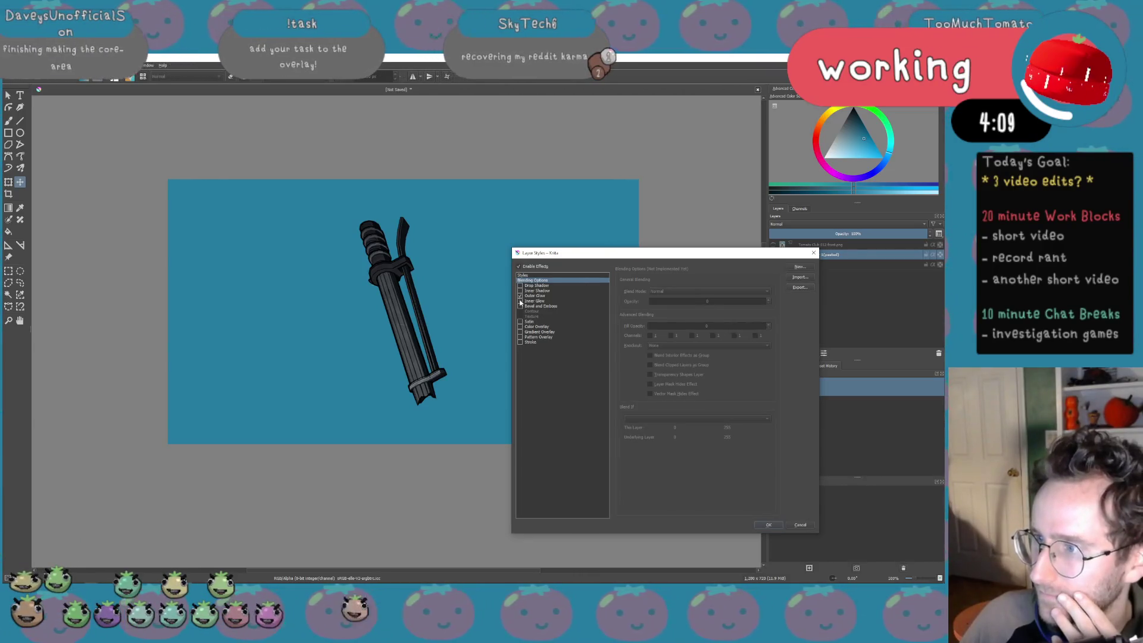
{"action": "left_click", "coordinate": [521, 296]}
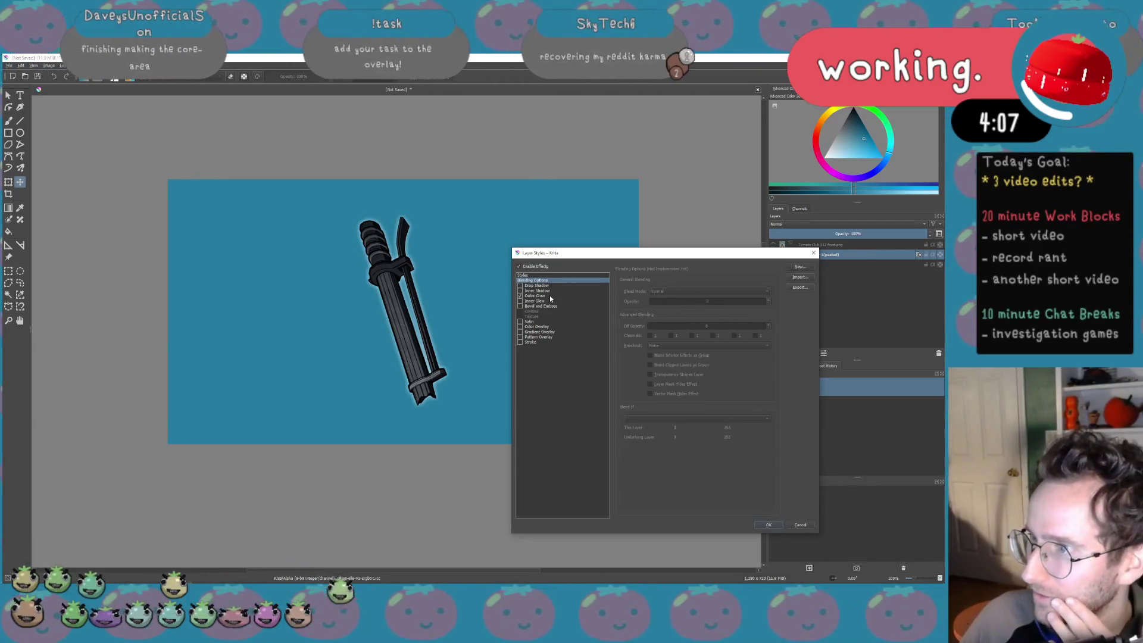
{"action": "left_click", "coordinate": [536, 284]}
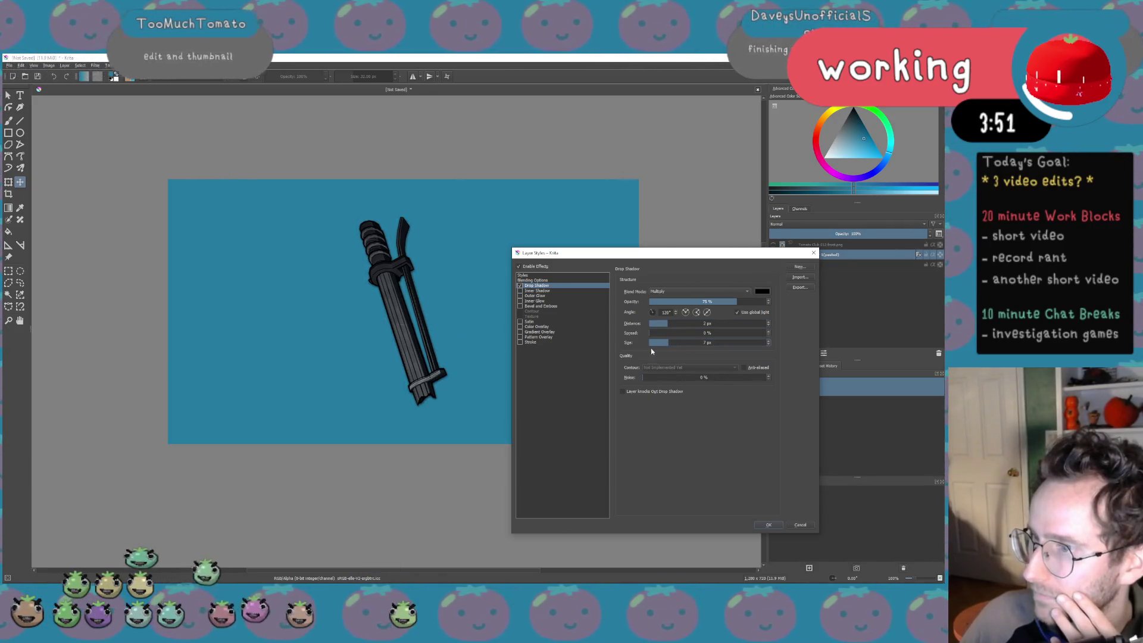
{"action": "left_click_drag", "start_coordinate": [668, 344], "coordinate": [696, 343]}
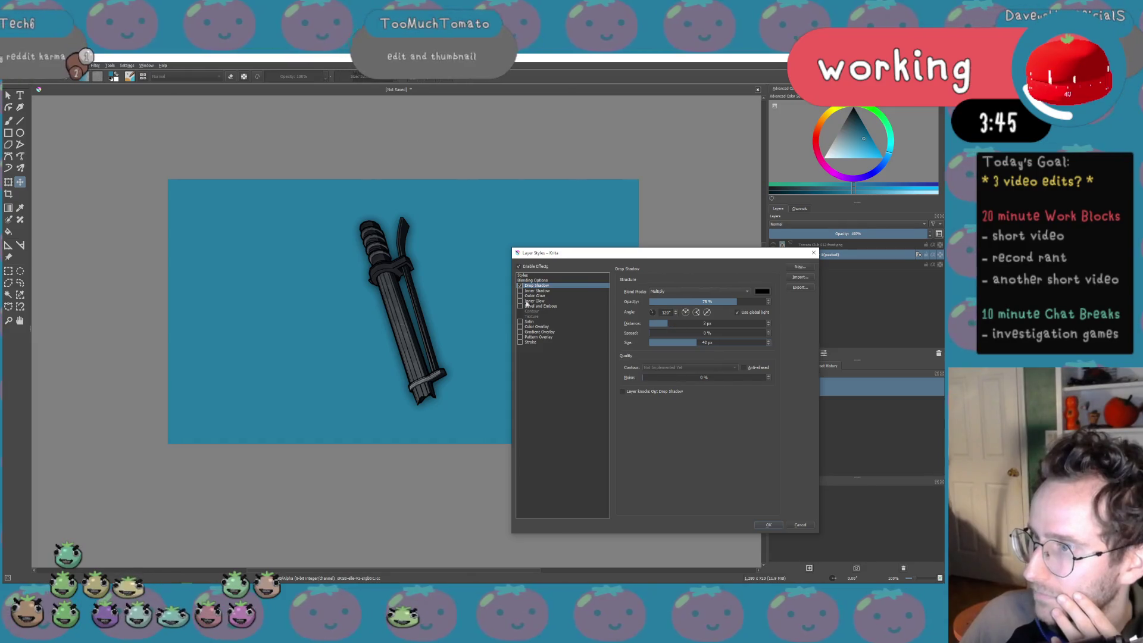
Push the drop shadow farther from the lever and widen its blur
{"action": "left_click_drag", "start_coordinate": [590, 253], "coordinate": [698, 220]}
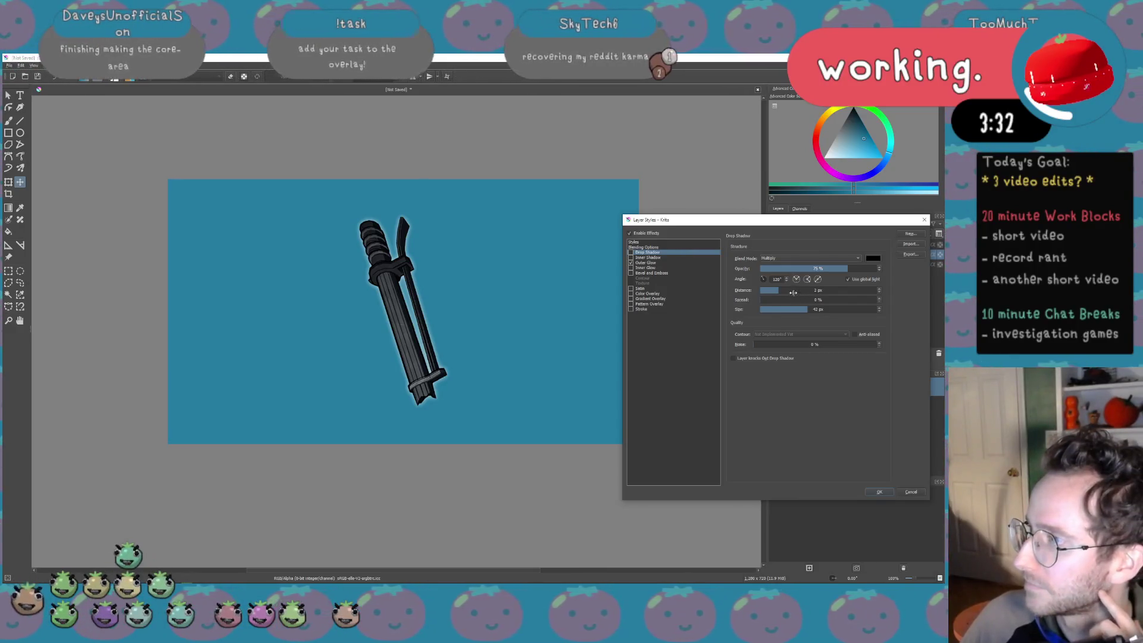
{"action": "left_click_drag", "start_coordinate": [778, 291], "coordinate": [801, 291]}
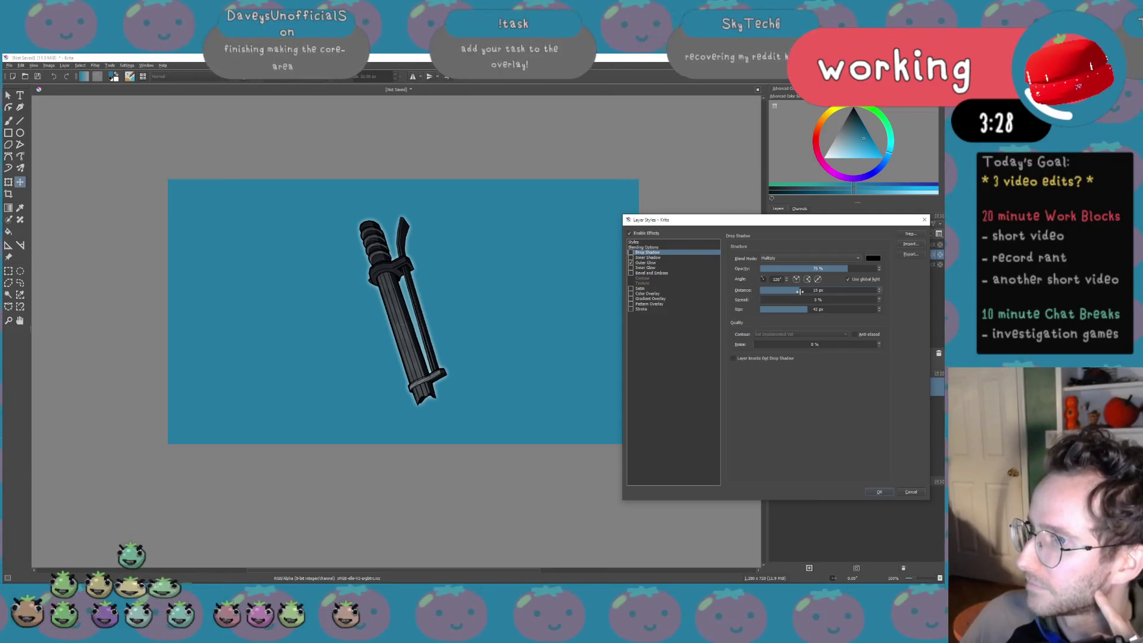
{"action": "left_click_drag", "start_coordinate": [813, 309], "coordinate": [825, 310]}
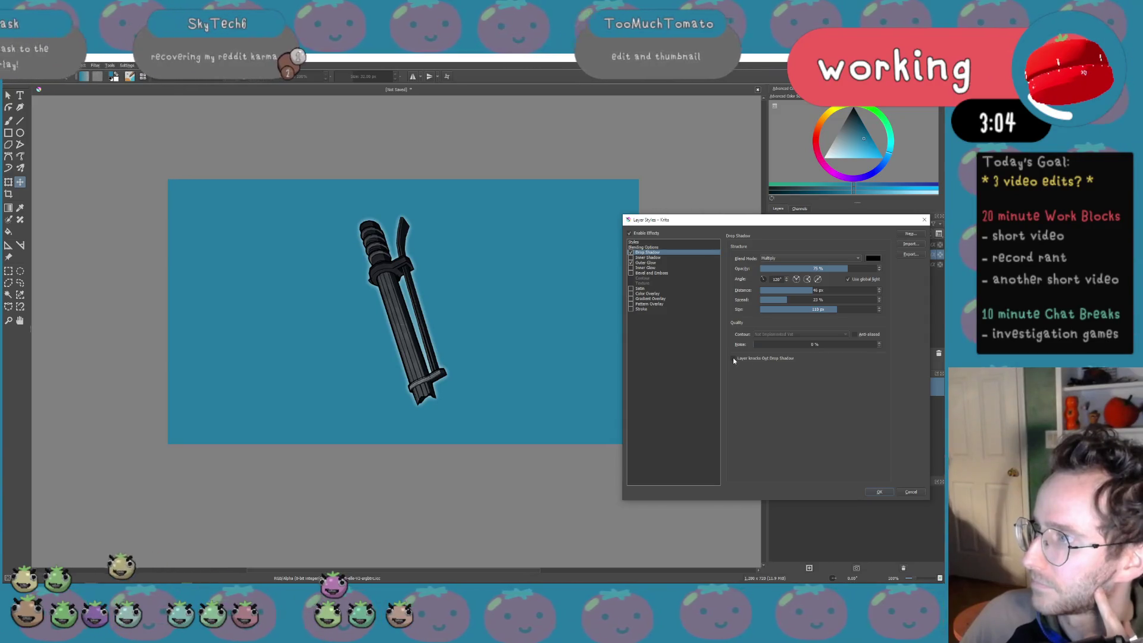
{"action": "left_click", "coordinate": [669, 263]}
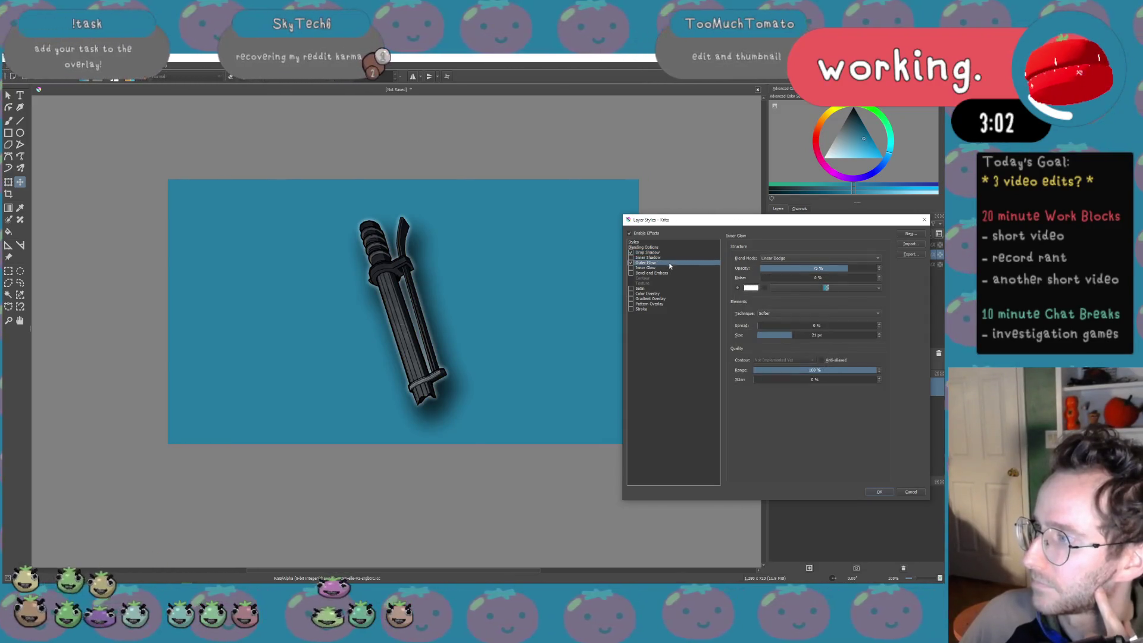
Widen the inner glow around the lever, apply the layer styles, and begin a Save As
{"action": "left_click", "coordinate": [674, 253]}
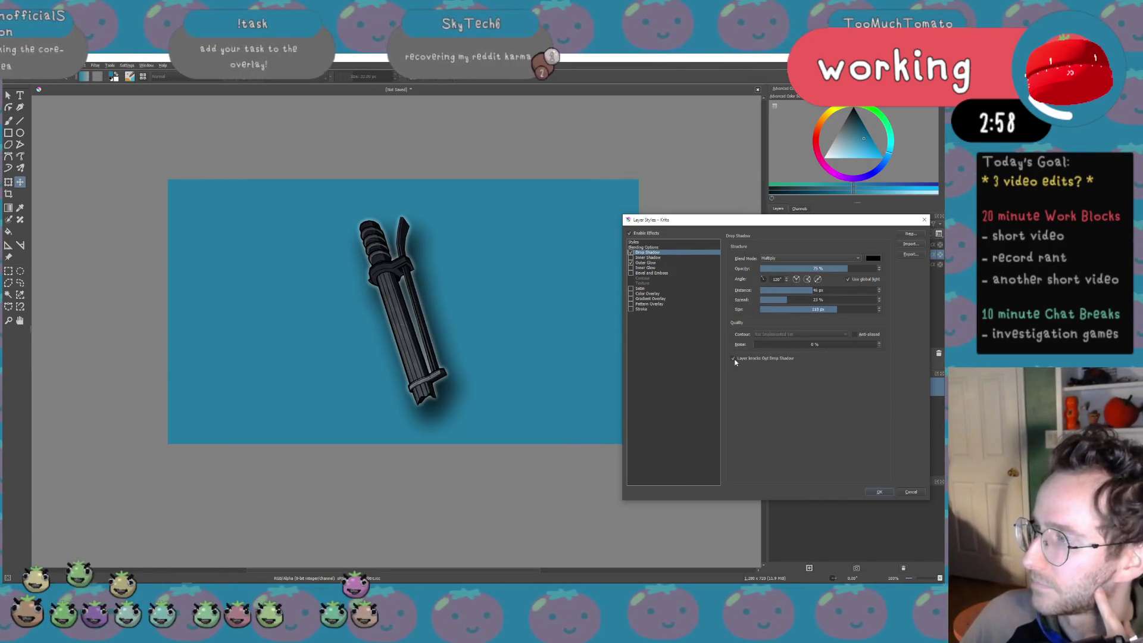
{"action": "left_click", "coordinate": [646, 262]}
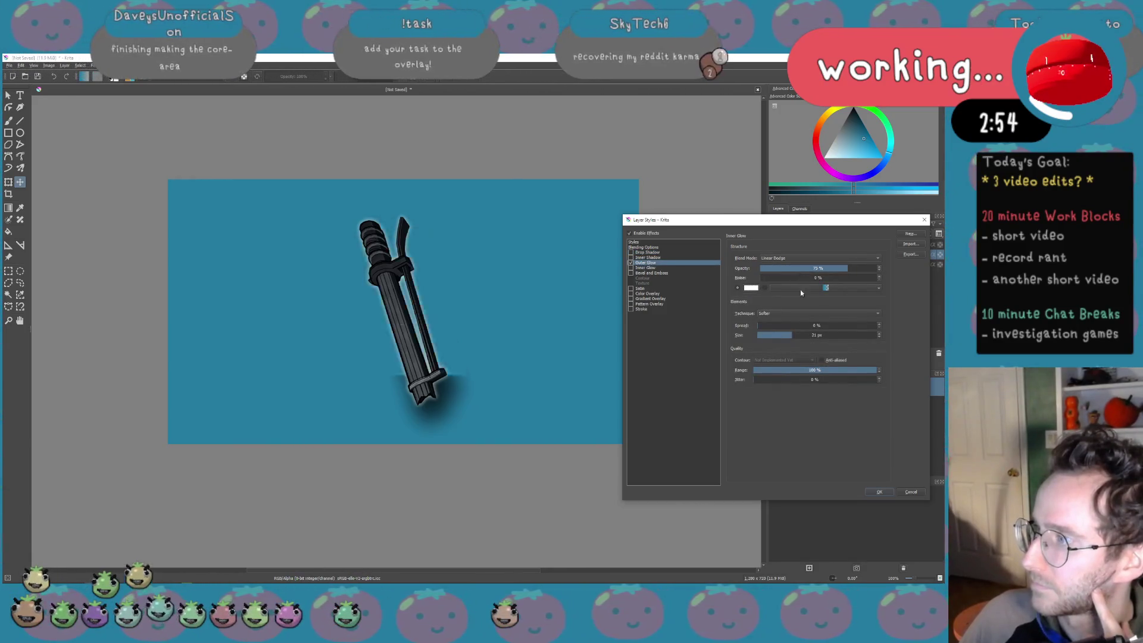
{"action": "left_click_drag", "start_coordinate": [800, 337], "coordinate": [823, 335]}
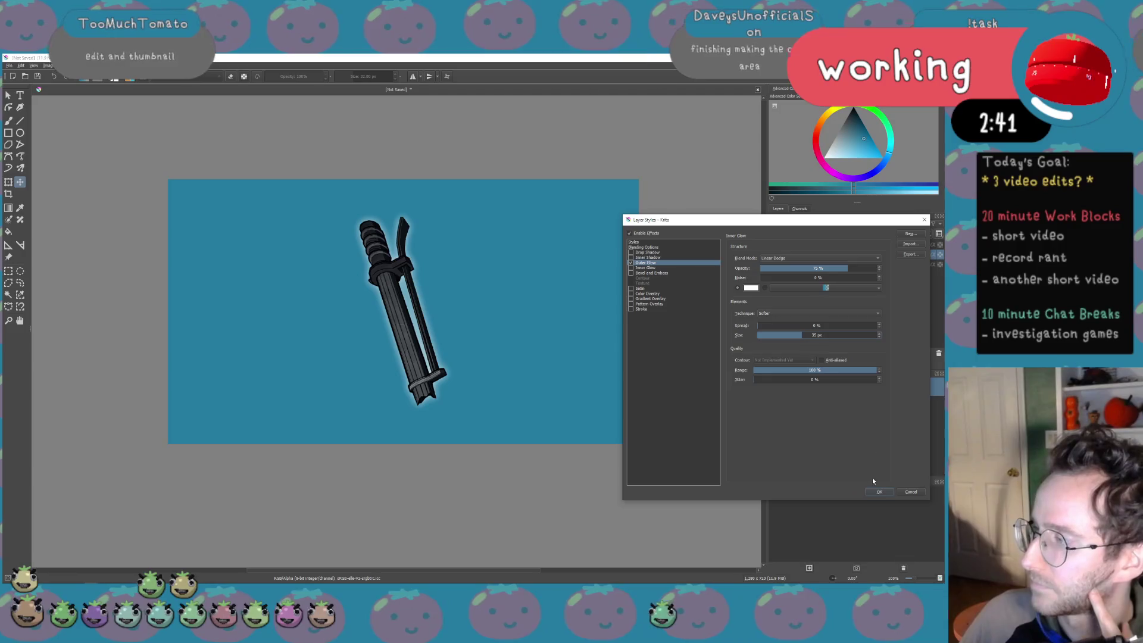
{"action": "left_click", "coordinate": [885, 490]}
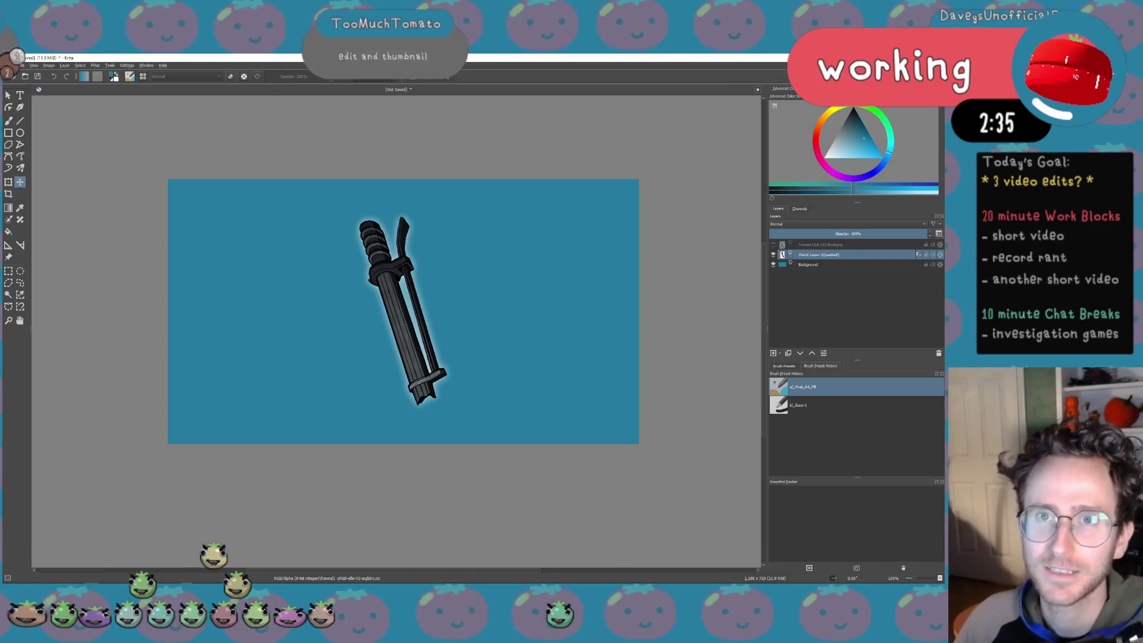
{"action": "left_click", "coordinate": [10, 65]}
{"action": "left_click", "coordinate": [40, 106]}
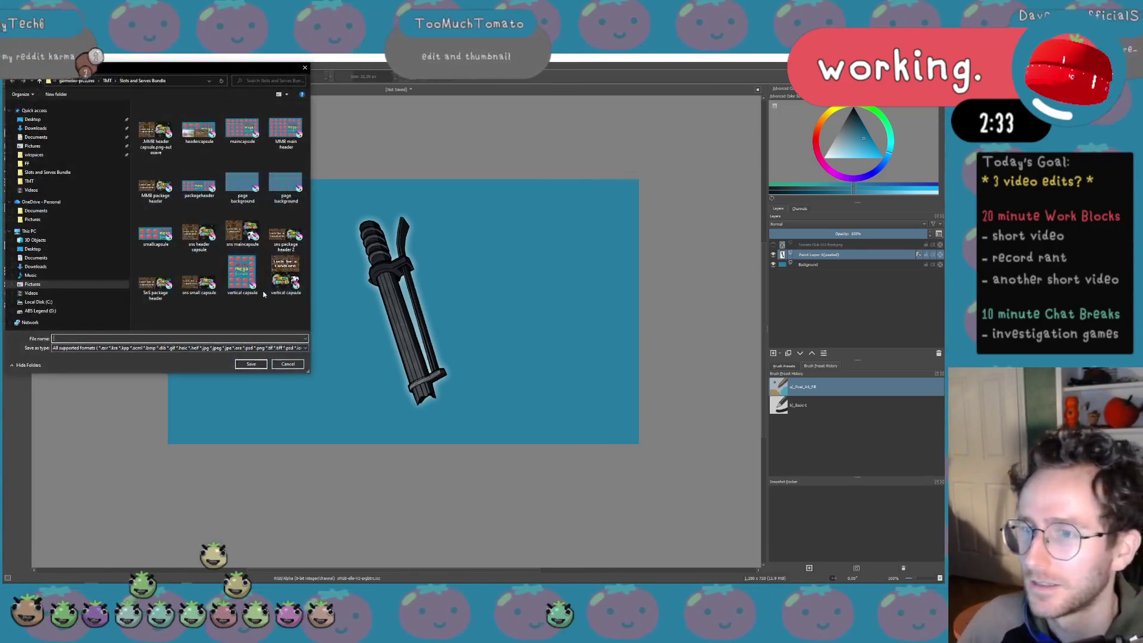
Browse from the bundle folder to Videos\Thumbnails, picking an existing thumbnail name as a base
{"action": "left_click", "coordinate": [227, 348]}
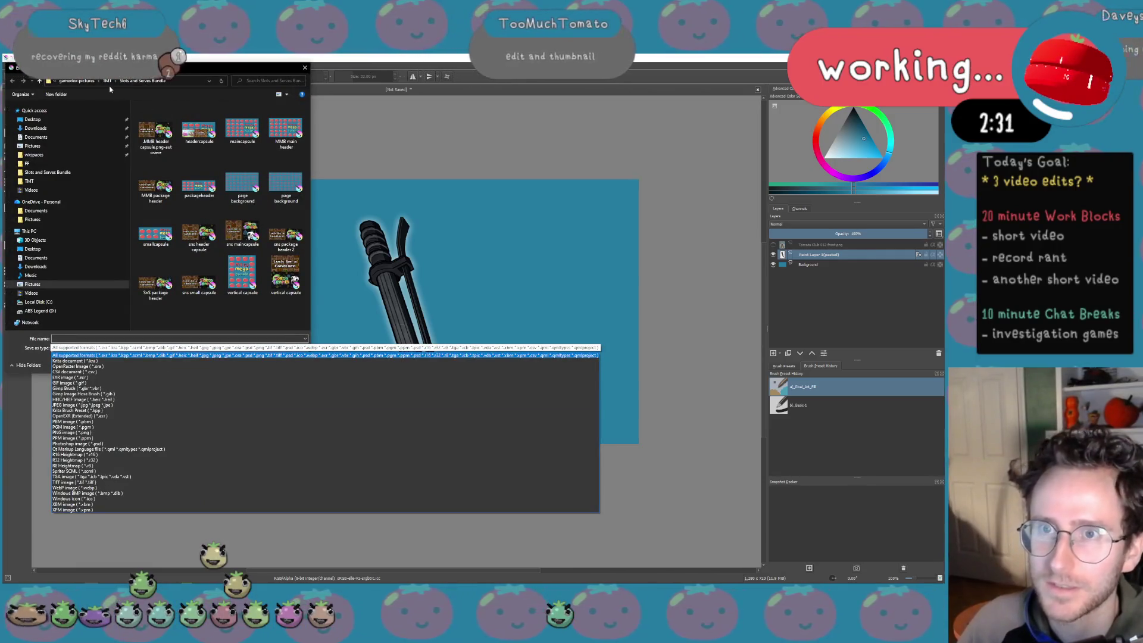
{"action": "left_click", "coordinate": [227, 357]}
{"action": "left_click", "coordinate": [24, 81]}
{"action": "double_click", "coordinate": [156, 125]}
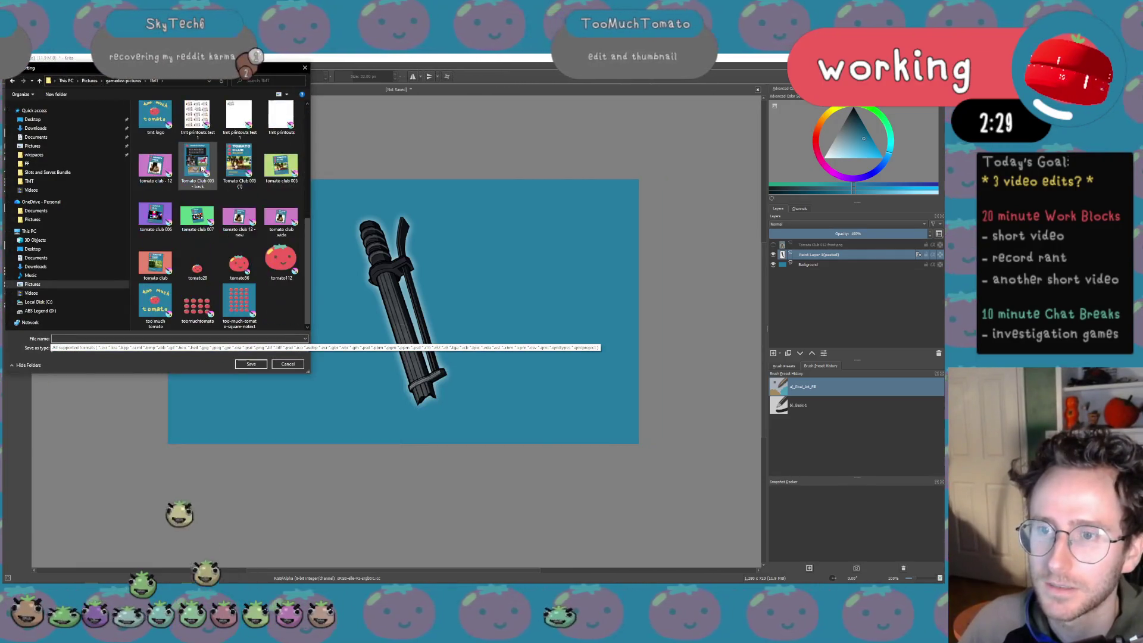
{"action": "left_click", "coordinate": [31, 292]}
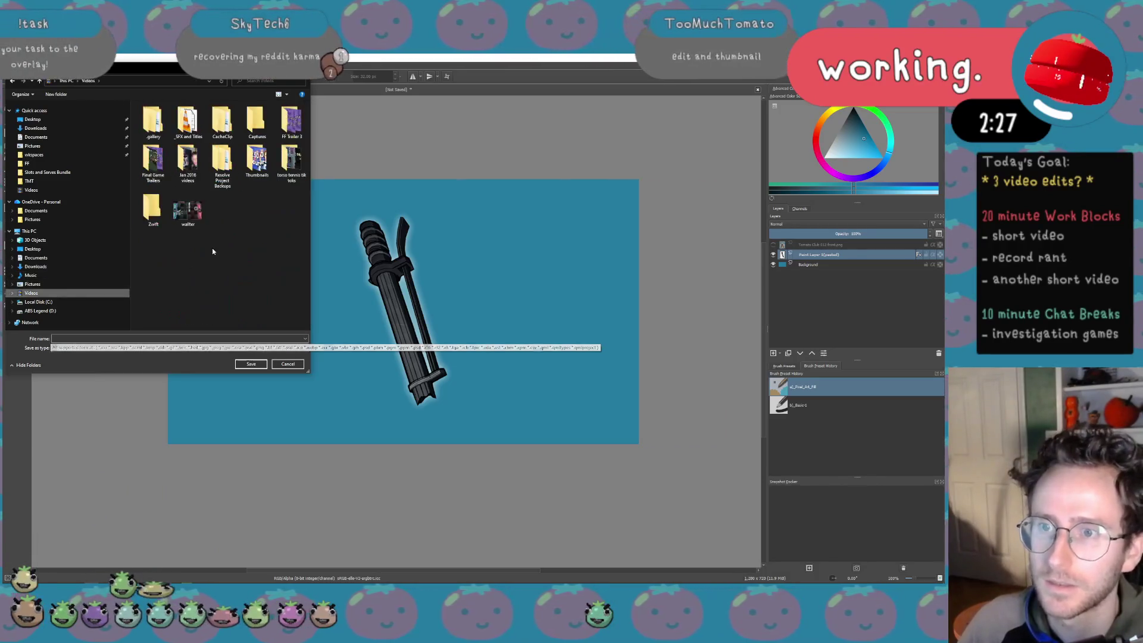
{"action": "double_click", "coordinate": [257, 161]}
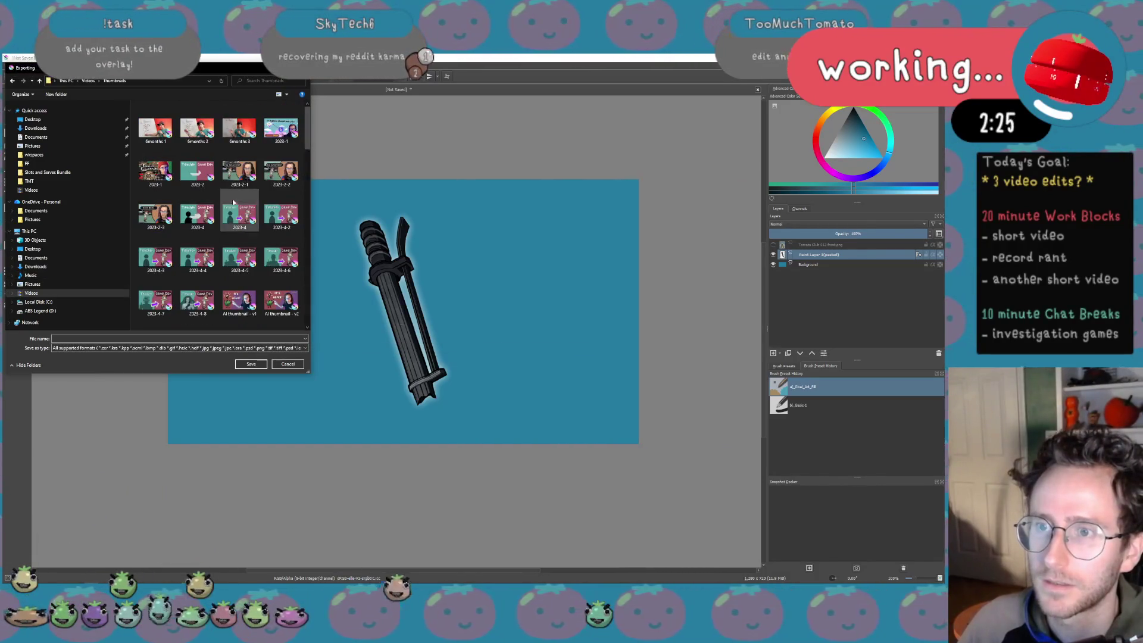
{"action": "left_click", "coordinate": [240, 127]}
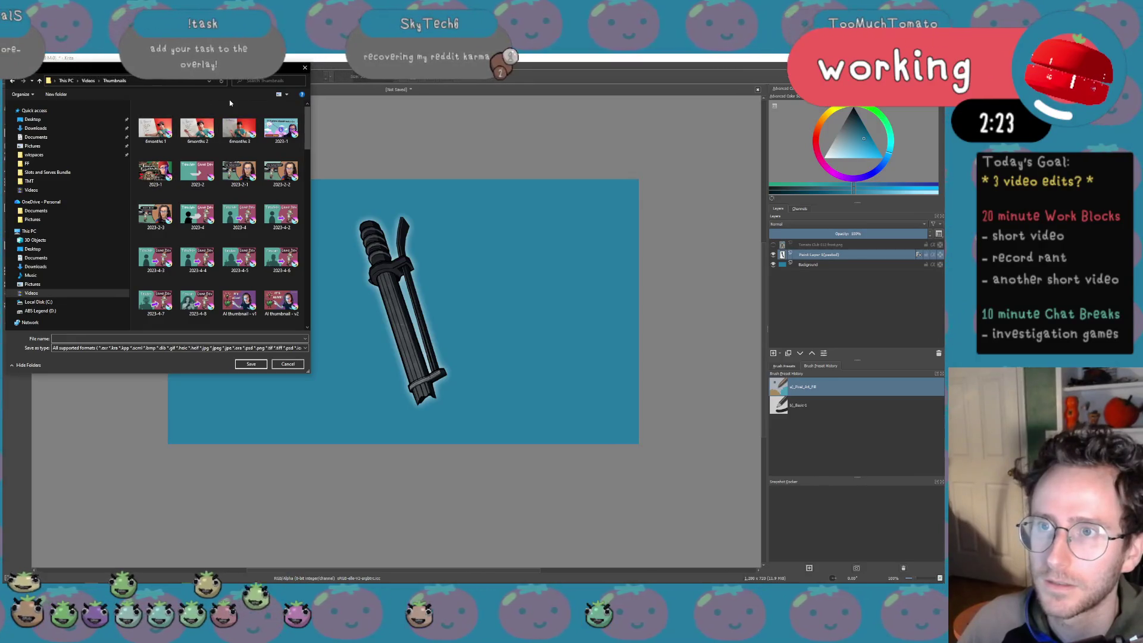
Create a new dated folder, save the lever image into it as a flattened export, and switch to the wiki
{"action": "left_click", "coordinate": [57, 95]}
{"action": "type", "text": "Jan 2023"}
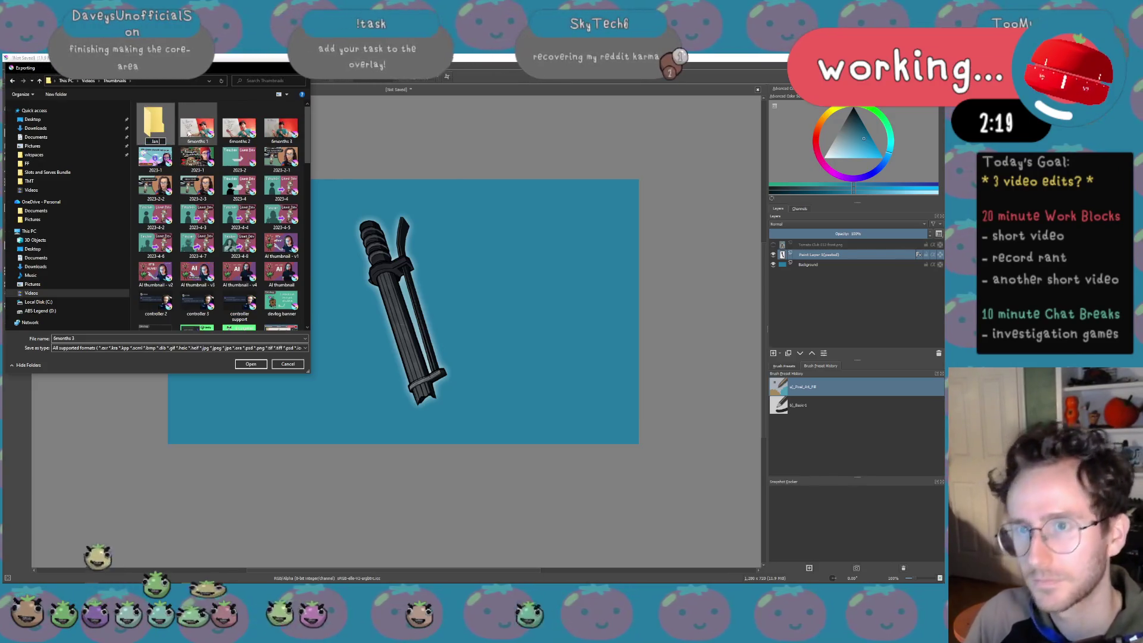
{"action": "key", "text": "Return"}
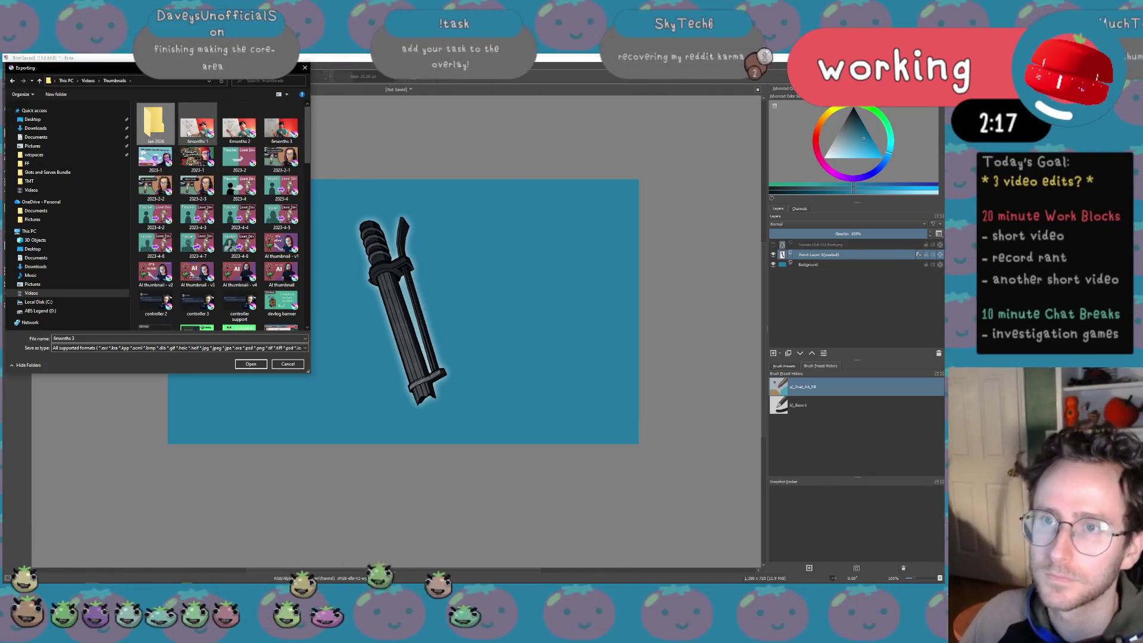
{"action": "double_click", "coordinate": [157, 123]}
{"action": "left_click", "coordinate": [110, 338]}
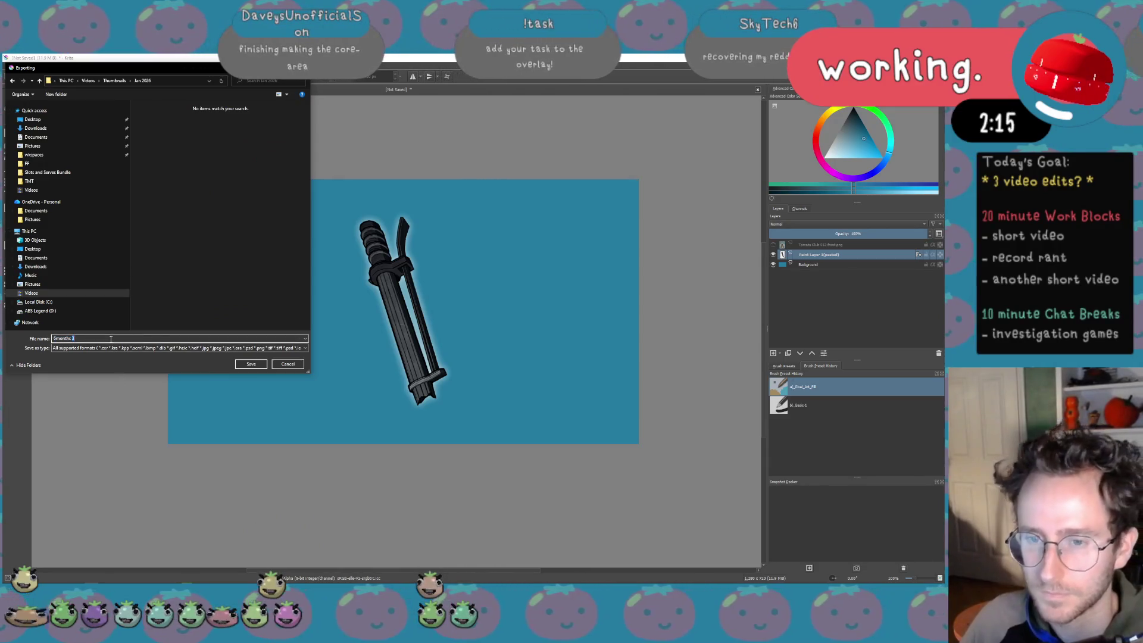
{"action": "type", "text": "tst"}
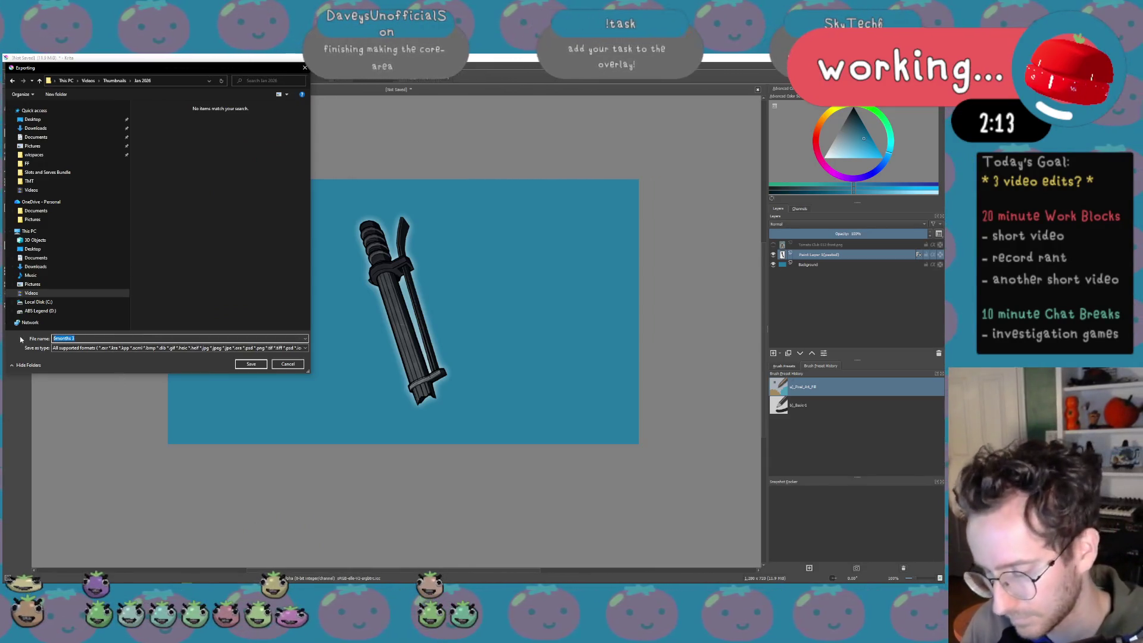
{"action": "key", "text": "Return"}
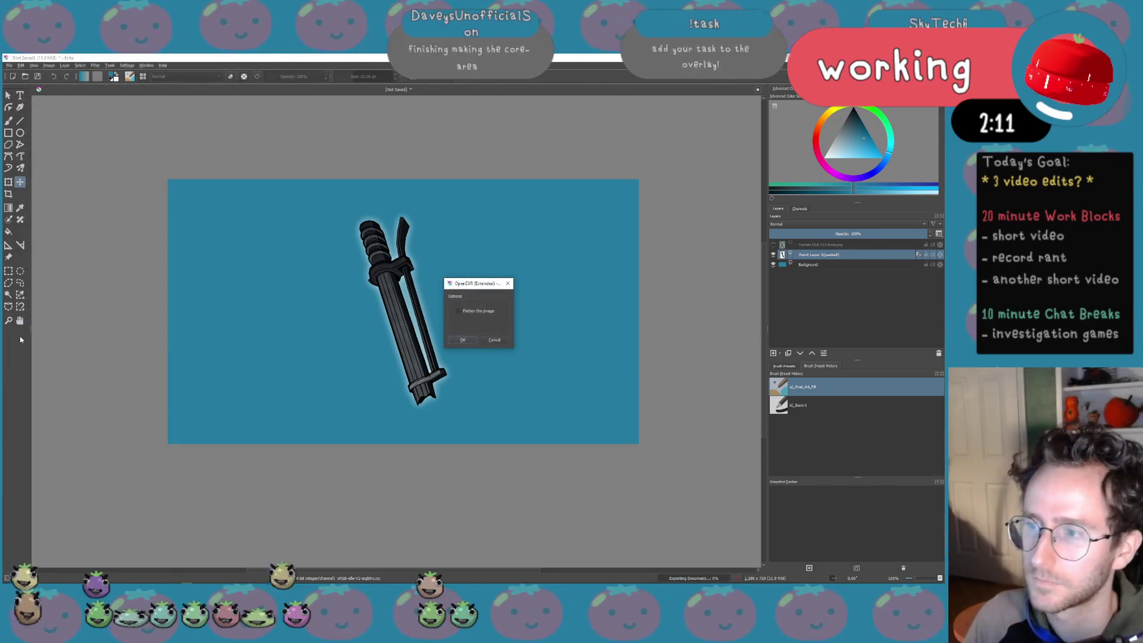
{"action": "key", "text": "Return"}
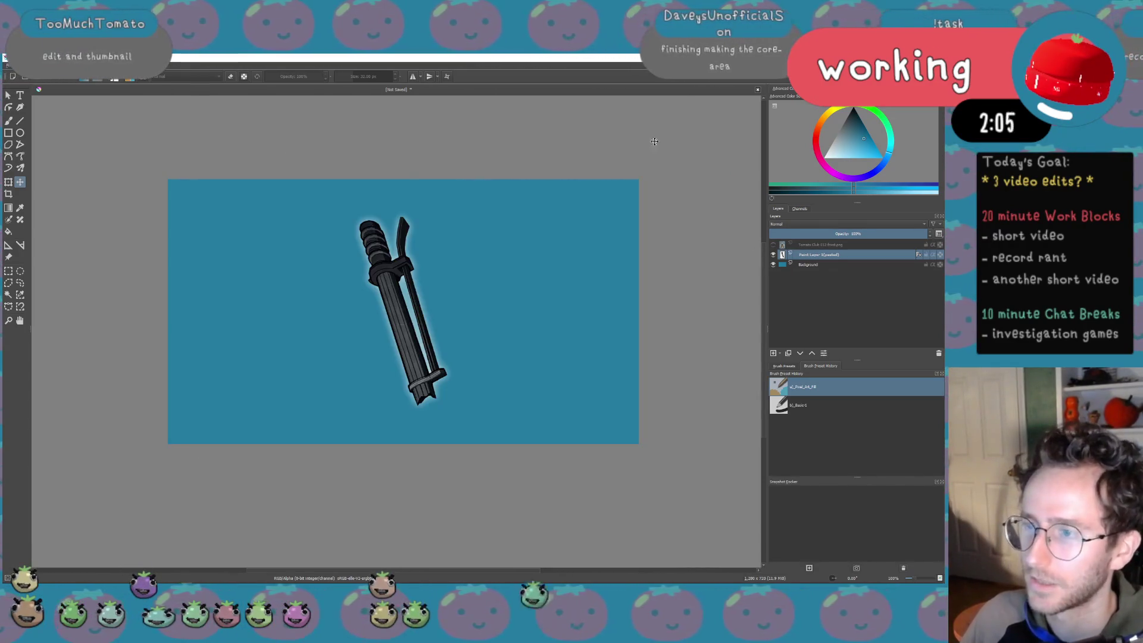
{"action": "key", "text": "alt+Tab"}
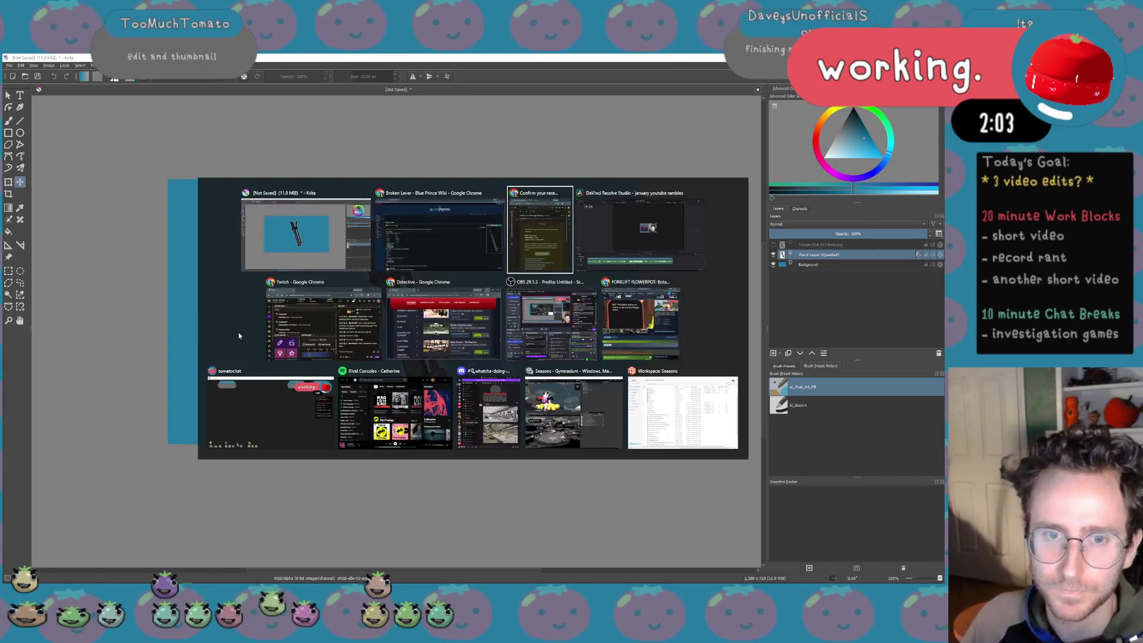
{"action": "key", "text": "Tab"}
{"action": "key", "text": "Tab"}
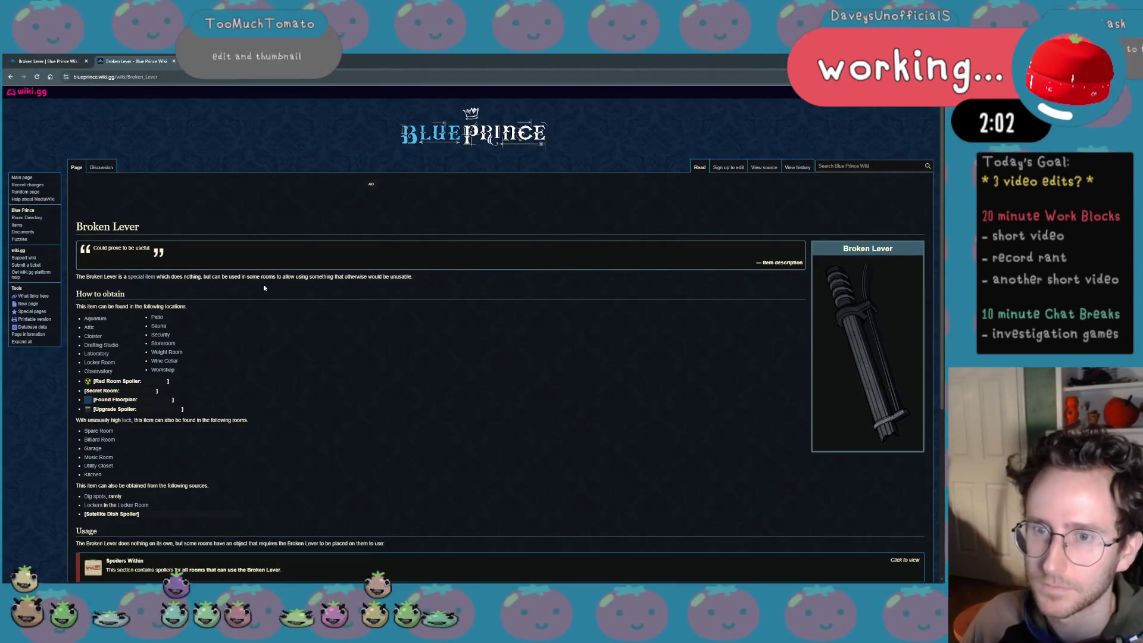
{"action": "scroll", "coordinate": [74, 245], "scroll_direction": "down", "scroll_amount": 2}
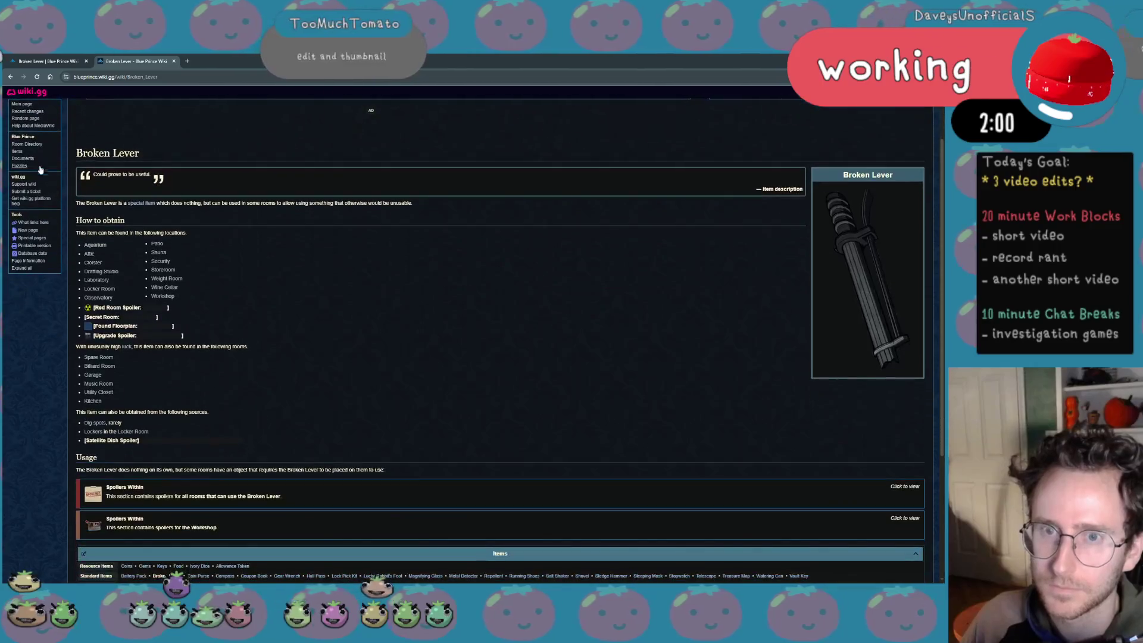
Browse the Items page, checking the Power Hammer, Lucky Purse and Ivory Dice articles
{"action": "left_click", "coordinate": [18, 152]}
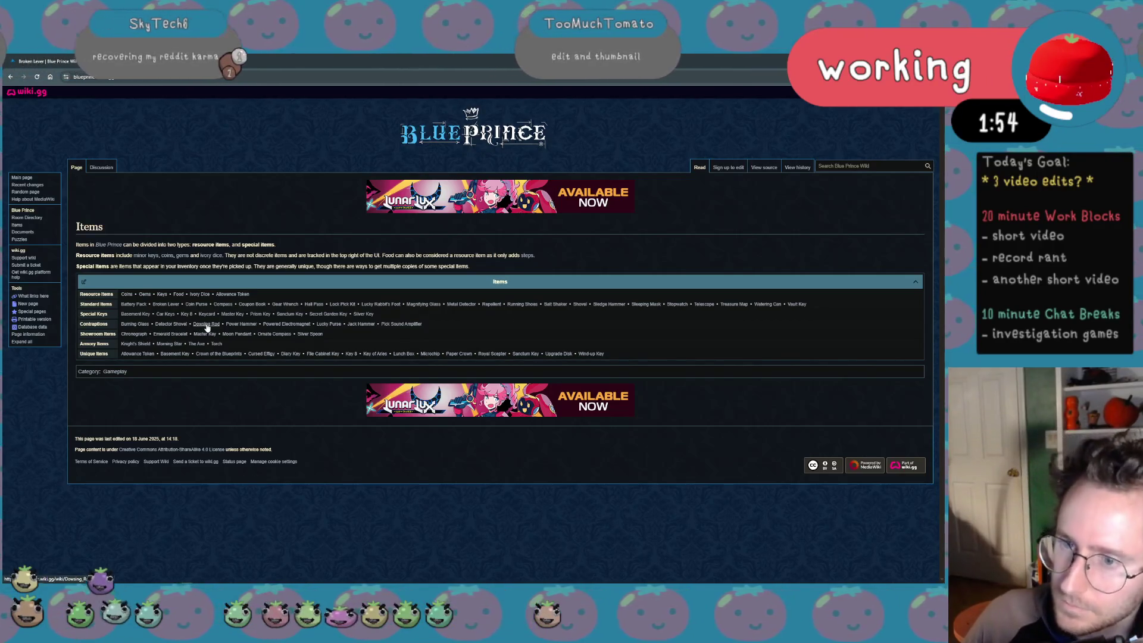
{"action": "left_click", "coordinate": [236, 324]}
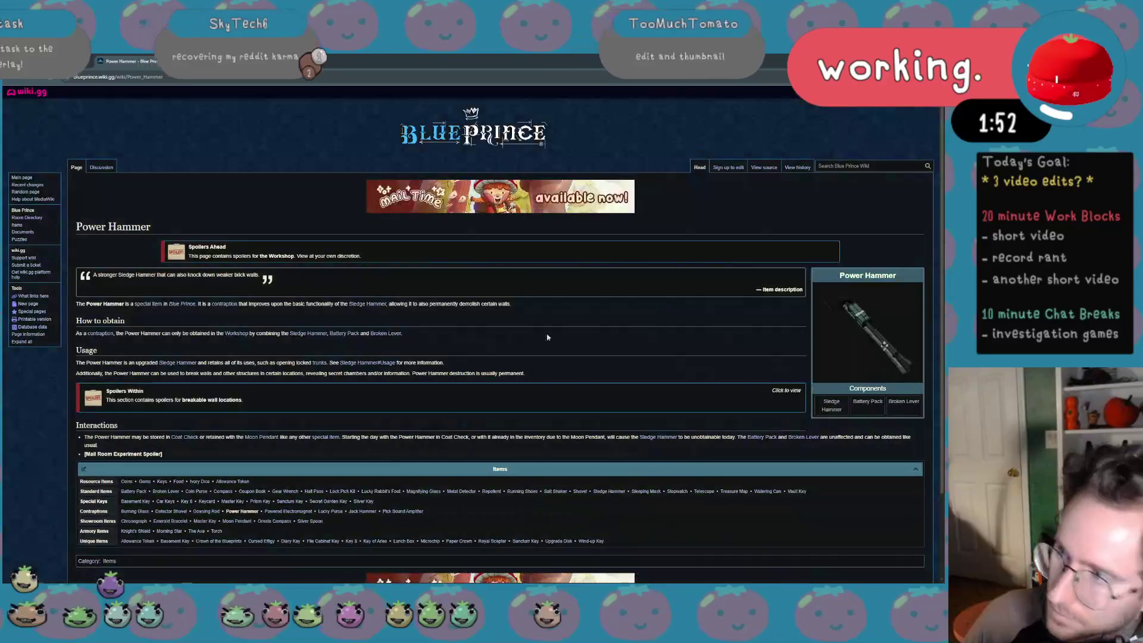
{"action": "key", "text": "alt+Left"}
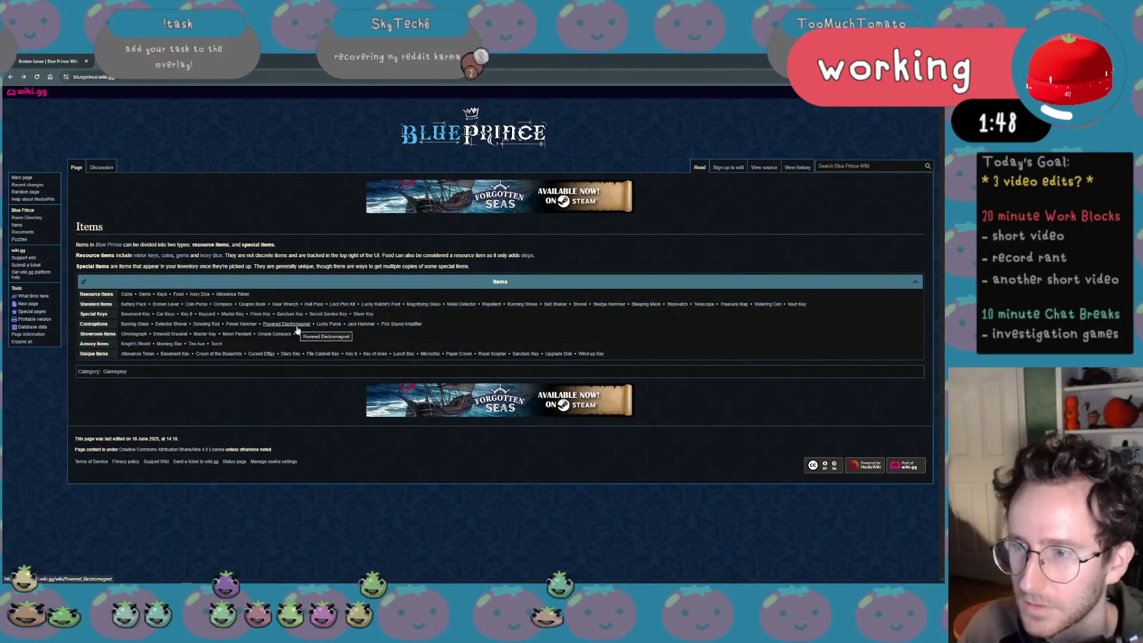
{"action": "left_click", "coordinate": [329, 324]}
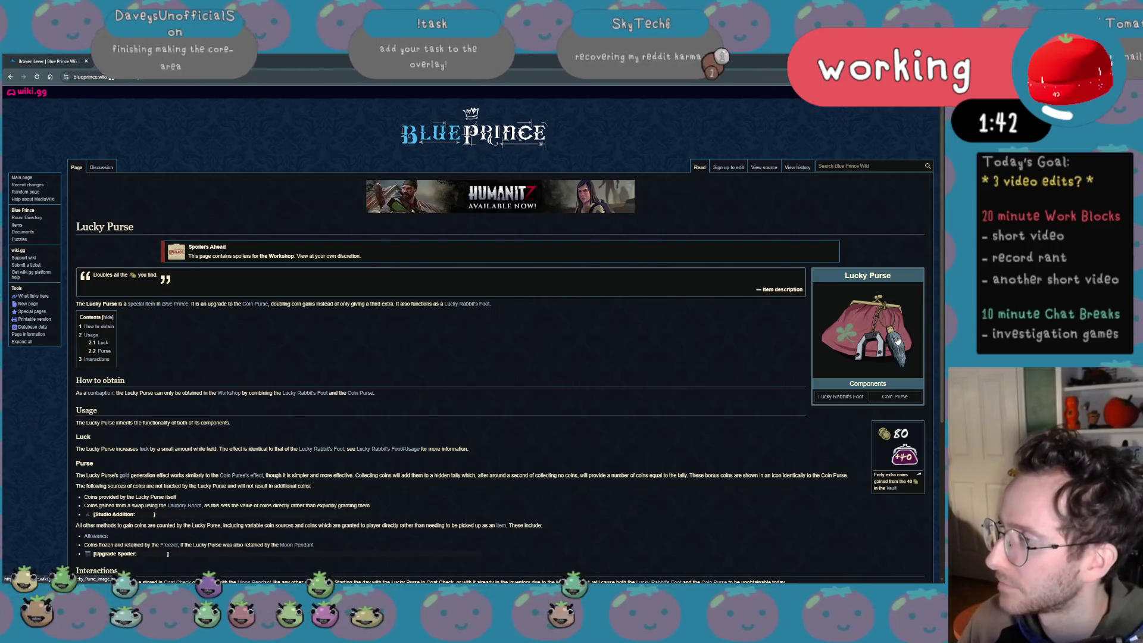
{"action": "left_click", "coordinate": [833, 338]}
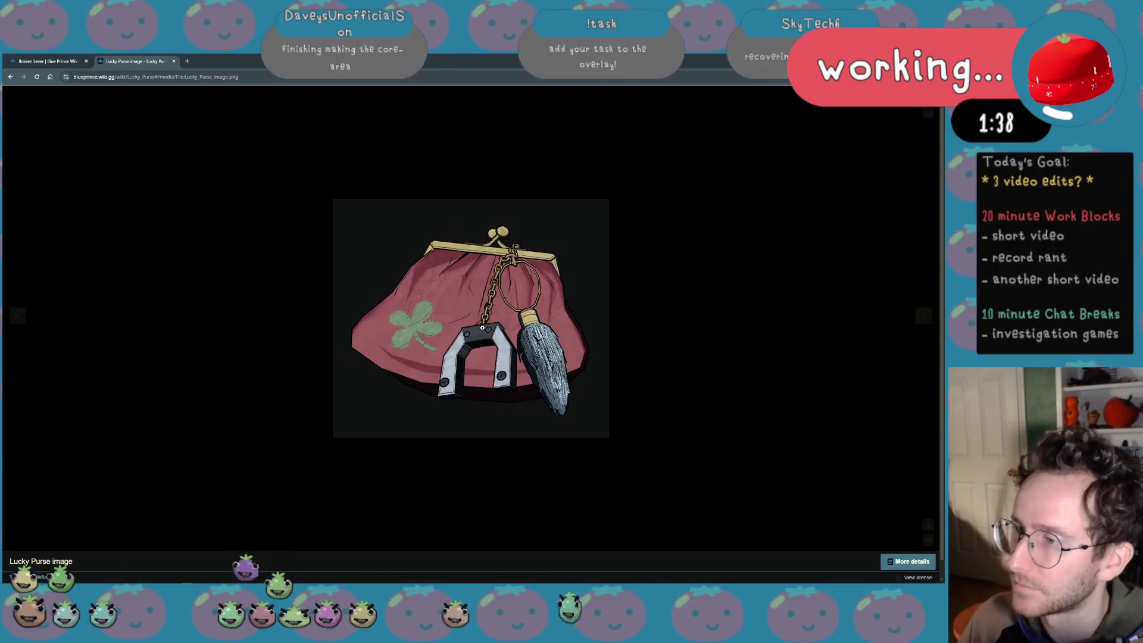
{"action": "left_click", "coordinate": [316, 336]}
{"action": "key", "text": "alt+Left"}
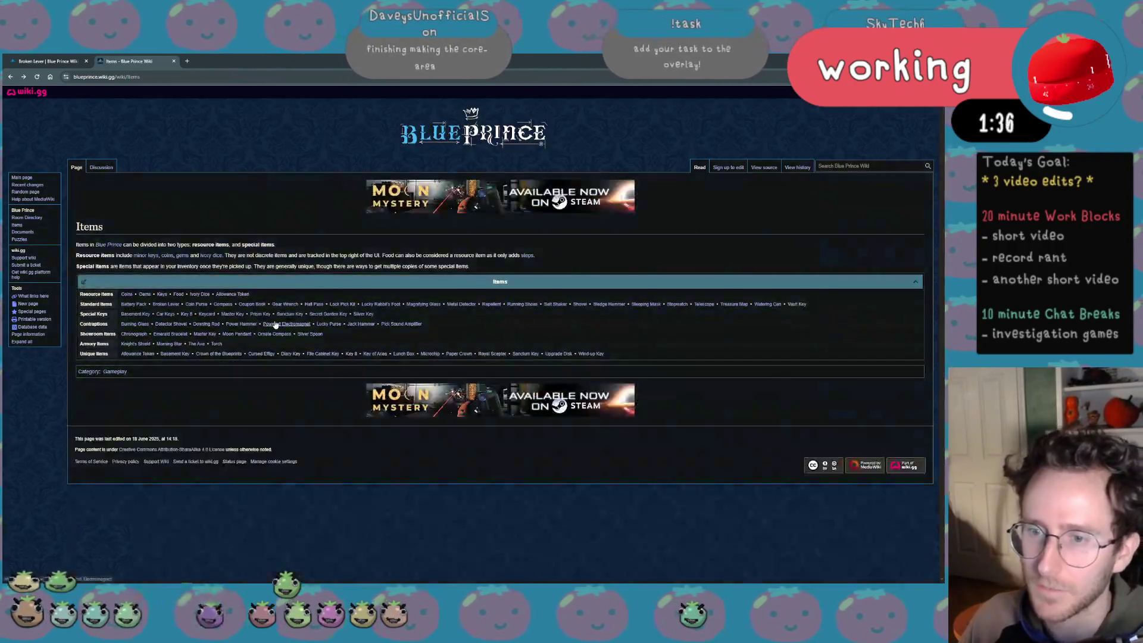
{"action": "left_click", "coordinate": [198, 294]}
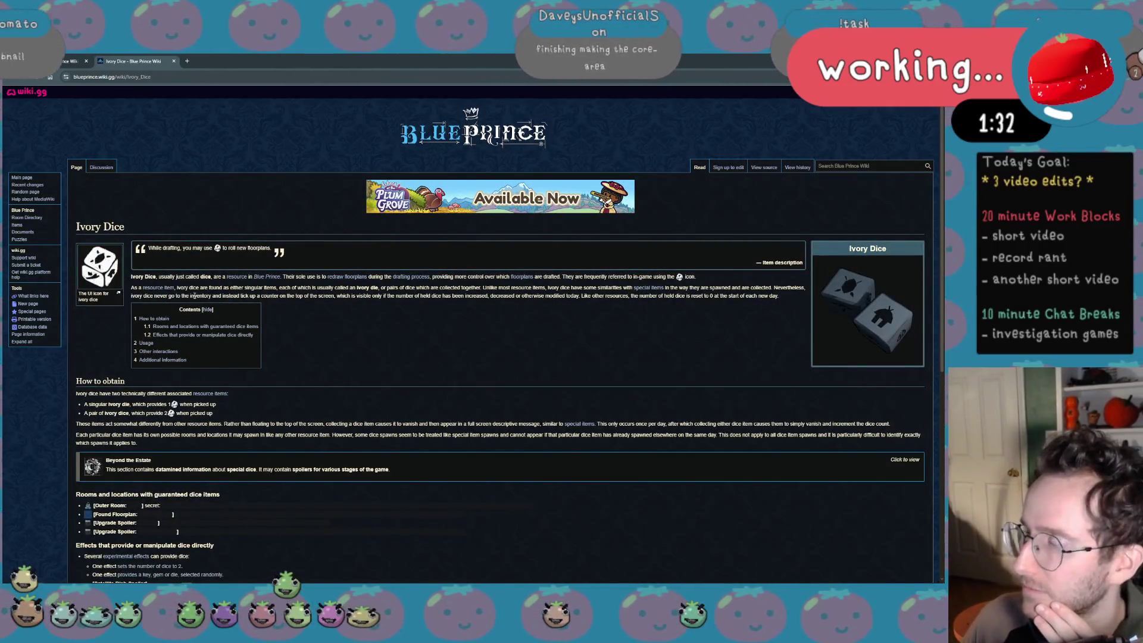
{"action": "key", "text": "alt+Left"}
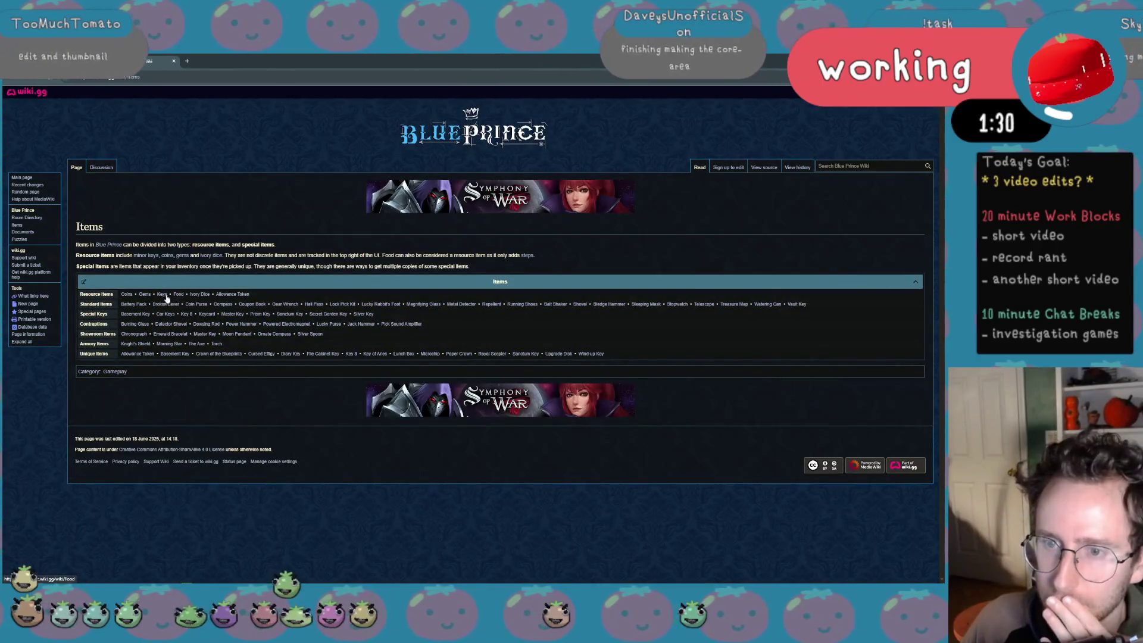
Copy the full-size keys picture from the Keys article and switch back to Krita
{"action": "left_click", "coordinate": [164, 294]}
{"action": "left_click", "coordinate": [898, 313]}
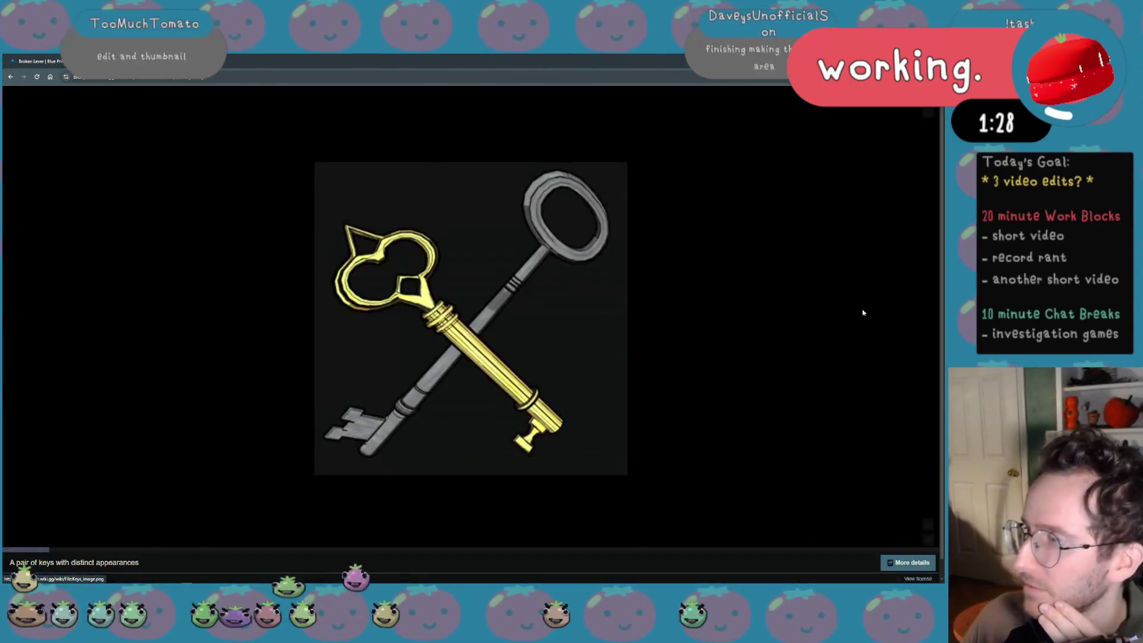
{"action": "right_click", "coordinate": [589, 300]}
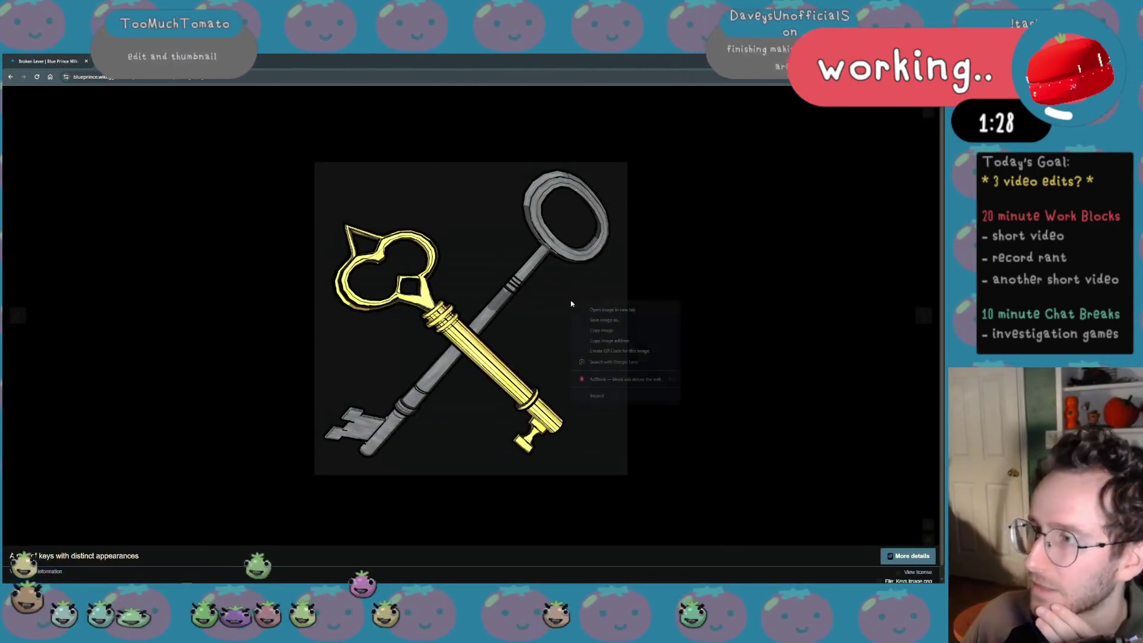
{"action": "left_click", "coordinate": [616, 329]}
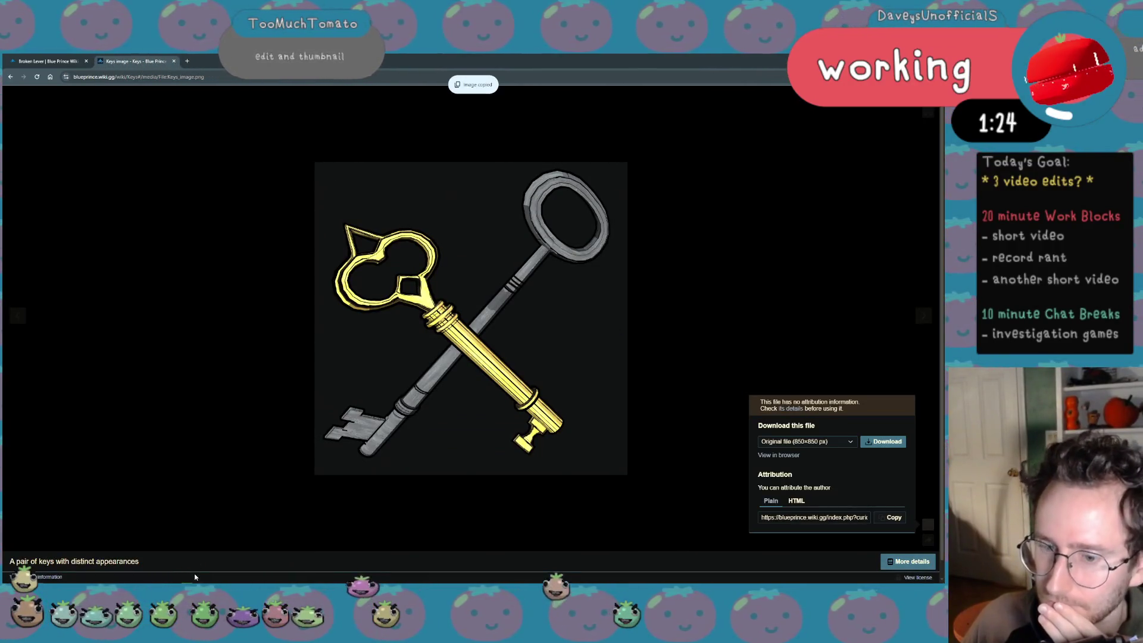
{"action": "mouse_move", "coordinate": [104, 578]}
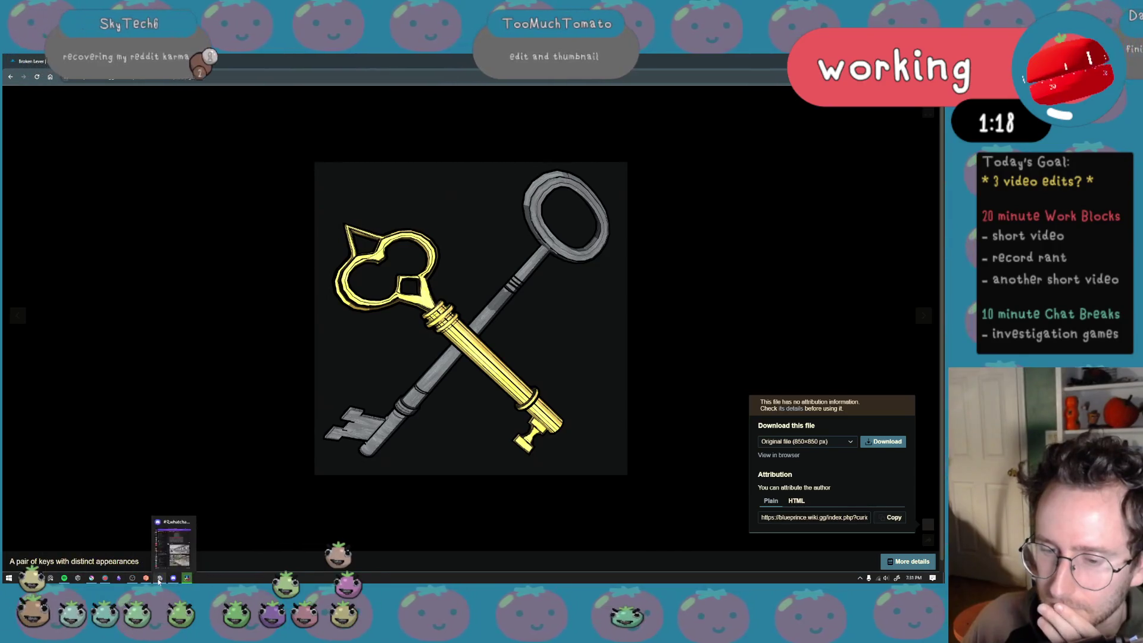
{"action": "left_click", "coordinate": [106, 578]}
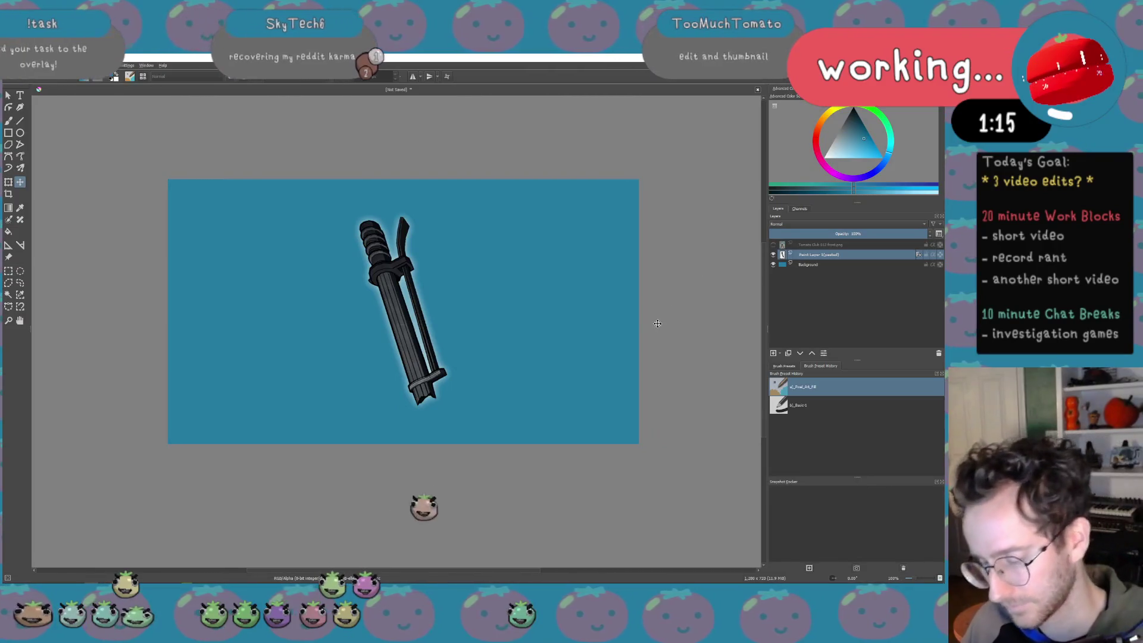
Paste the keys picture, shrink it and move it up-right over the staff, then apply the transform
{"action": "key", "text": "ctrl+v"}
{"action": "left_click", "coordinate": [483, 349]}
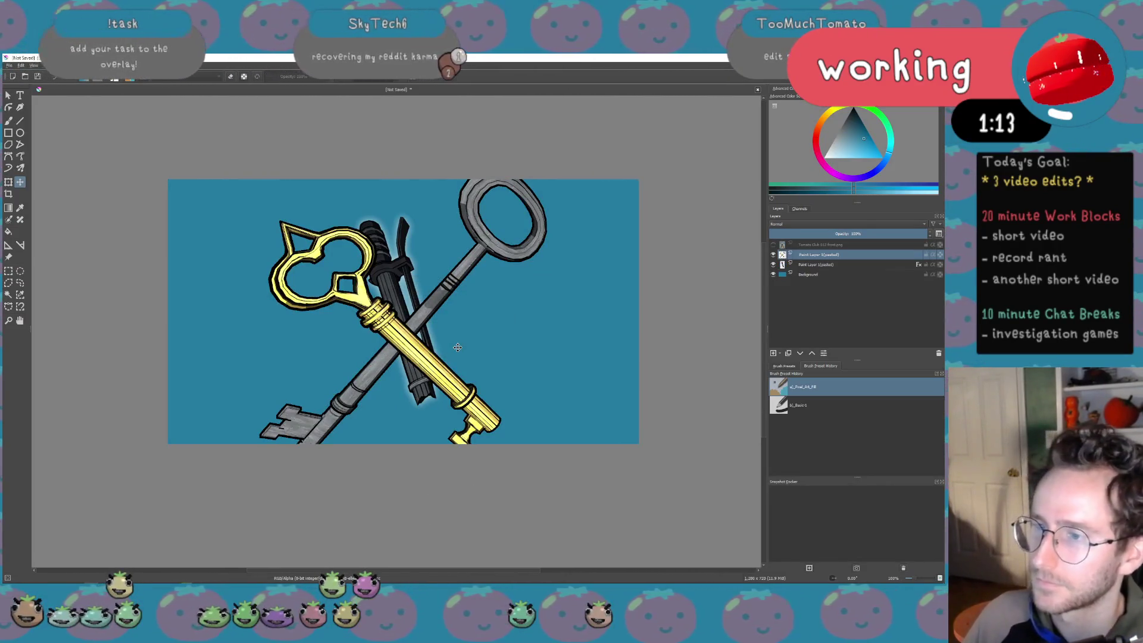
{"action": "key", "text": "ctrl+t"}
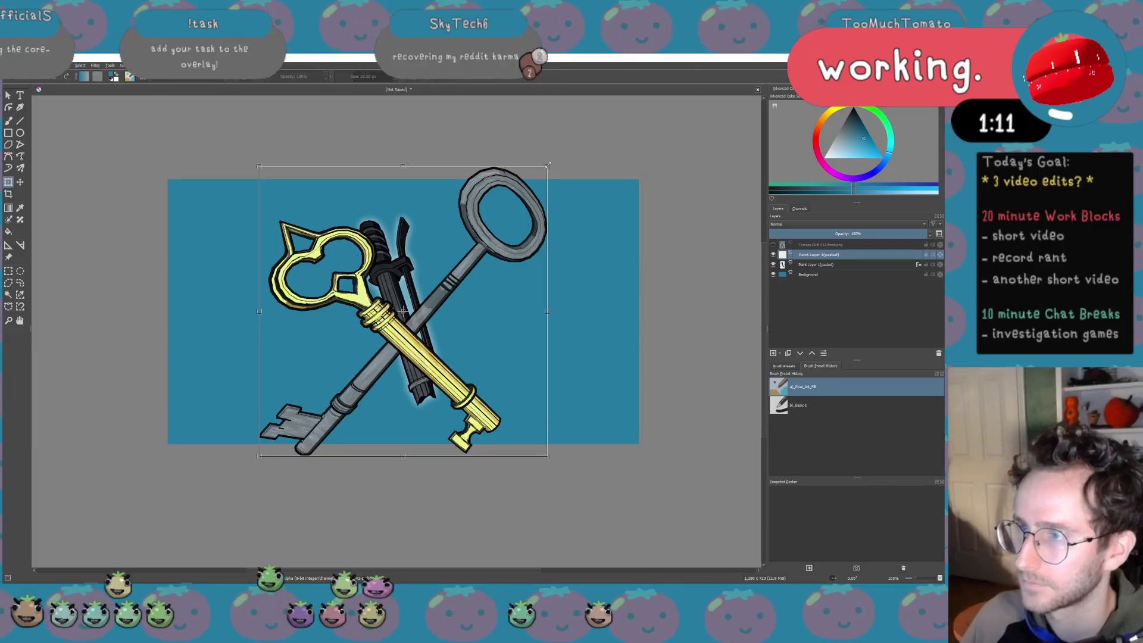
{"action": "left_click_drag", "start_coordinate": [547, 167], "coordinate": [443, 256]}
{"action": "left_click_drag", "start_coordinate": [357, 357], "coordinate": [411, 304]}
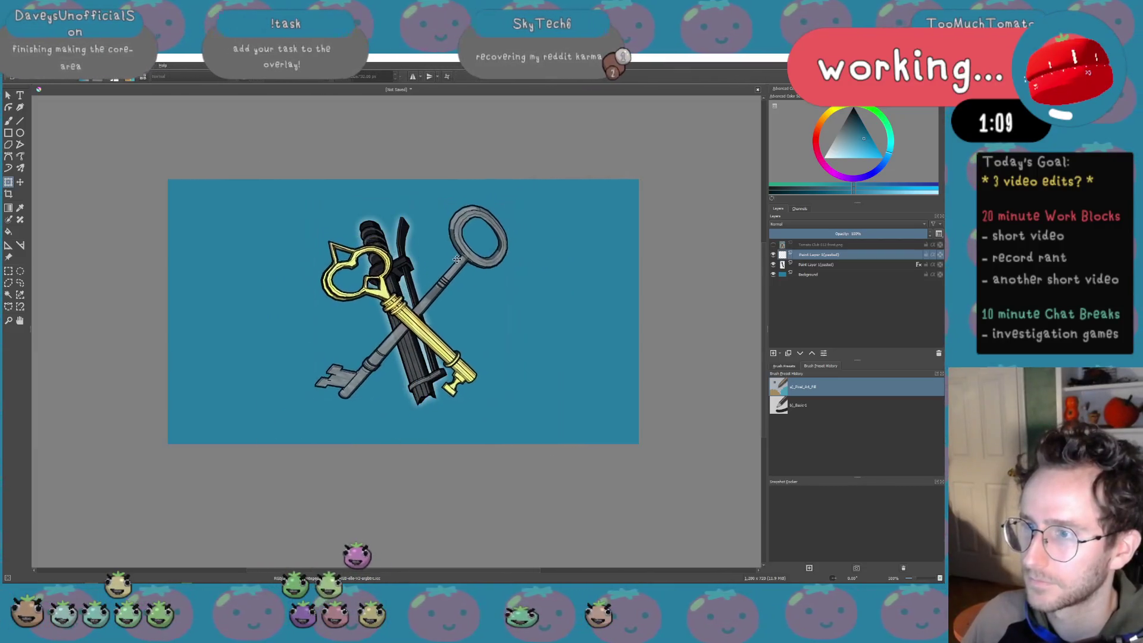
{"action": "left_click_drag", "start_coordinate": [506, 206], "coordinate": [504, 213]}
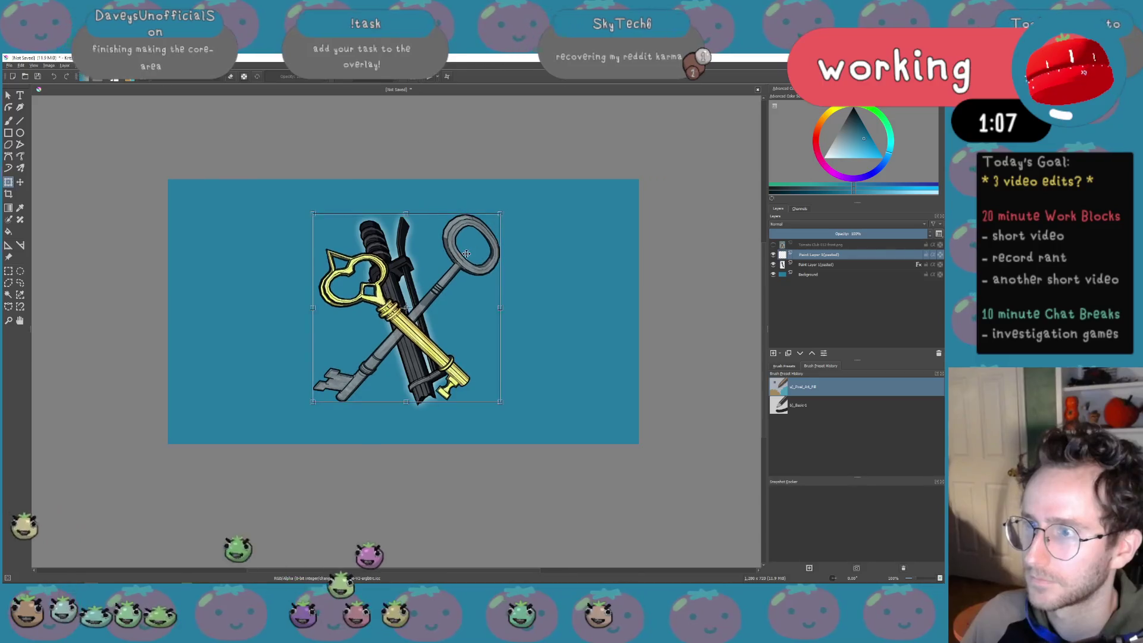
{"action": "key", "text": "Delete"}
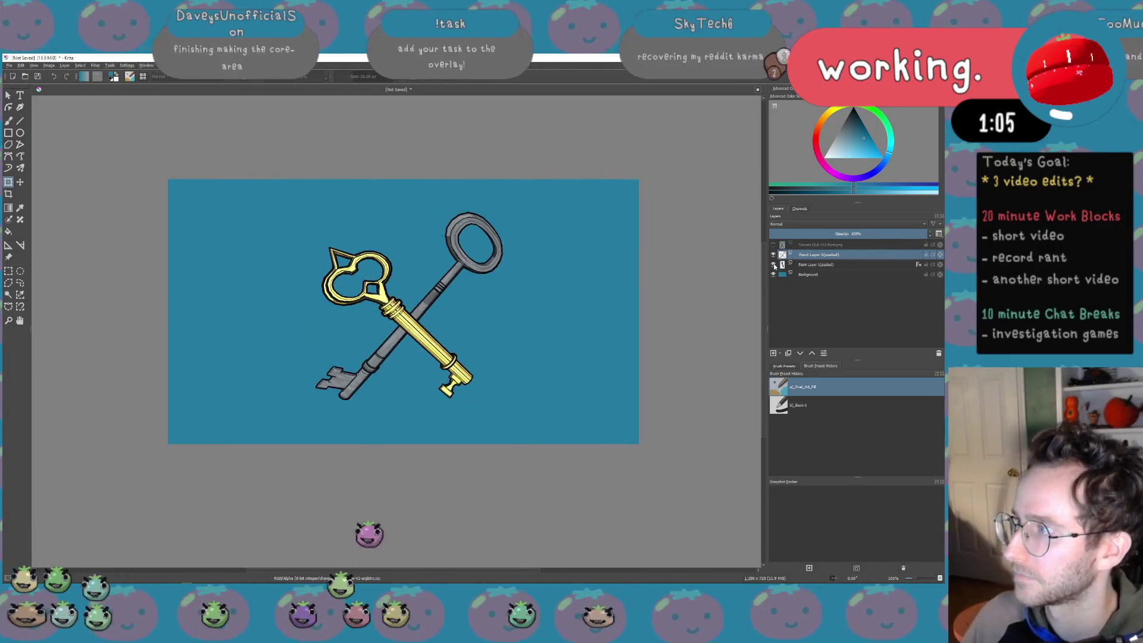
Bring up the Layer Style settings for the keys layer
{"action": "left_click", "coordinate": [65, 65]}
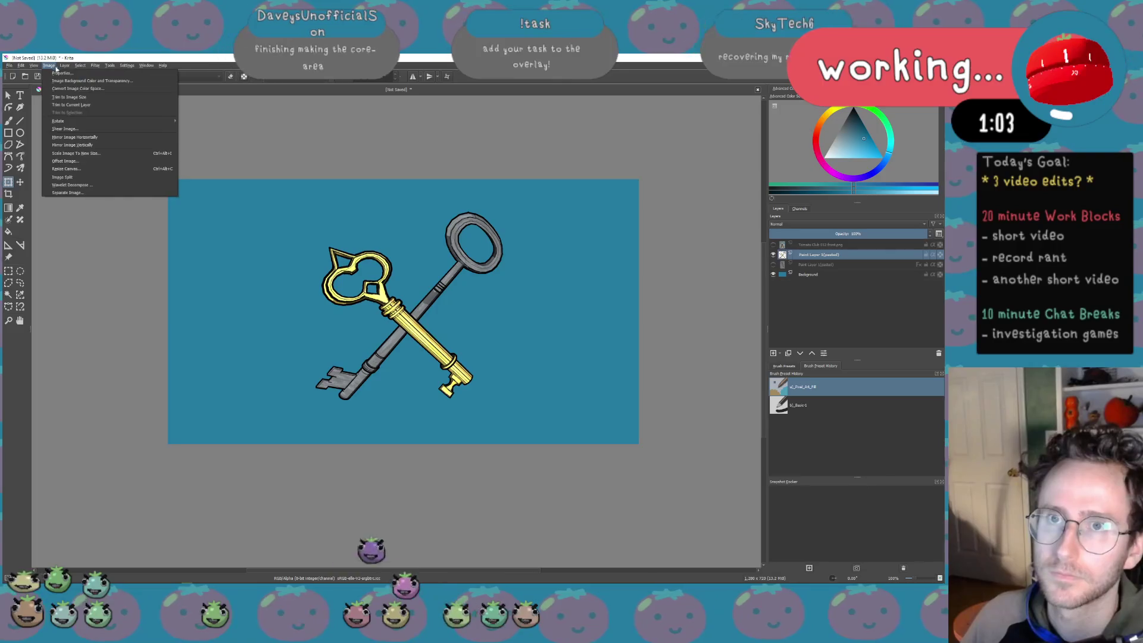
{"action": "left_click", "coordinate": [82, 202]}
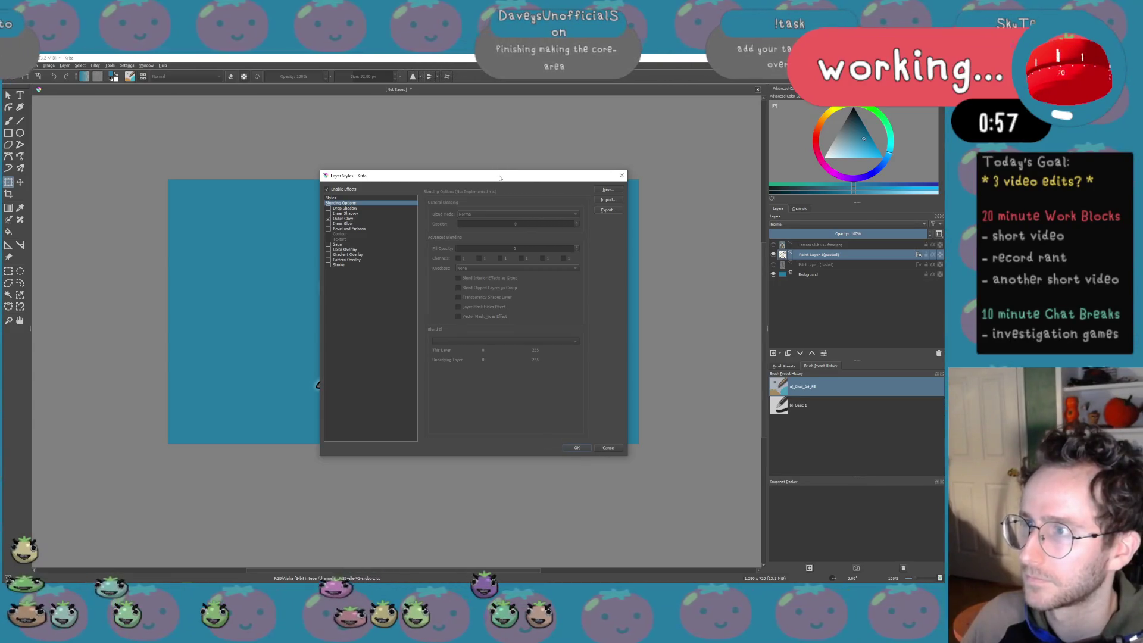
Turn on an outer glow for the keys, enlarge its size and range, and apply it
{"action": "left_click_drag", "start_coordinate": [501, 178], "coordinate": [650, 158]}
{"action": "left_click", "coordinate": [493, 198]}
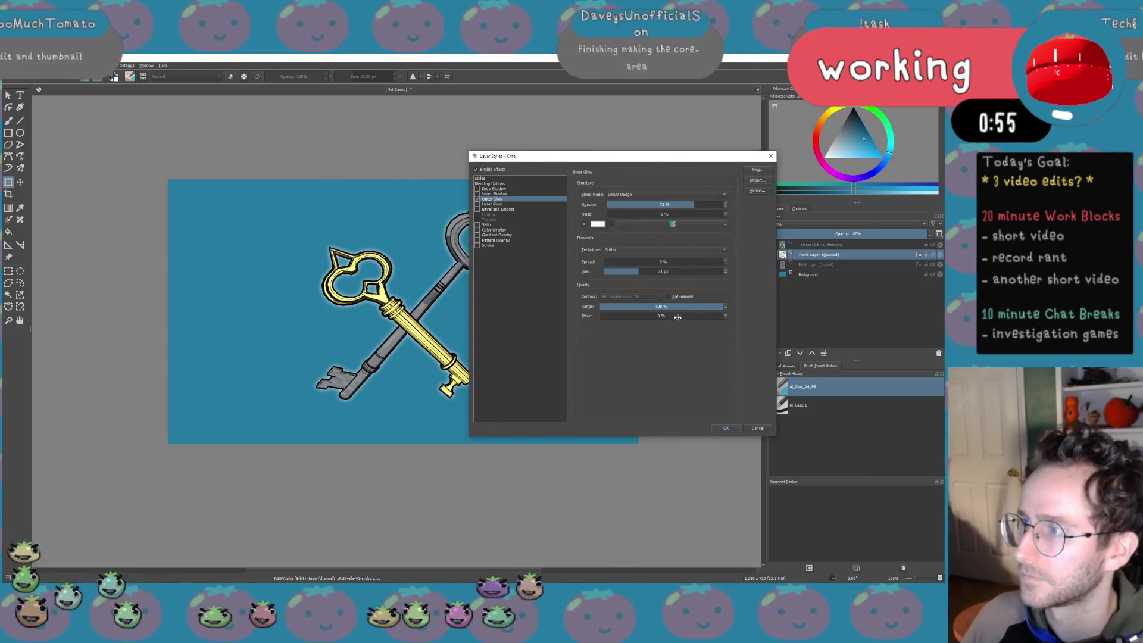
{"action": "left_click_drag", "start_coordinate": [638, 272], "coordinate": [675, 273]}
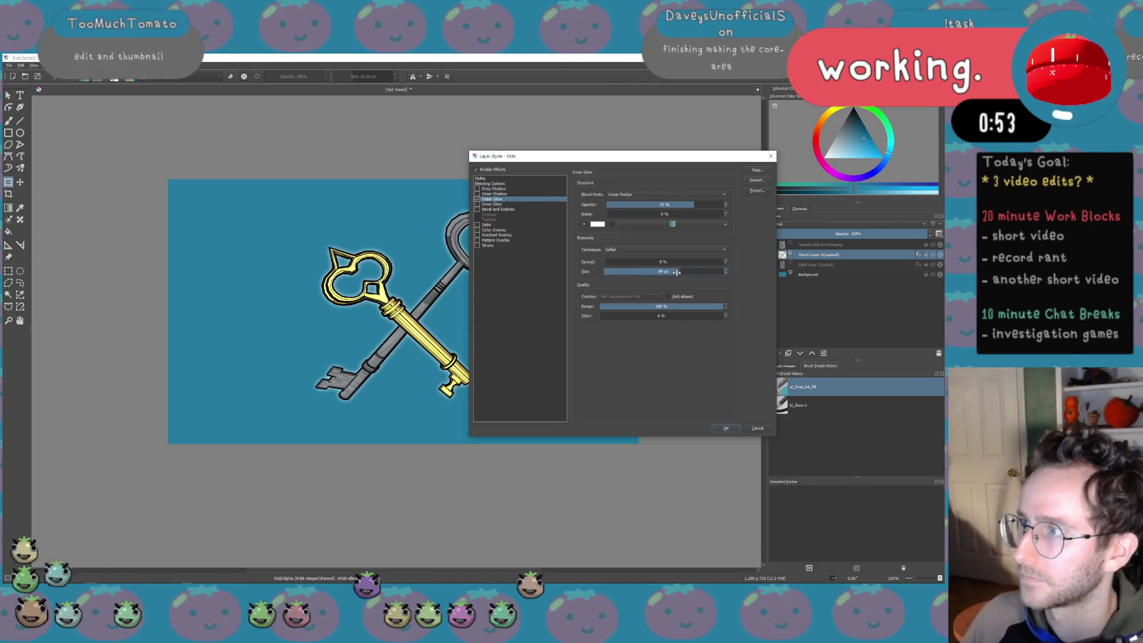
{"action": "left_click", "coordinate": [654, 307]}
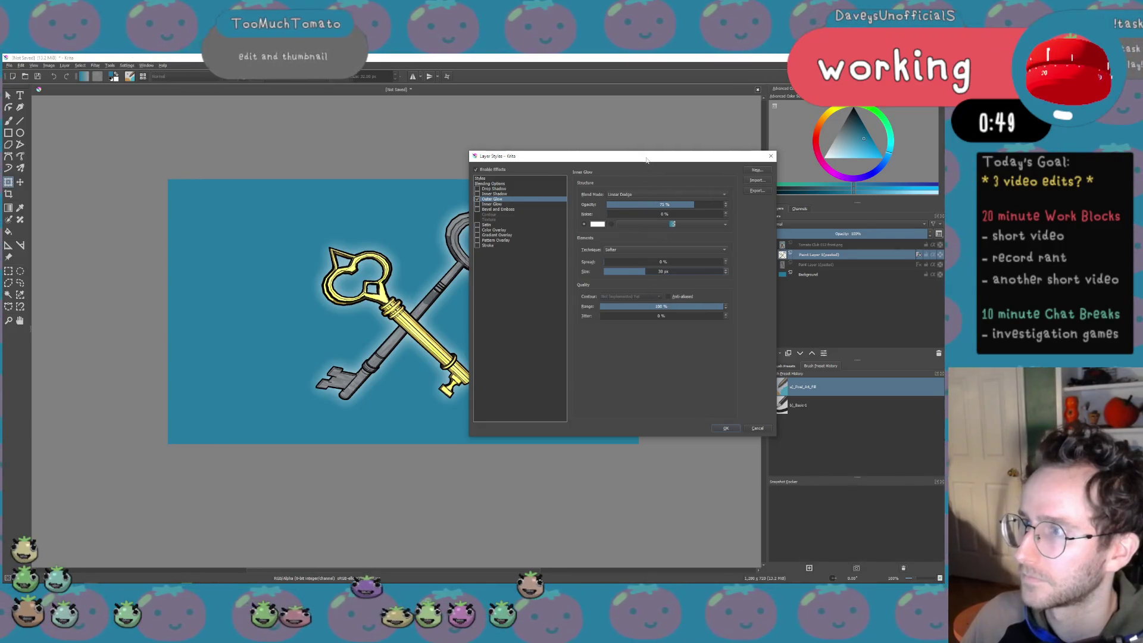
{"action": "left_click_drag", "start_coordinate": [647, 160], "coordinate": [735, 128]}
{"action": "left_click", "coordinate": [720, 241]}
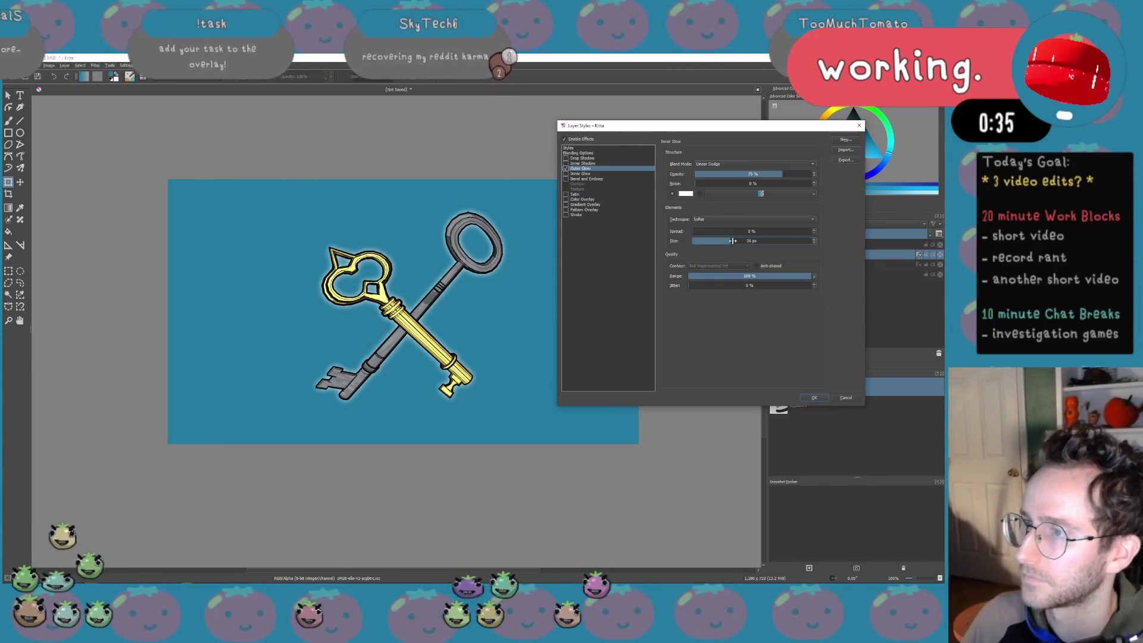
{"action": "left_click", "coordinate": [815, 397]}
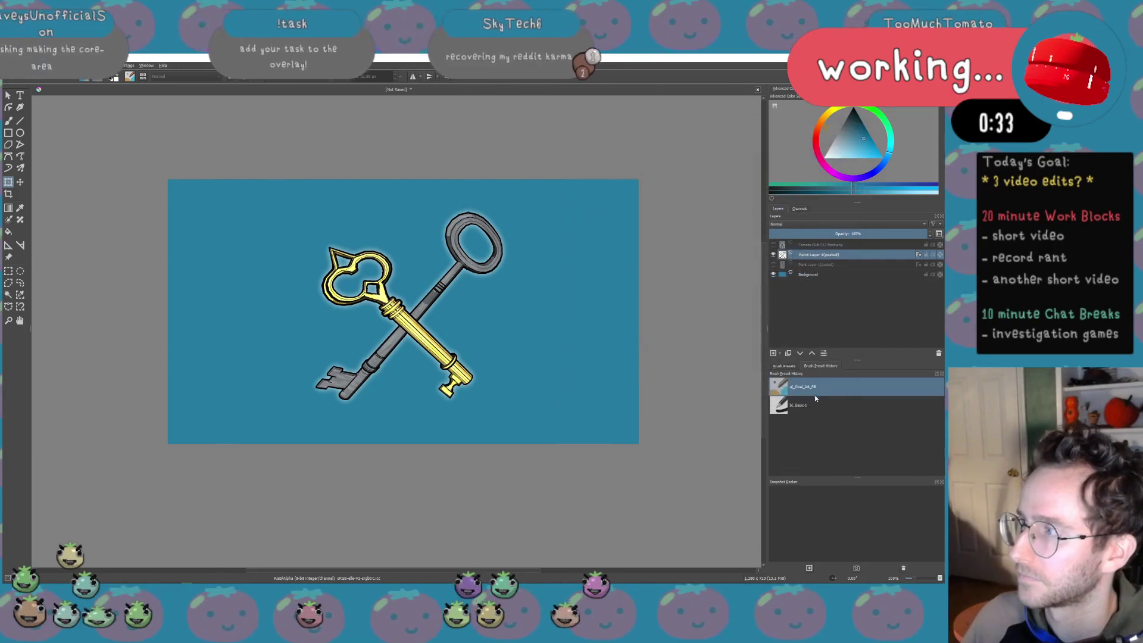
Export the keys thumbnail as a PNG, confirming the PNG settings
{"action": "left_click", "coordinate": [10, 65]}
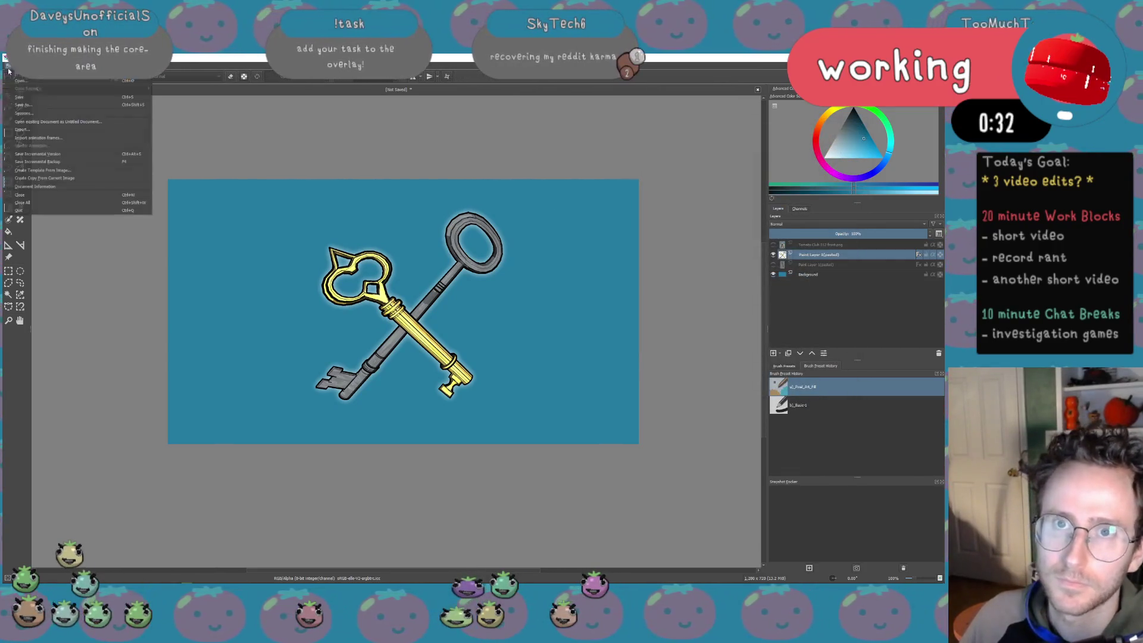
{"action": "left_click", "coordinate": [45, 131]}
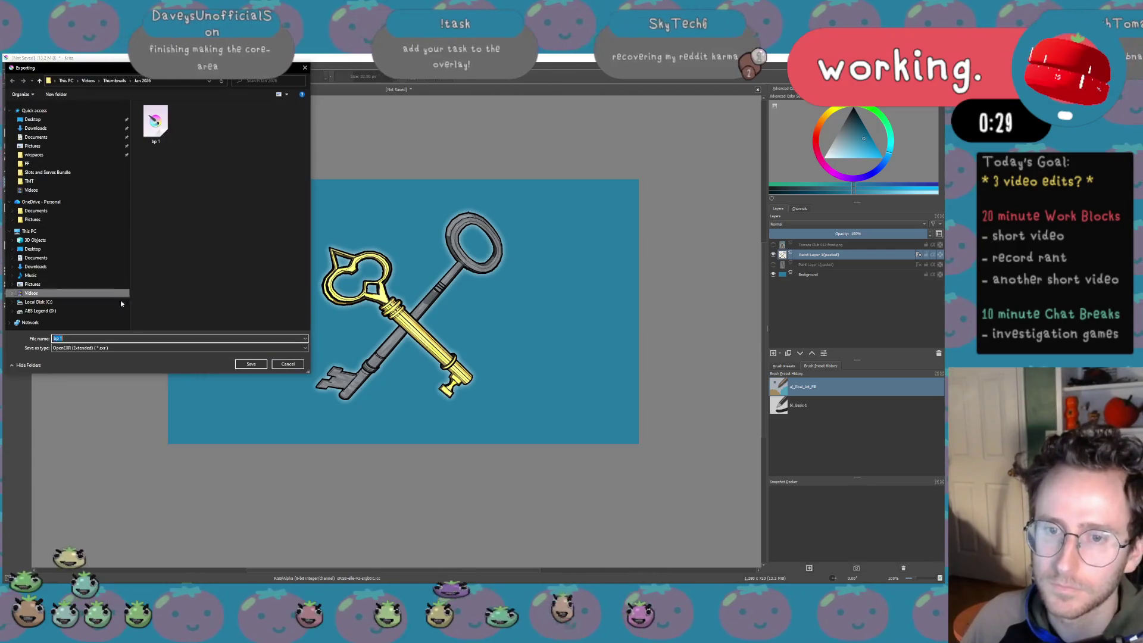
{"action": "left_click", "coordinate": [98, 348]}
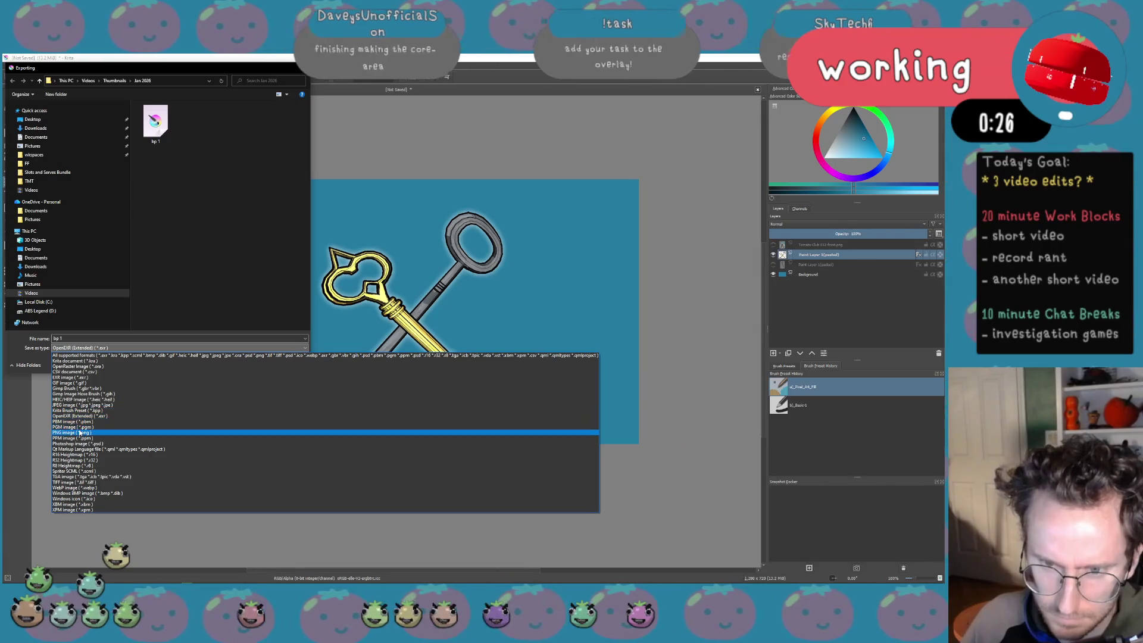
{"action": "left_click", "coordinate": [99, 431]}
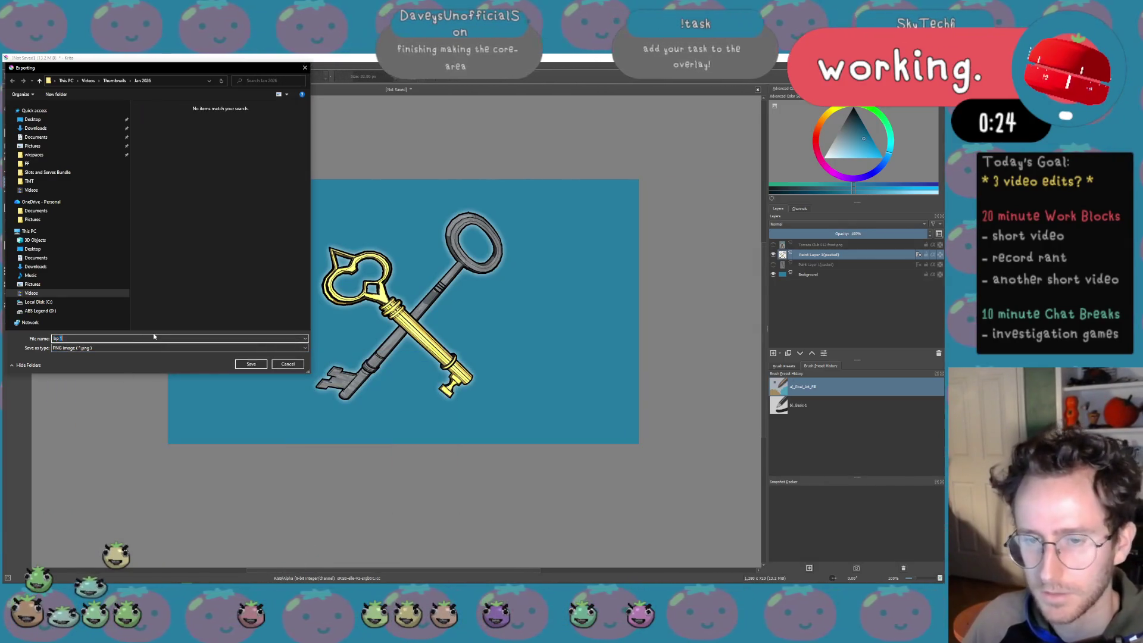
{"action": "left_click", "coordinate": [153, 337]}
{"action": "type", "text": "2"}
{"action": "key", "text": "Return"}
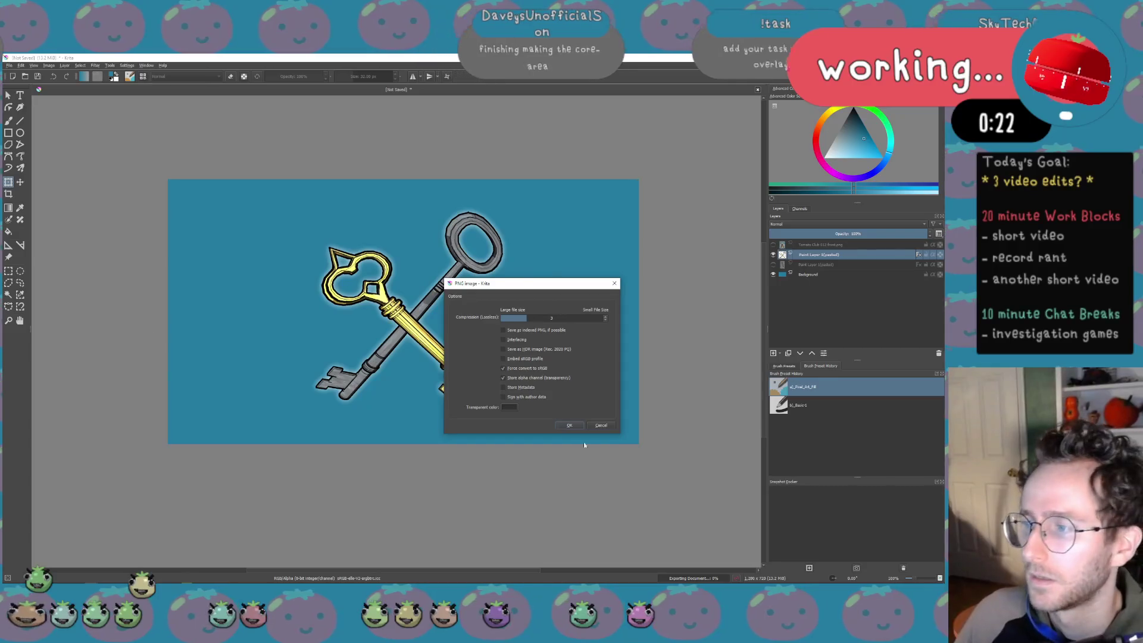
{"action": "left_click", "coordinate": [571, 426]}
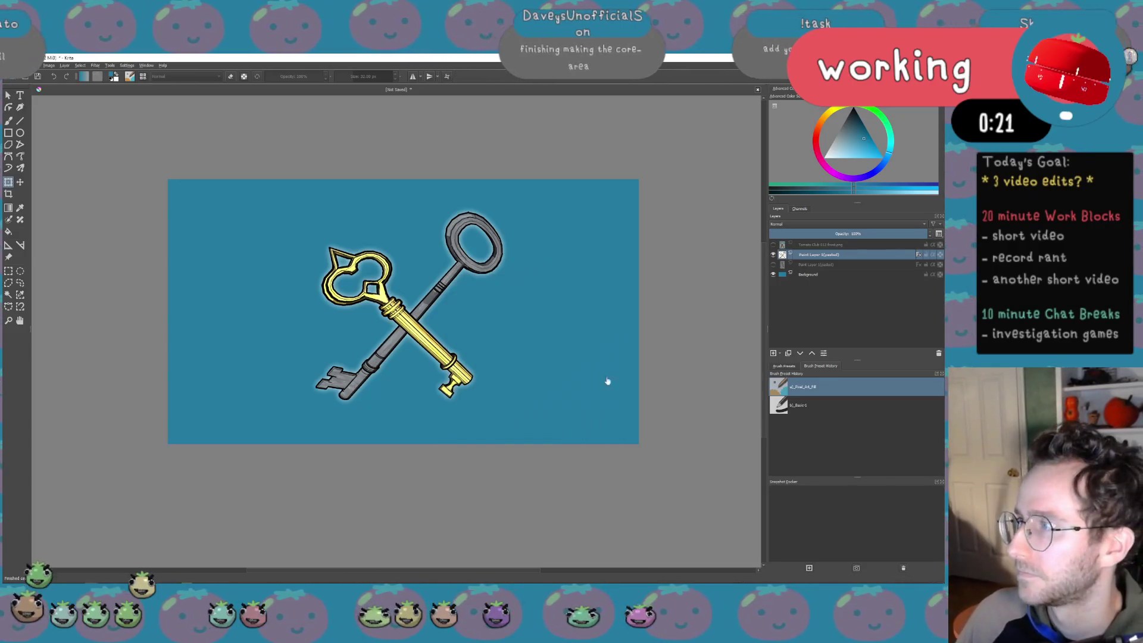
Show the staff layer, hide the keys, and export that version as a PNG too
{"action": "left_click", "coordinate": [773, 245]}
{"action": "key", "text": "ctrl+Tab"}
{"action": "key", "text": "ctrl+Tab"}
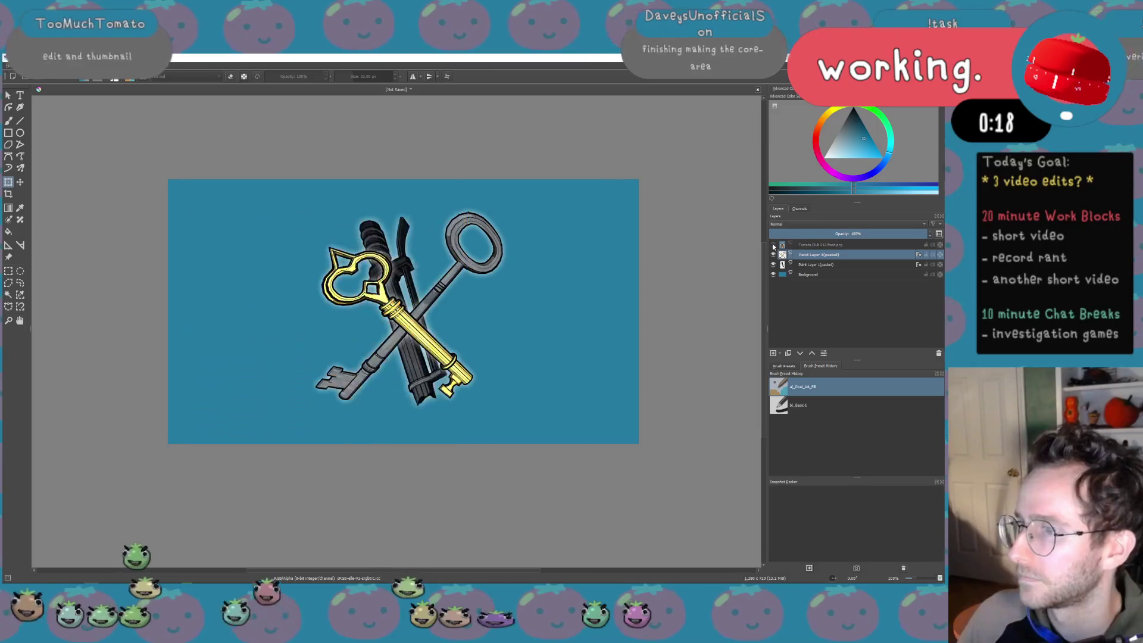
{"action": "left_click", "coordinate": [775, 255]}
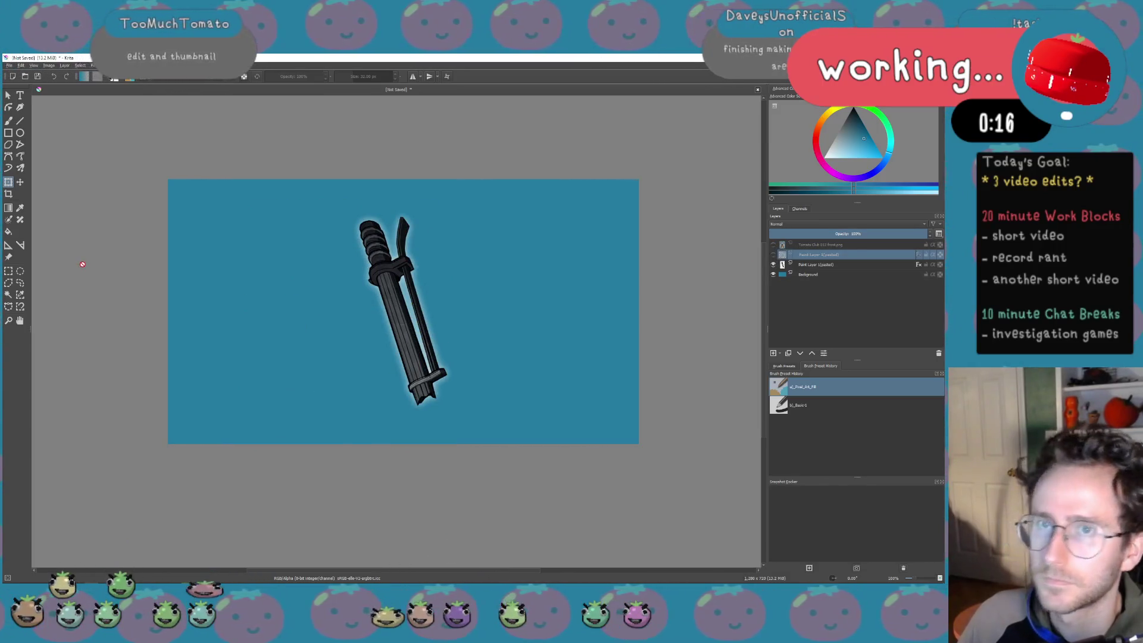
{"action": "left_click", "coordinate": [11, 68]}
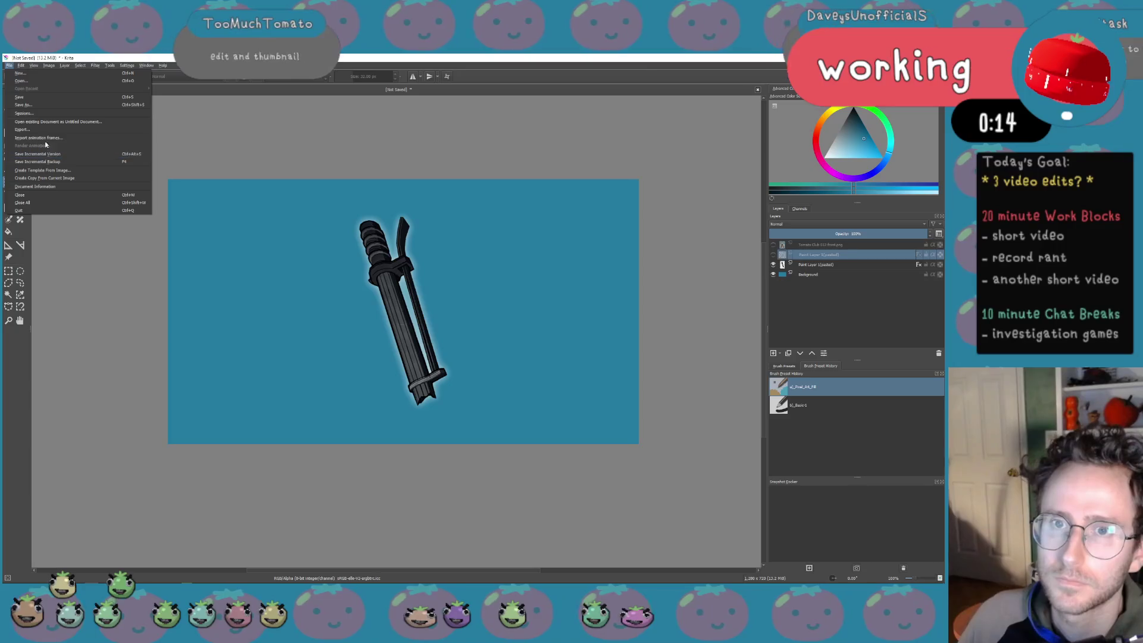
{"action": "left_click", "coordinate": [27, 130]}
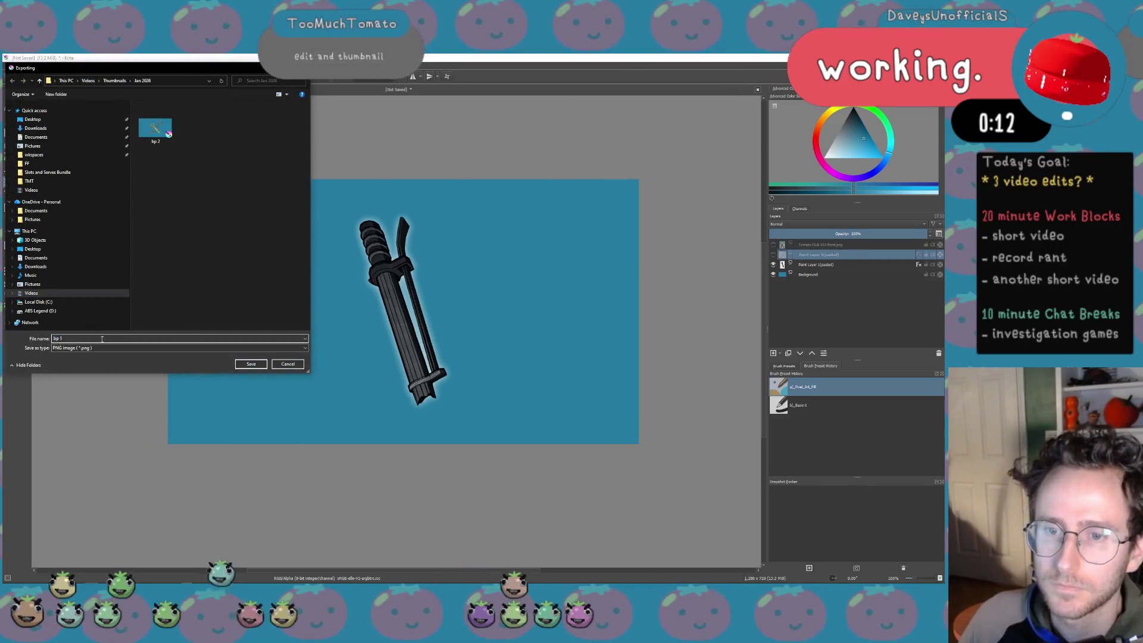
{"action": "left_click", "coordinate": [252, 364]}
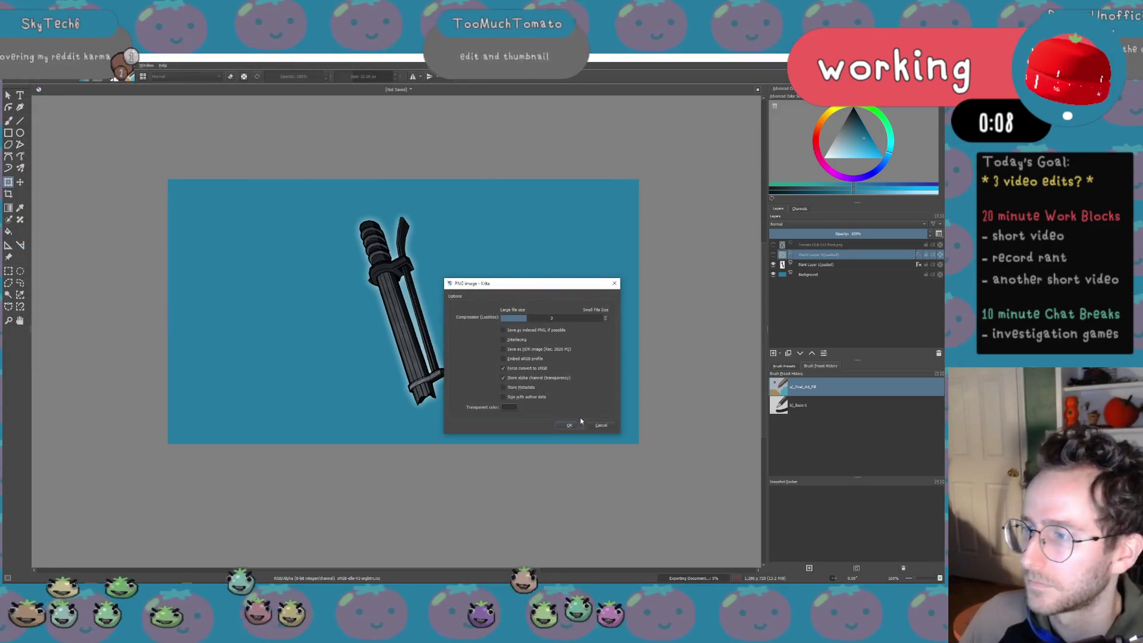
{"action": "left_click", "coordinate": [570, 425]}
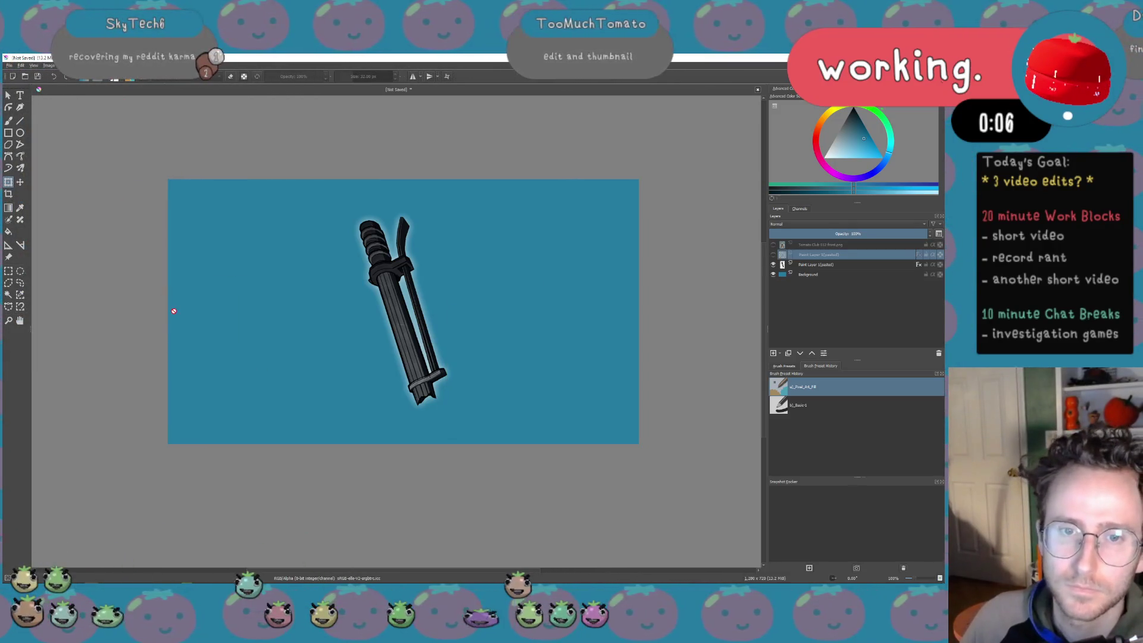
{"action": "key", "text": "alt+Tab"}
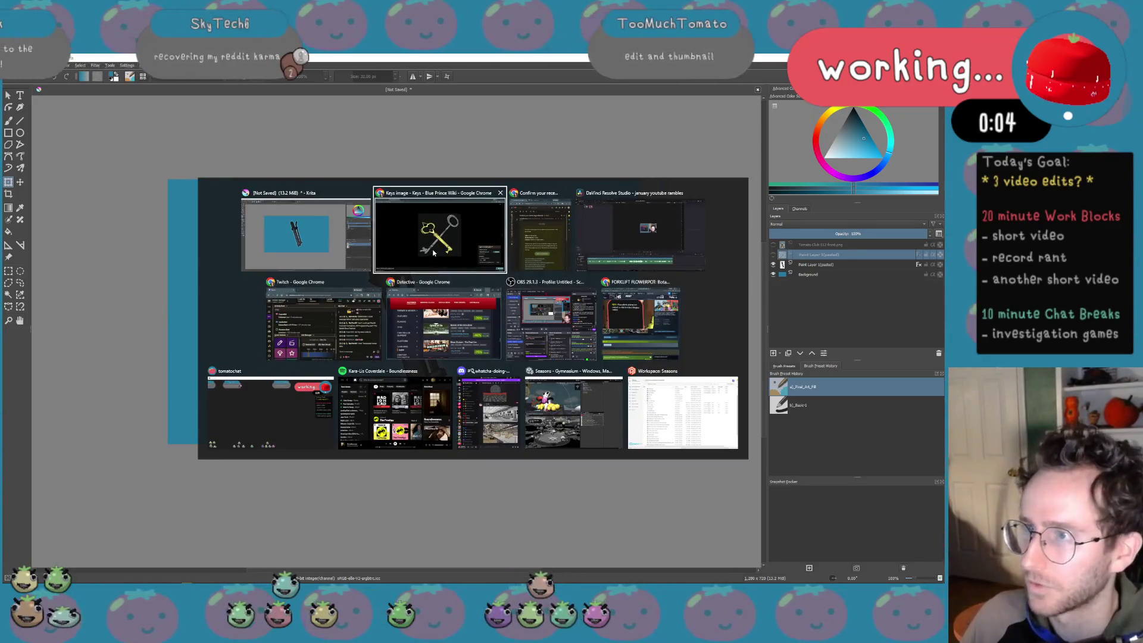
Return to the wiki Items page and compare the Basement Key, Sanctum Key and Car Keys articles
{"action": "key", "text": "alt+Tab"}
{"action": "key", "text": "Escape"}
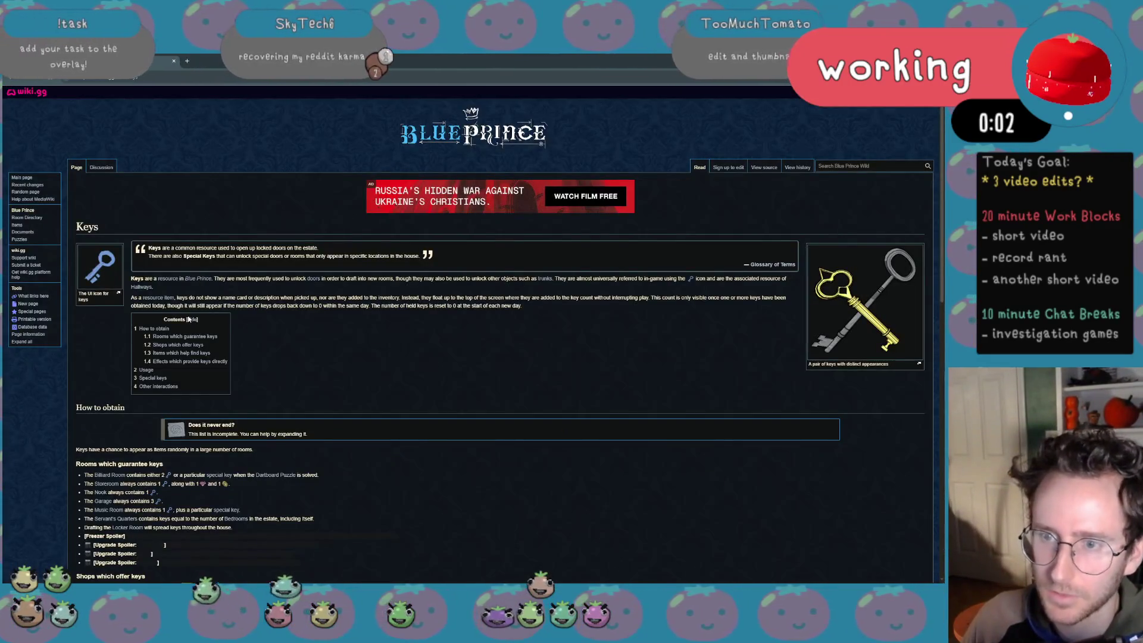
{"action": "key", "text": "alt+Left"}
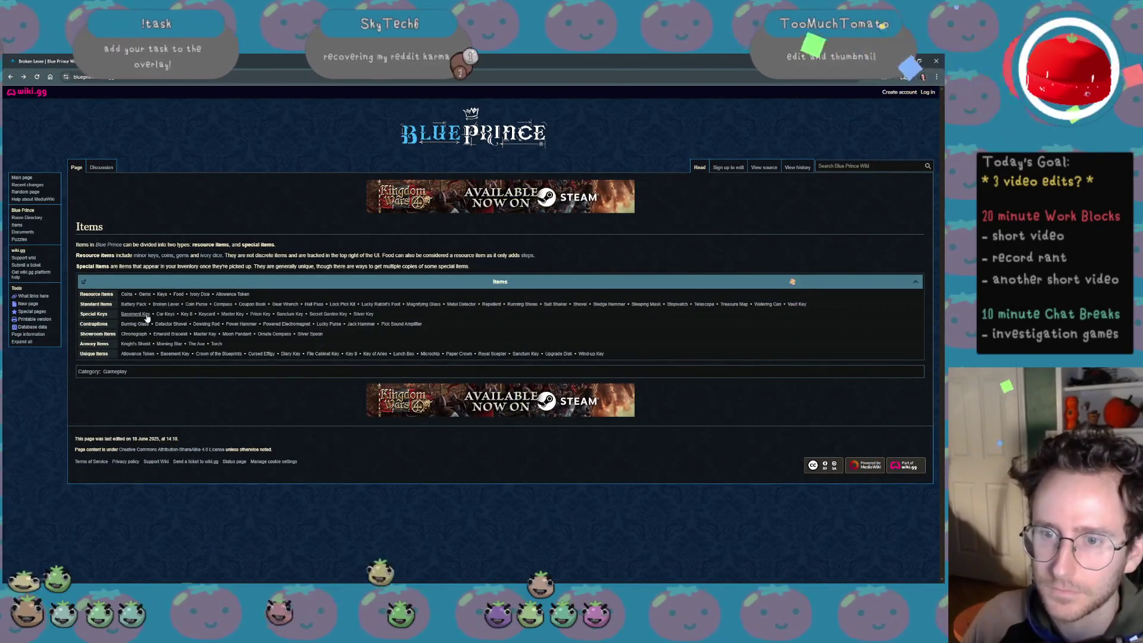
{"action": "left_click", "coordinate": [175, 353]}
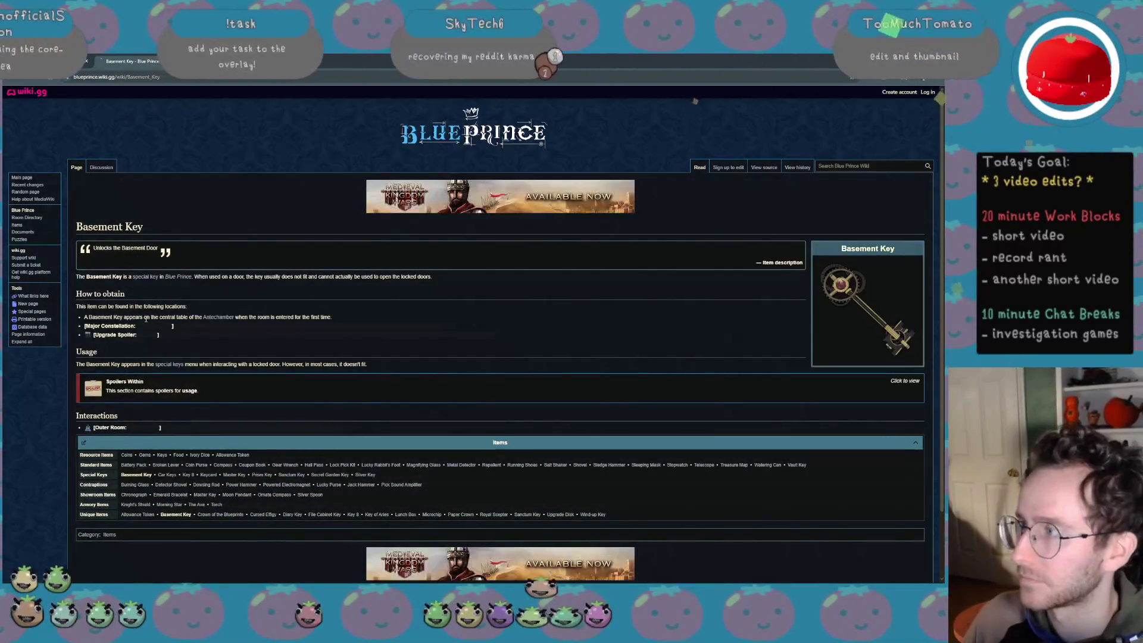
{"action": "key", "text": "alt+Left"}
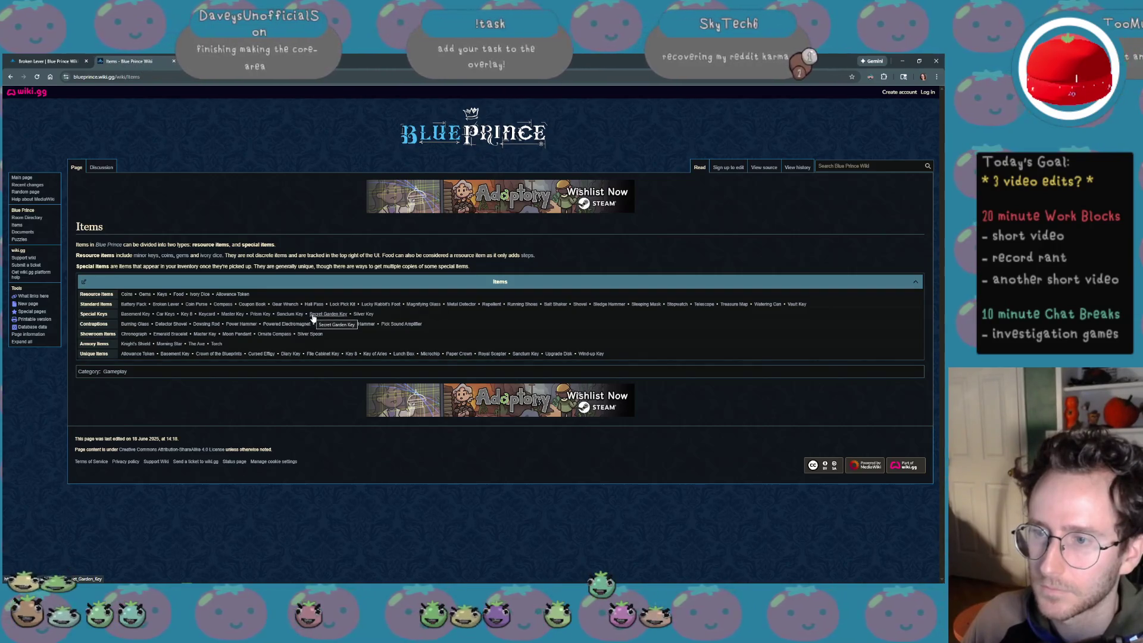
{"action": "left_click", "coordinate": [293, 315]}
{"action": "key", "text": "alt+Left"}
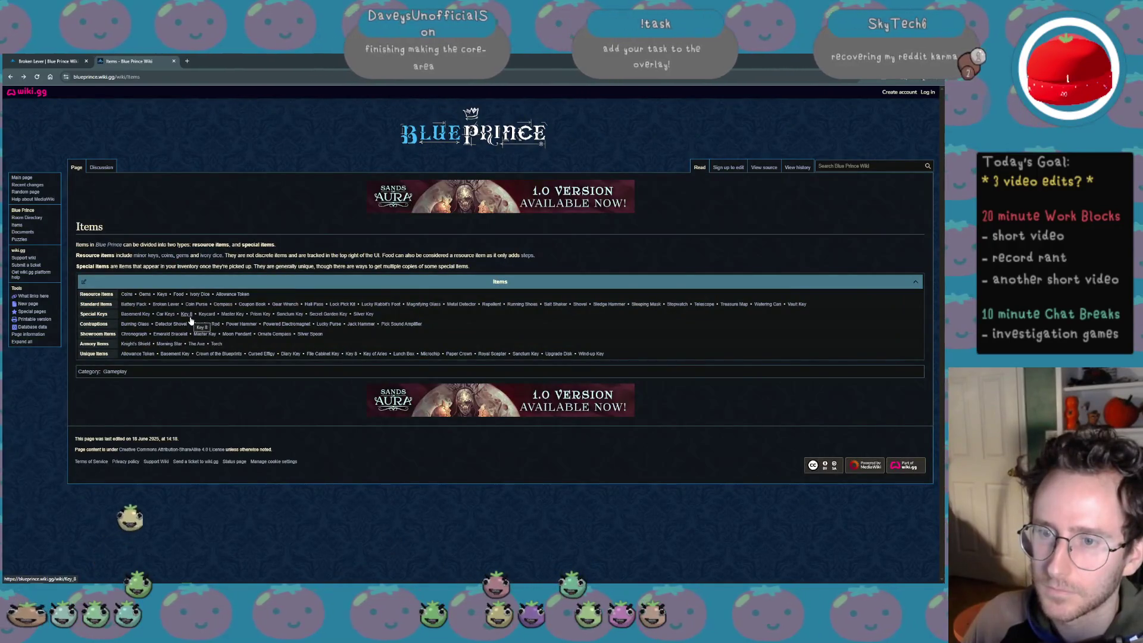
{"action": "left_click", "coordinate": [164, 314]}
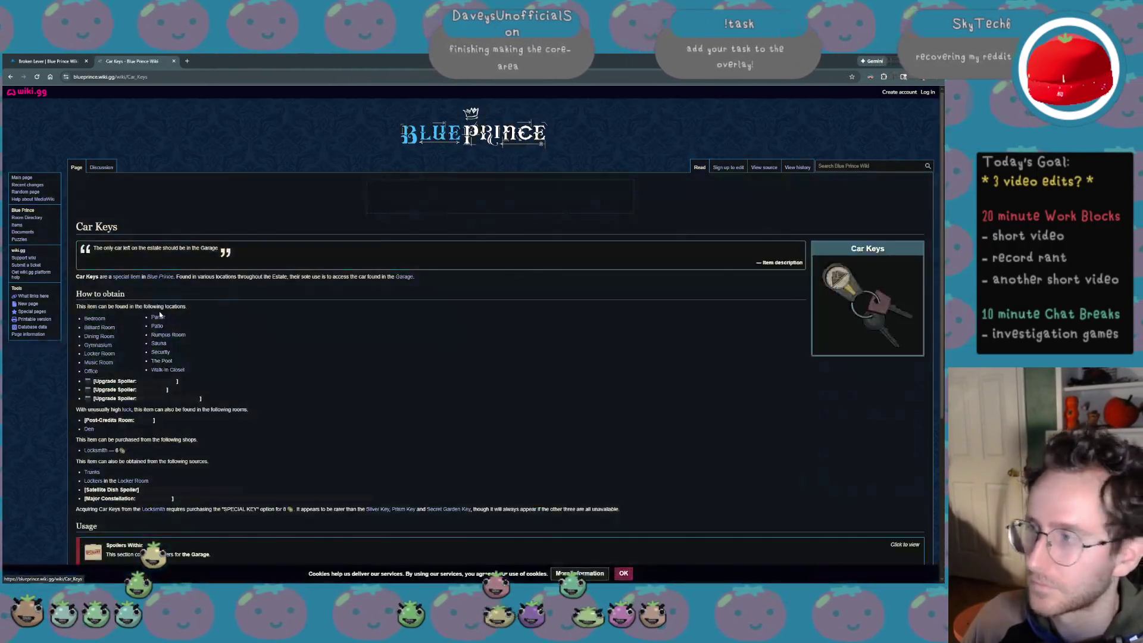
{"action": "key", "text": "alt+Left"}
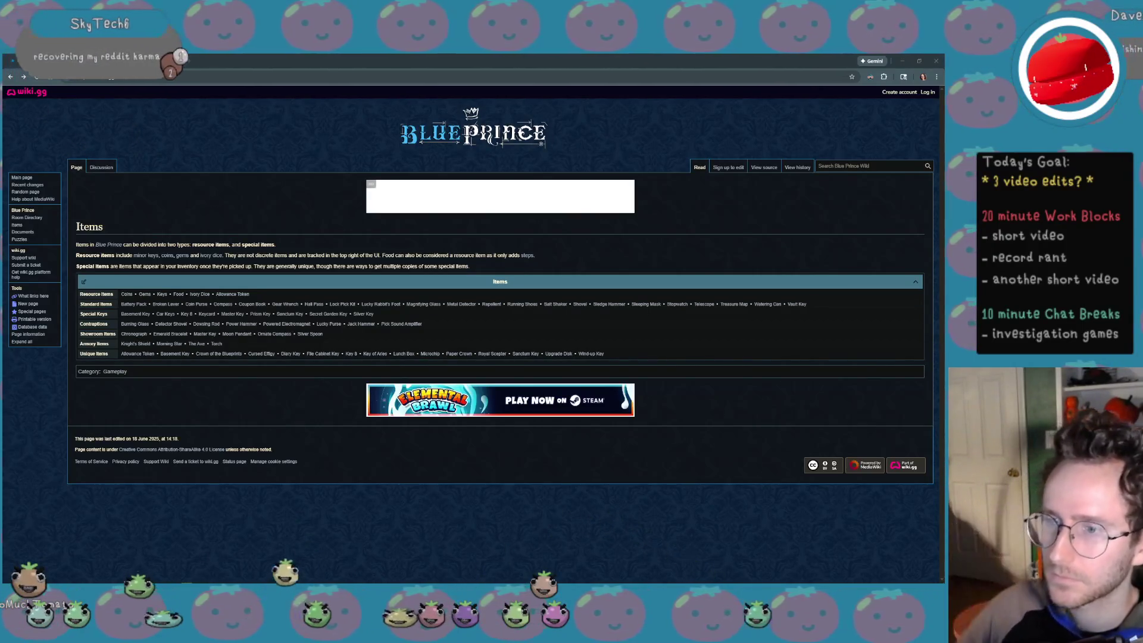
Check the Powered Electromagnet, Battery Pack, Allowance, Coins and Burning Glass articles
{"action": "left_click", "coordinate": [286, 326]}
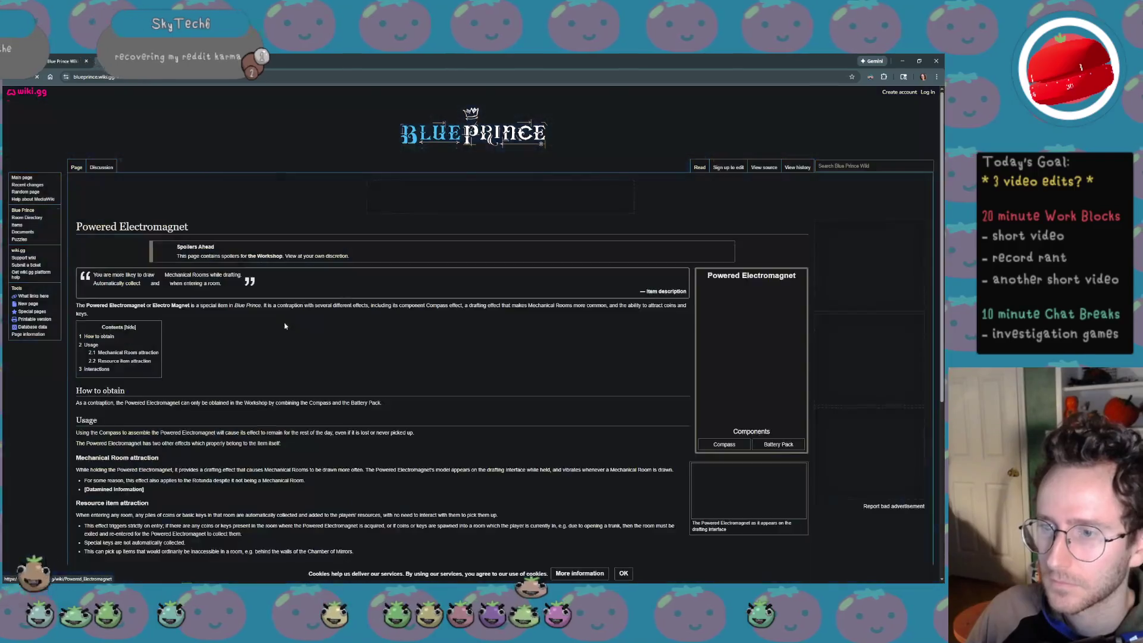
{"action": "key", "text": "alt+Left"}
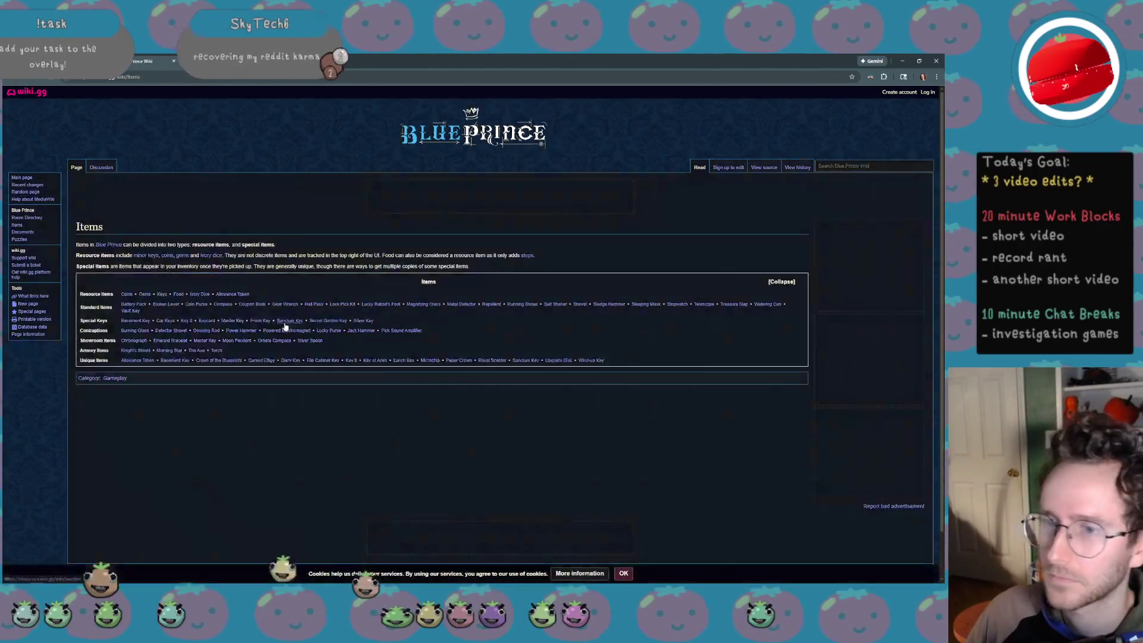
{"action": "left_click", "coordinate": [134, 305]}
{"action": "key", "text": "alt+Left"}
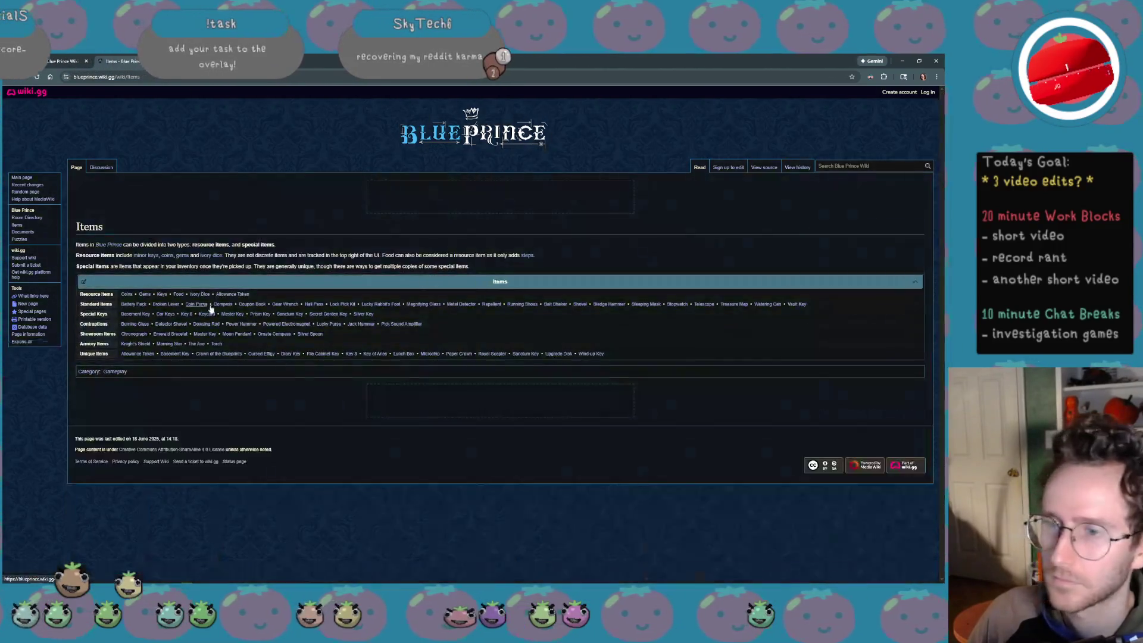
{"action": "left_click", "coordinate": [231, 301]}
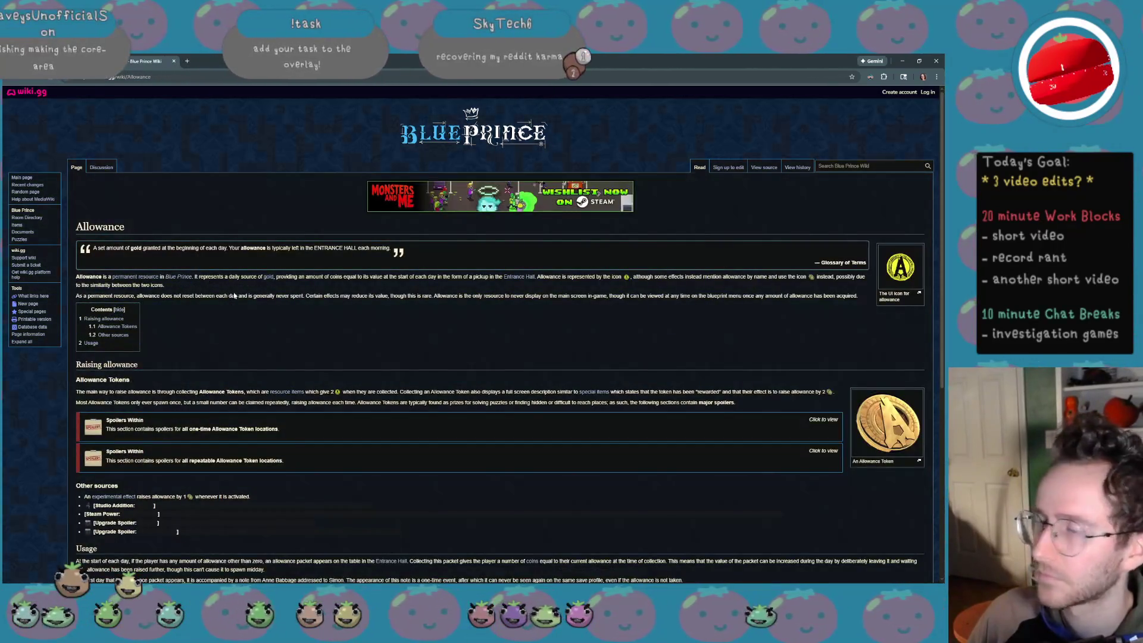
{"action": "key", "text": "alt+Left"}
{"action": "left_click", "coordinate": [128, 294]}
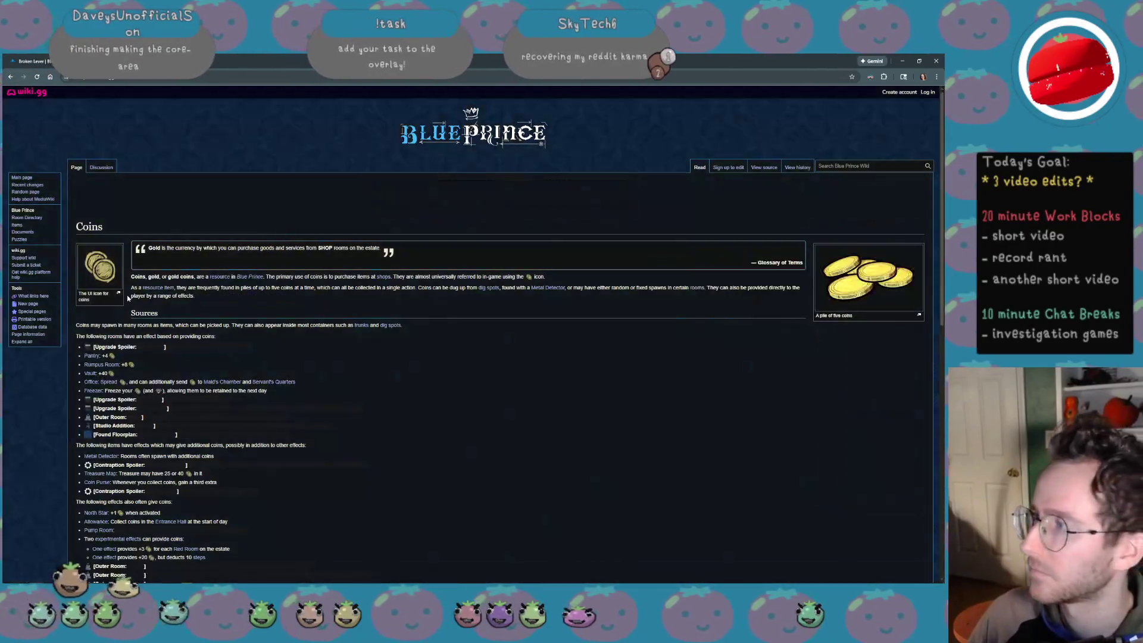
{"action": "key", "text": "alt+Left"}
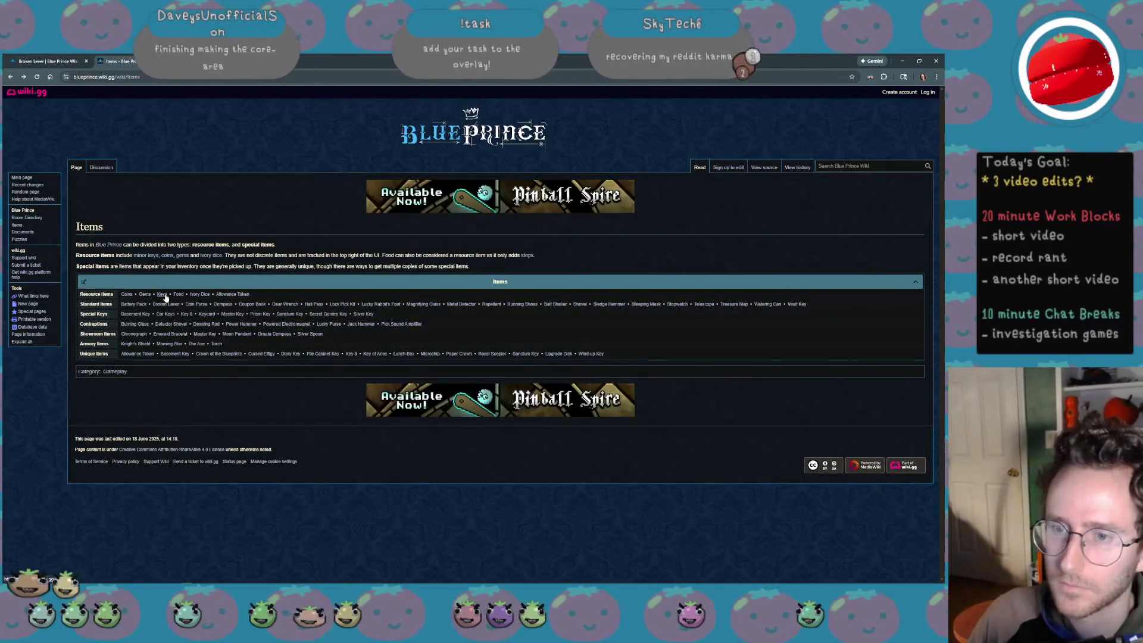
{"action": "left_click", "coordinate": [135, 323]}
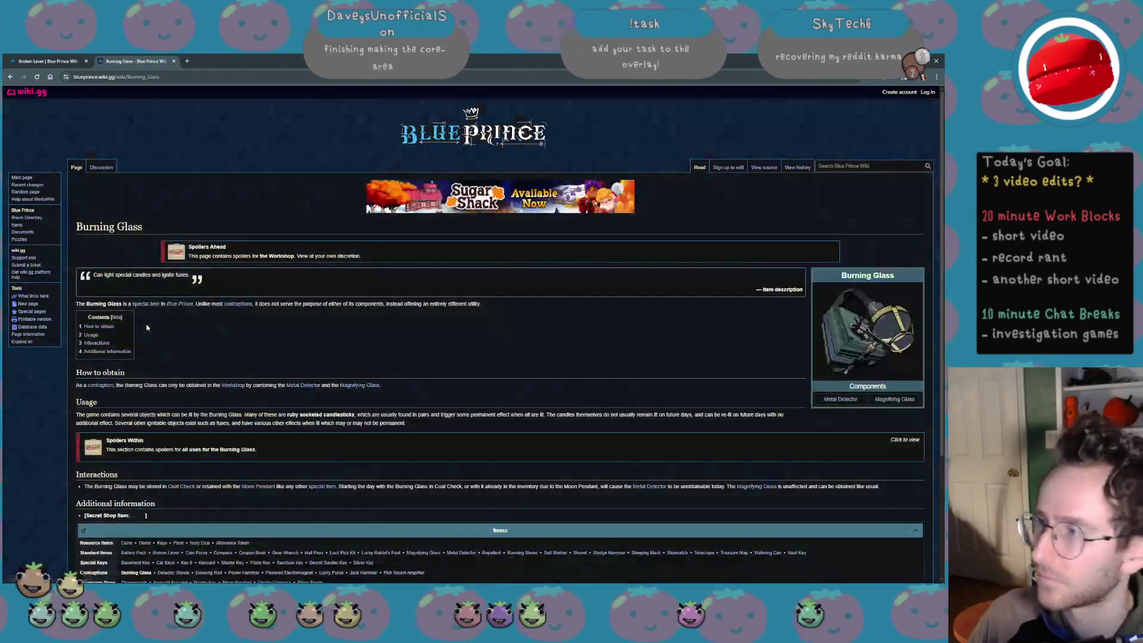
{"action": "key", "text": "alt+Left"}
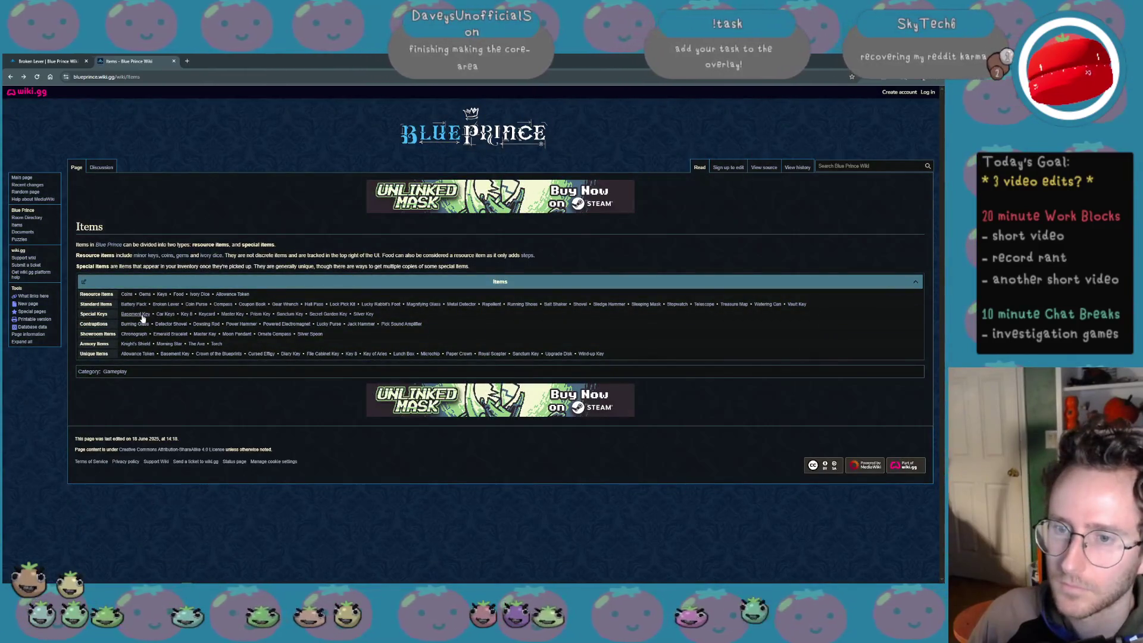
Copy the full-size Basement Key picture and switch back to Krita
{"action": "left_click", "coordinate": [136, 314]}
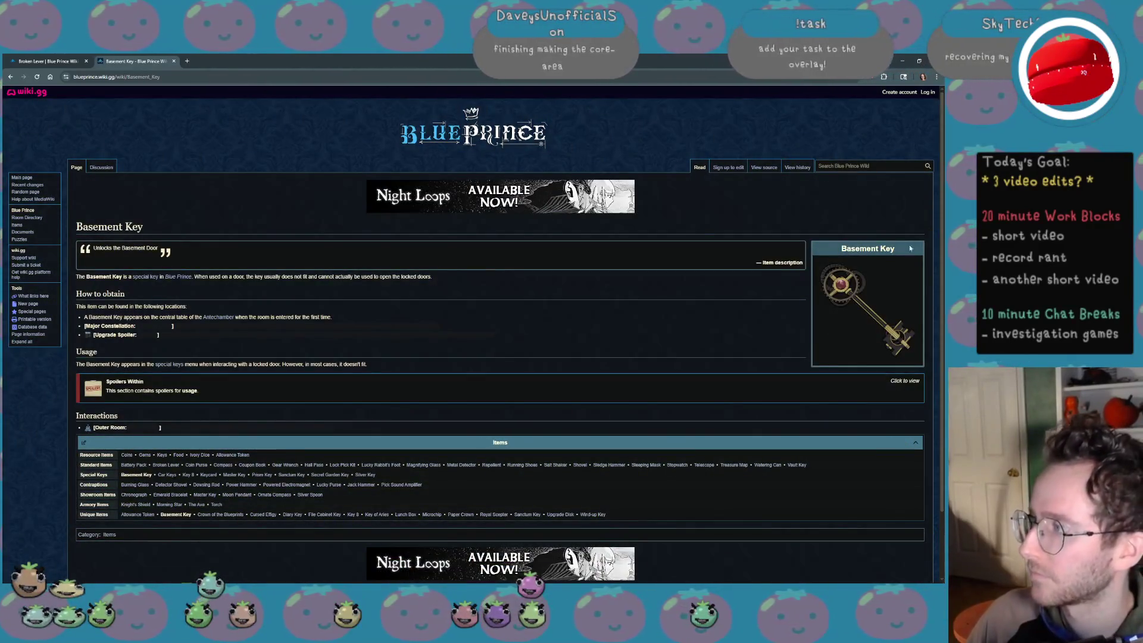
{"action": "left_click", "coordinate": [880, 282]}
{"action": "right_click", "coordinate": [406, 308]}
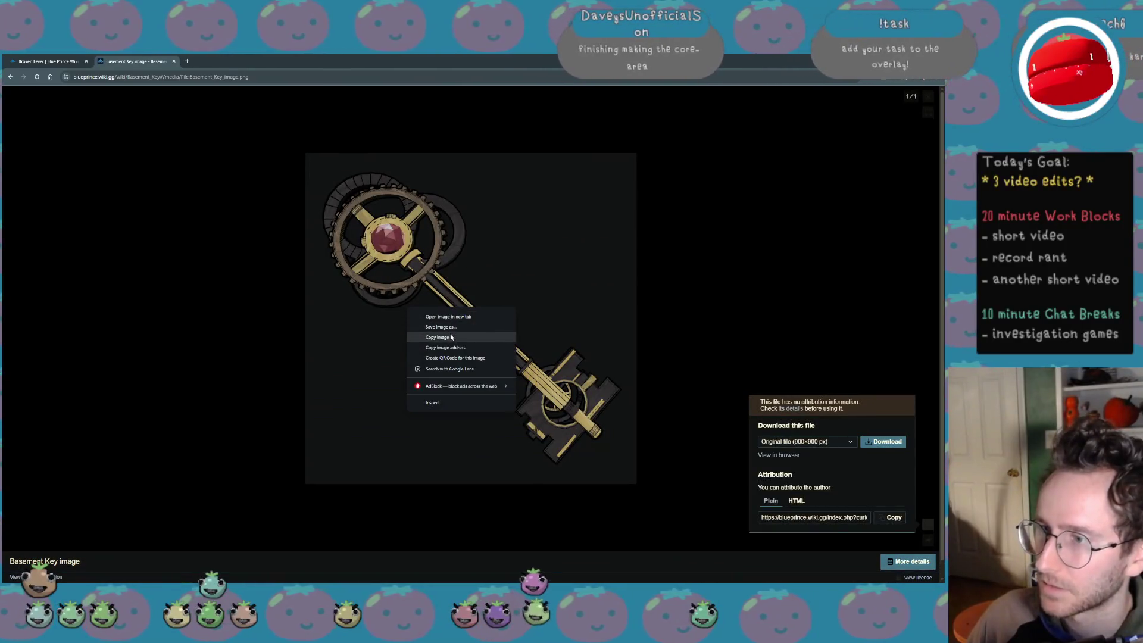
{"action": "left_click", "coordinate": [460, 335]}
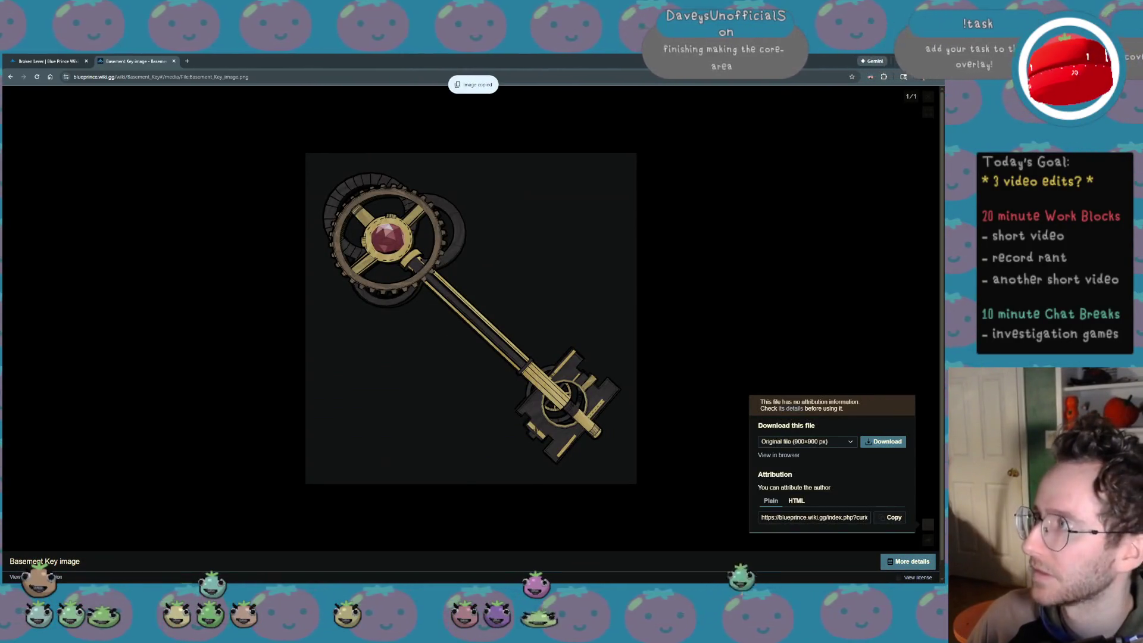
{"action": "key", "text": "alt+Tab"}
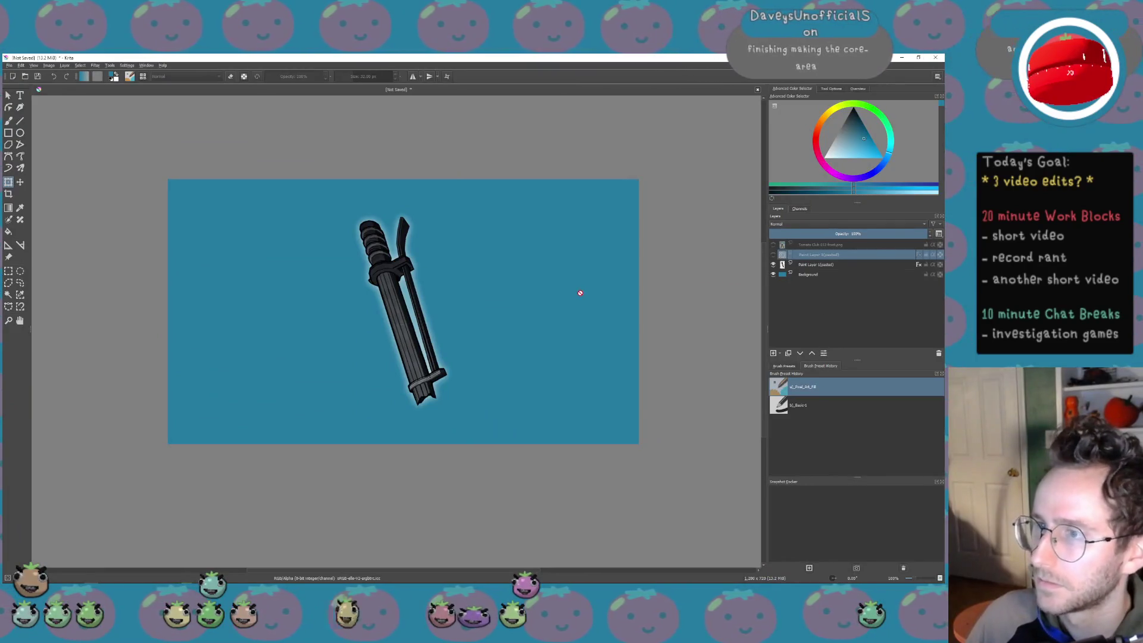
Paste the Basement Key picture as a new layer, shrink it to fit, and hide the sword layer
{"action": "key", "text": "ctrl+v"}
{"action": "left_click", "coordinate": [503, 330]}
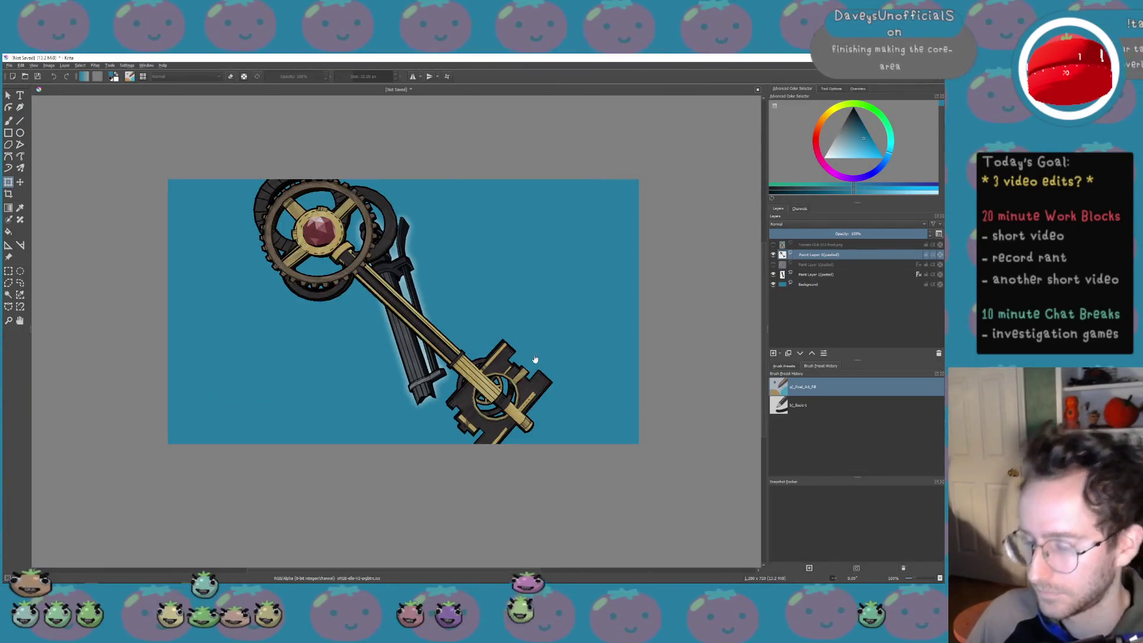
{"action": "key", "text": "ctrl+t"}
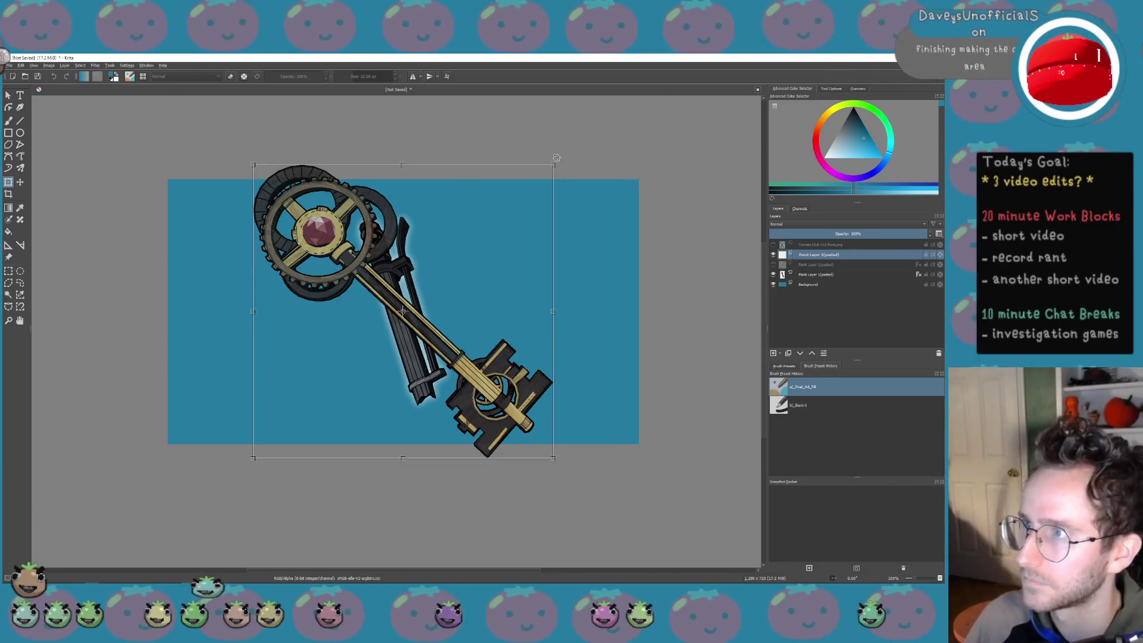
{"action": "left_click_drag", "start_coordinate": [554, 167], "coordinate": [457, 231]}
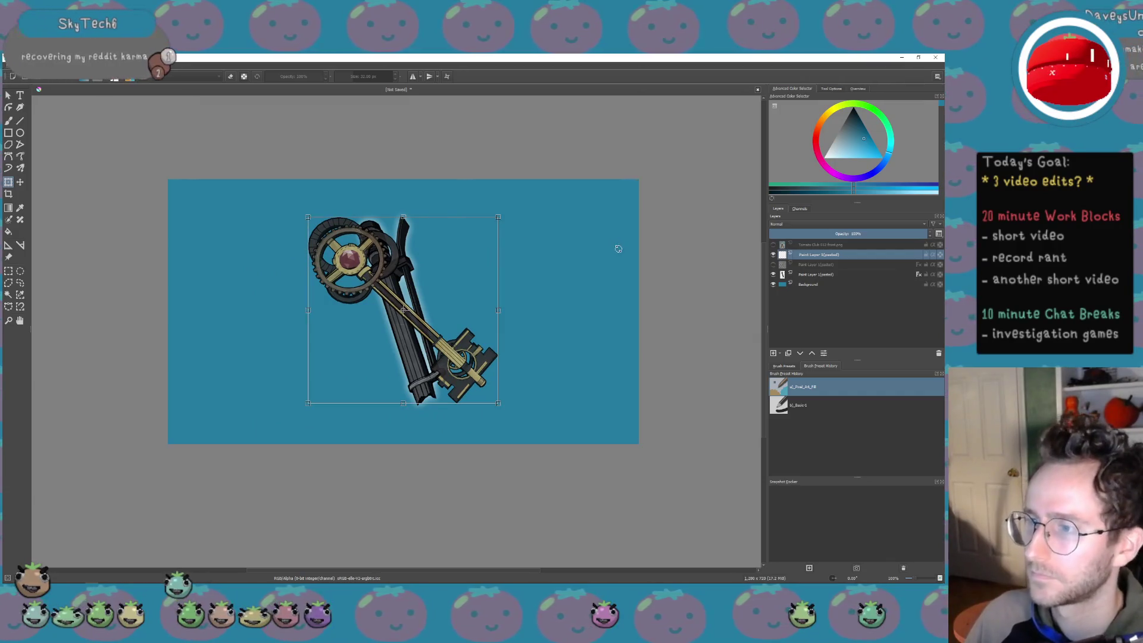
{"action": "key", "text": "Return"}
{"action": "left_click", "coordinate": [775, 274]}
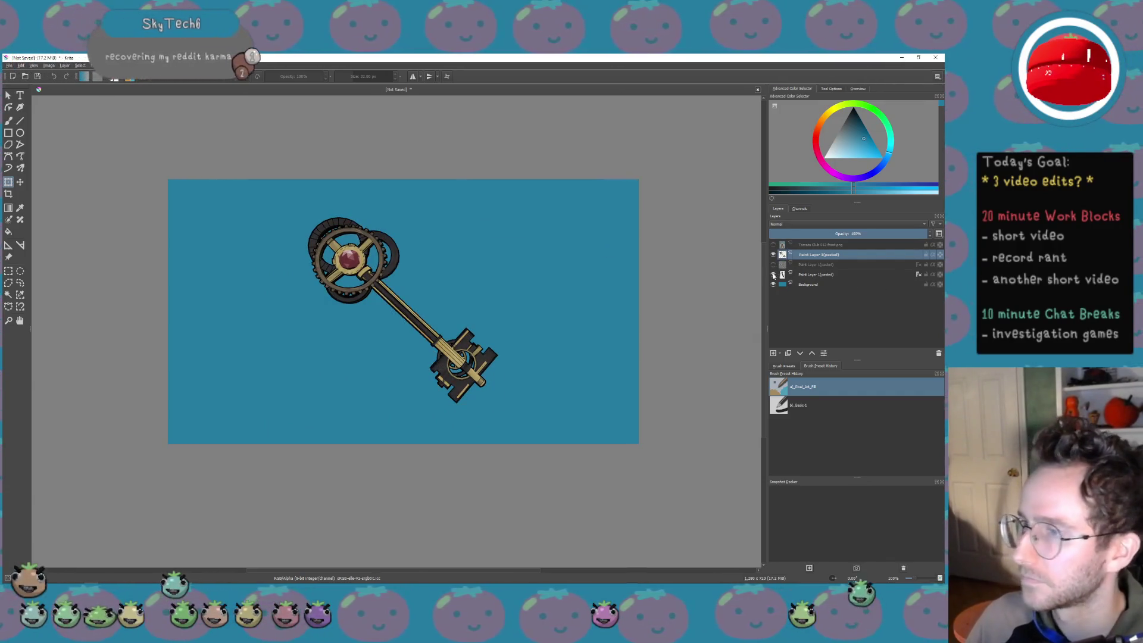
Fine-tune the key's size around its centre after undoing an over-shrink, then apply it
{"action": "left_click", "coordinate": [473, 336]}
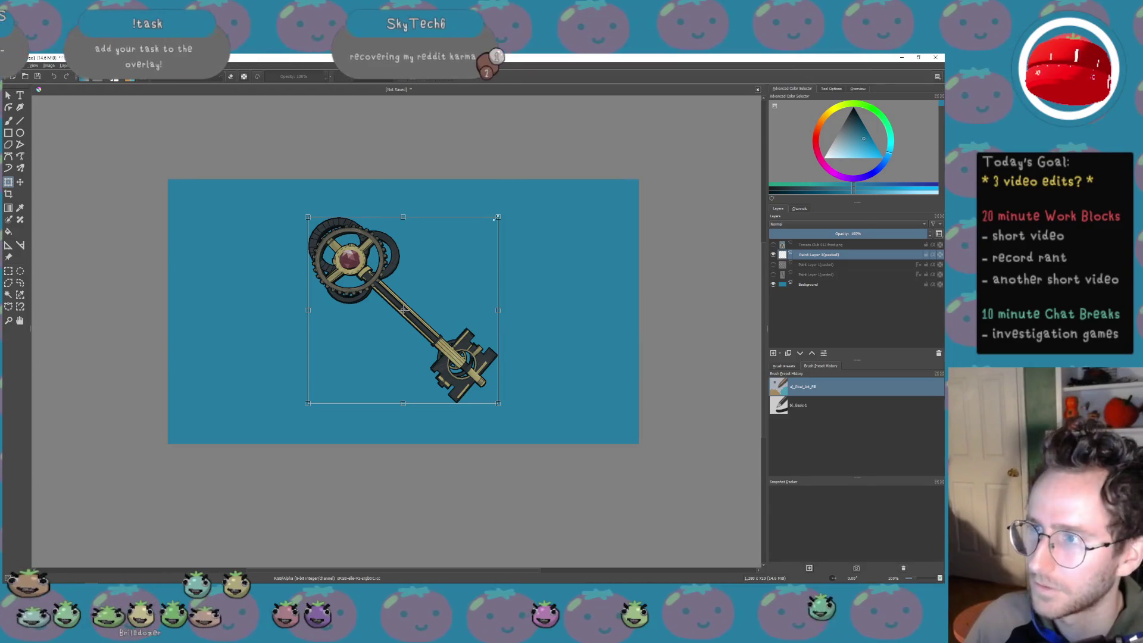
{"action": "left_click_drag", "start_coordinate": [497, 219], "coordinate": [487, 228]}
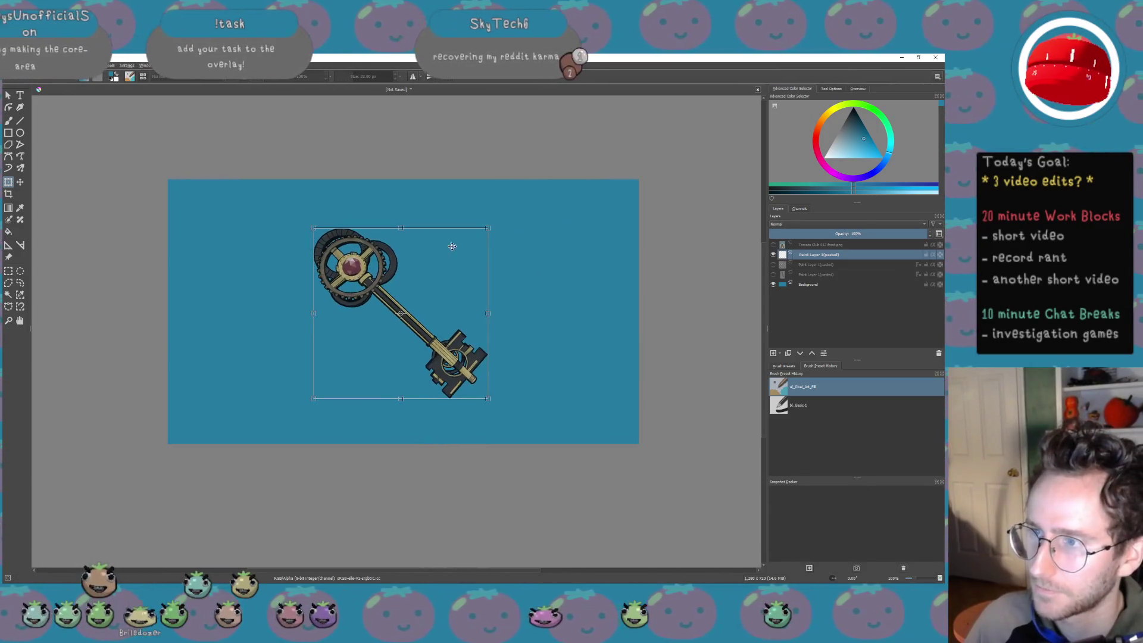
{"action": "key", "text": "ctrl+z"}
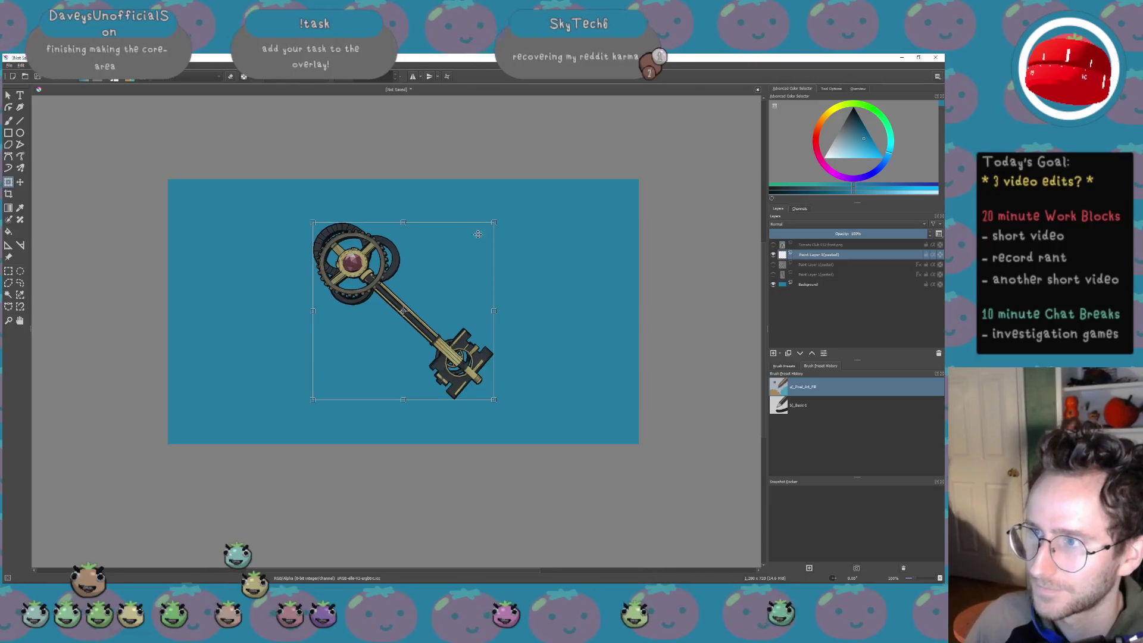
{"action": "left_click_drag", "start_coordinate": [478, 235], "coordinate": [476, 243]}
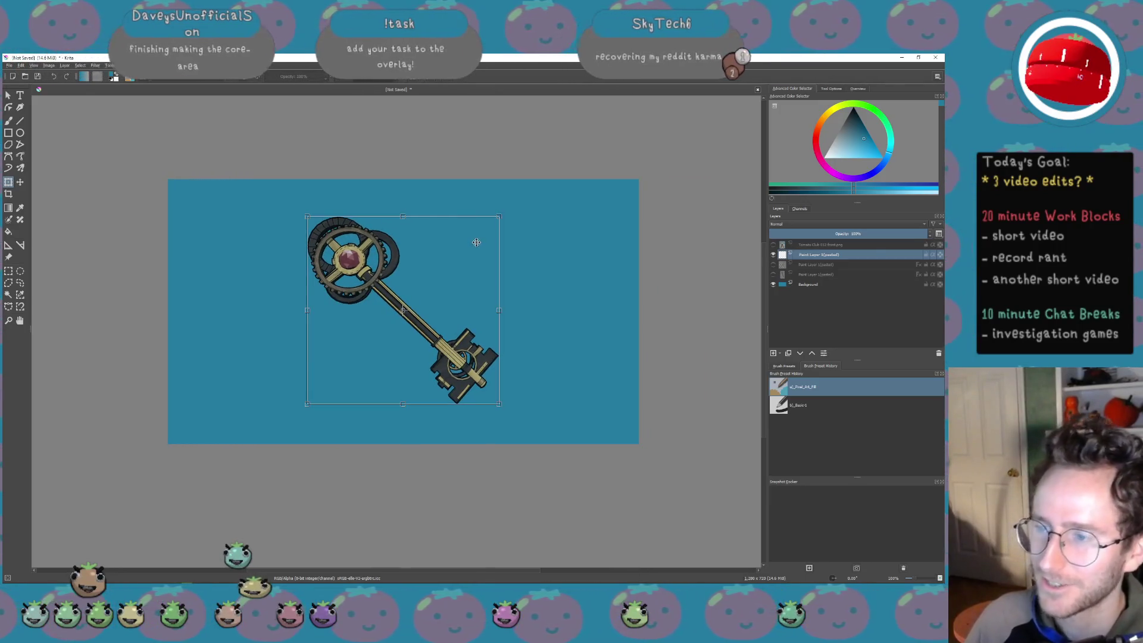
{"action": "key", "text": "Return"}
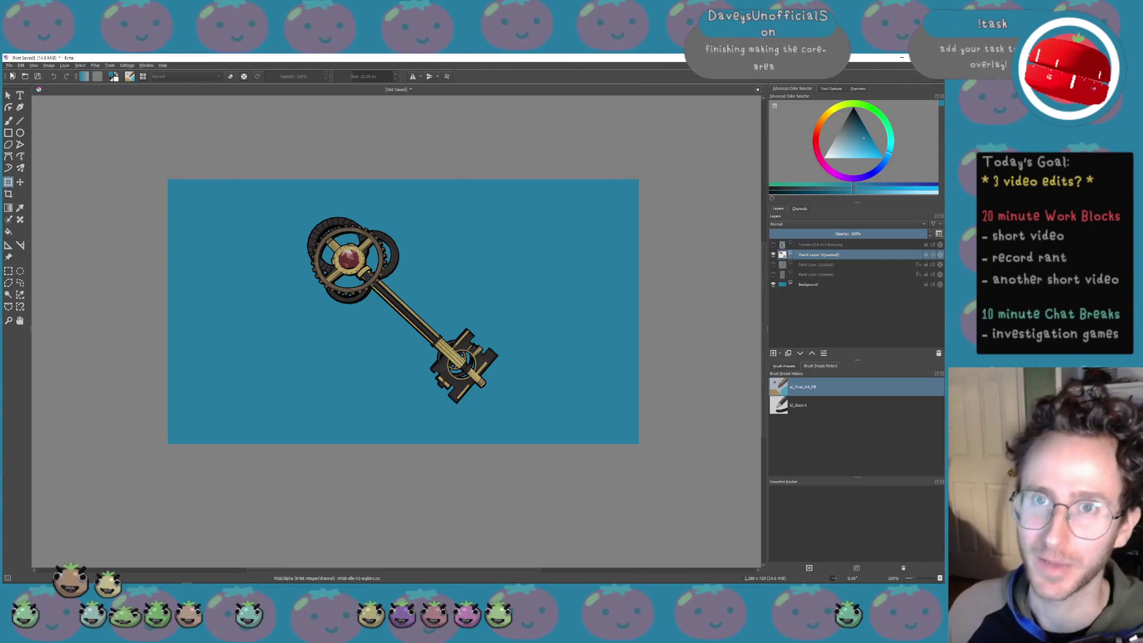
{"action": "left_click", "coordinate": [12, 68]}
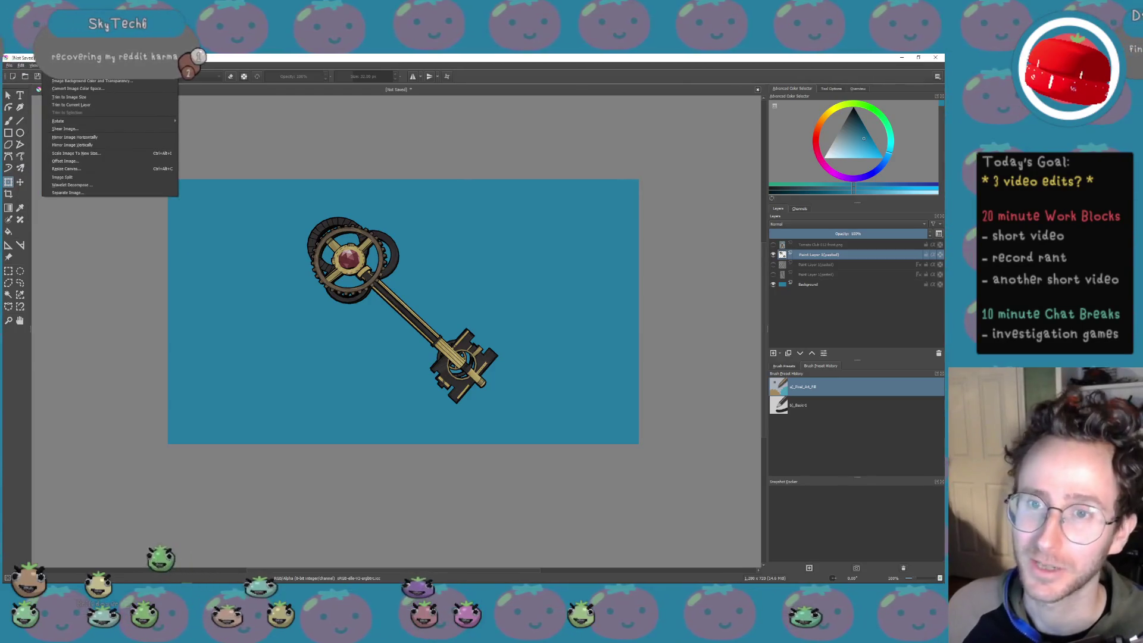
{"action": "mouse_move", "coordinate": [95, 66]}
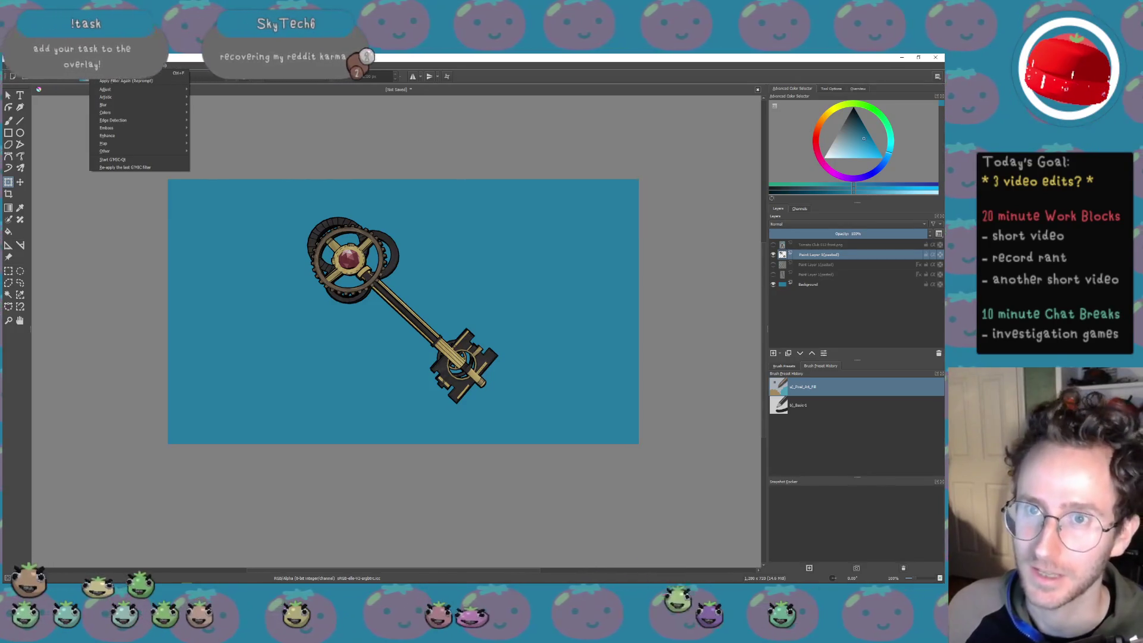
Enable Outer Glow in the key layer's Layer Style with Size 35 px and apply it
{"action": "left_click", "coordinate": [90, 200]}
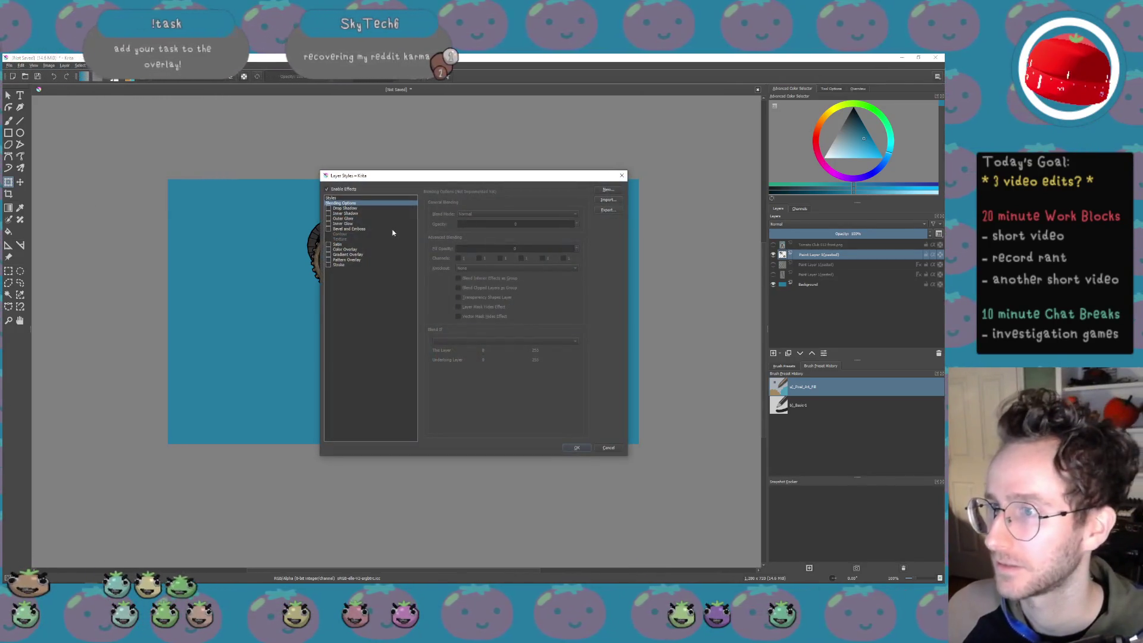
{"action": "left_click", "coordinate": [340, 218]}
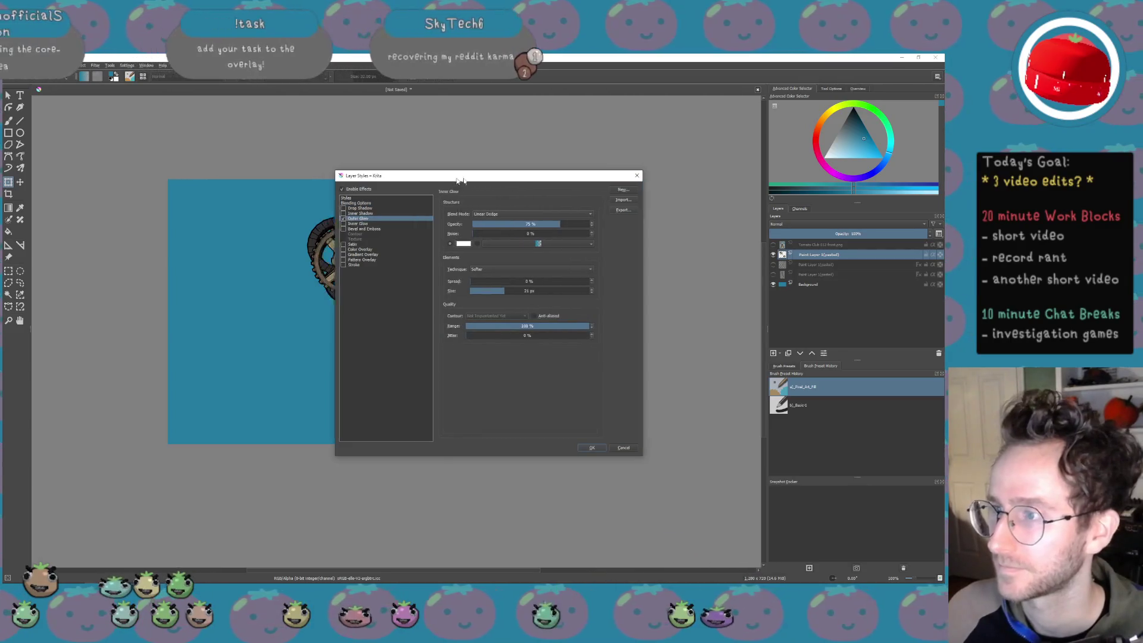
{"action": "left_click_drag", "start_coordinate": [451, 175], "coordinate": [638, 148]}
{"action": "left_click_drag", "start_coordinate": [677, 263], "coordinate": [685, 262]}
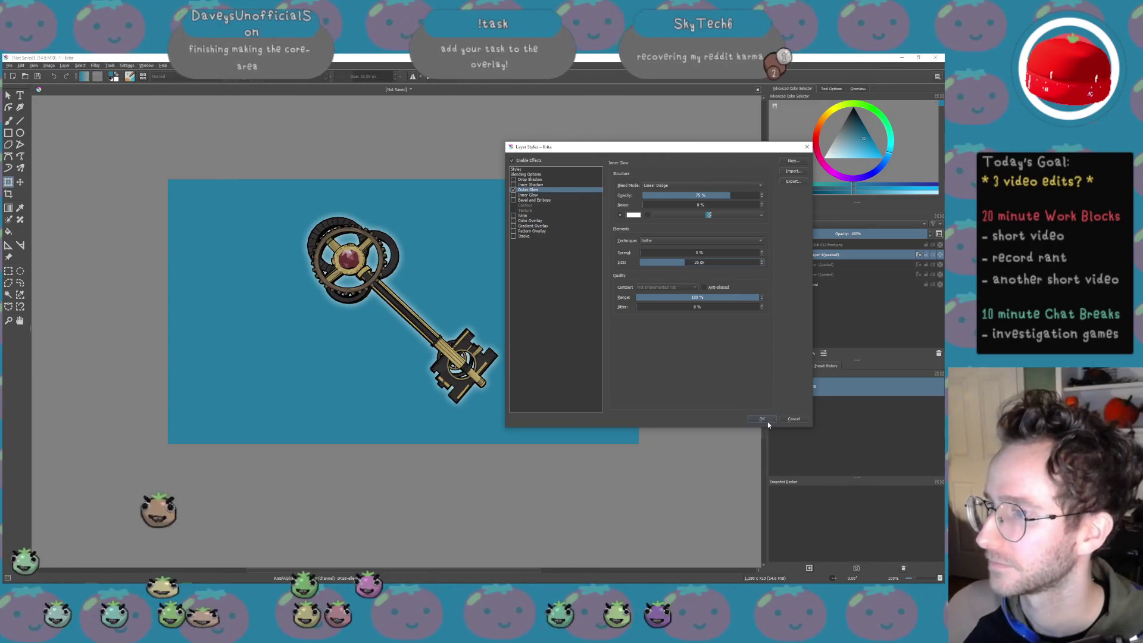
{"action": "left_click", "coordinate": [762, 418]}
{"action": "left_click", "coordinate": [9, 65]}
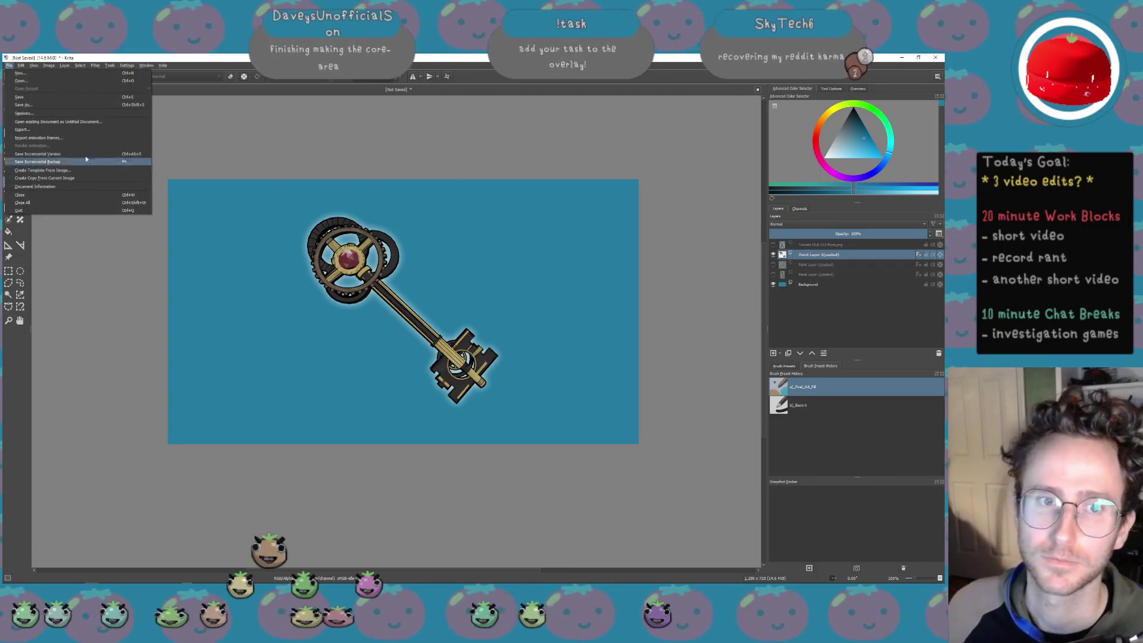
Export the key thumbnail as a PNG alongside the earlier two, accepting the PNG options
{"action": "left_click", "coordinate": [58, 131]}
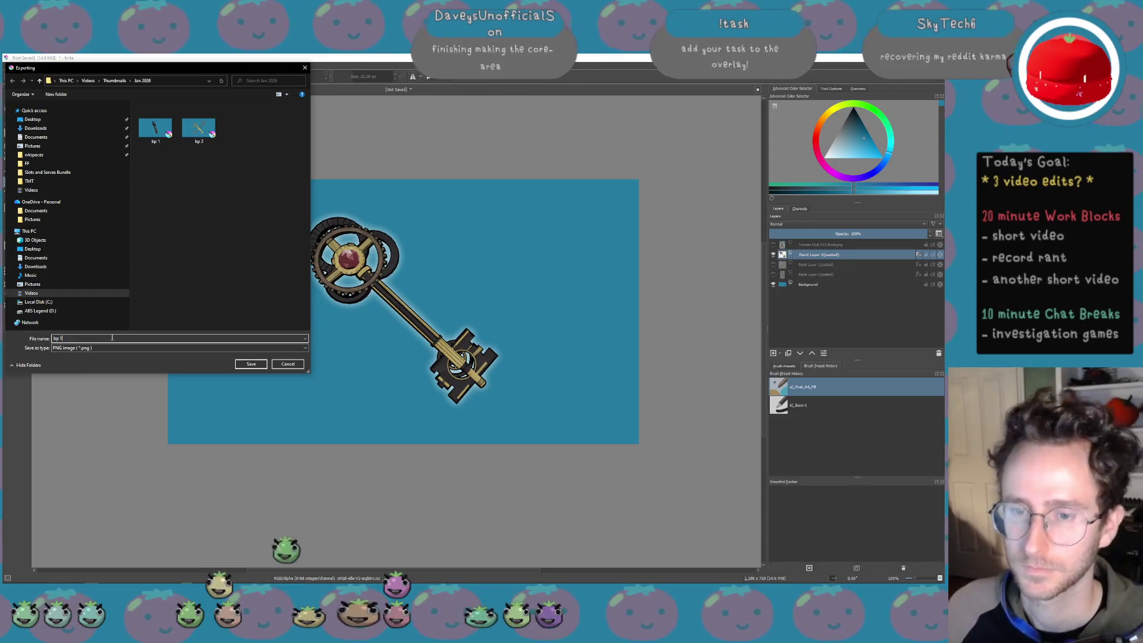
{"action": "left_click", "coordinate": [150, 332]}
{"action": "key", "text": "Return"}
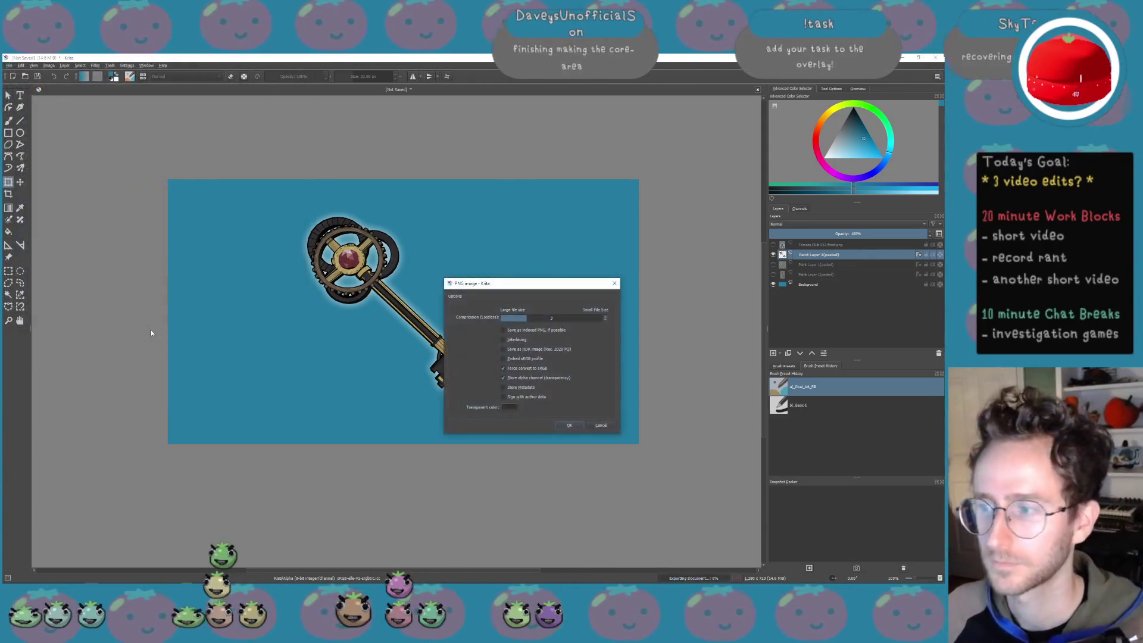
{"action": "key", "text": "Return"}
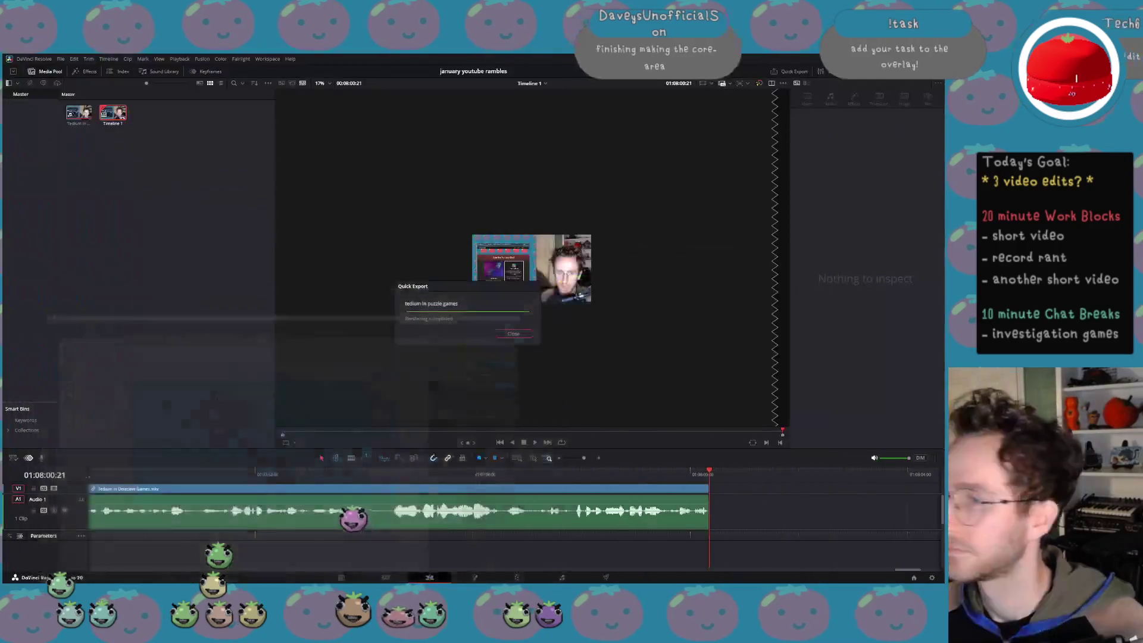
Switch away from Resolve's finished export and bring the Chrome window with the Steam page forward
{"action": "key", "text": "alt+Tab"}
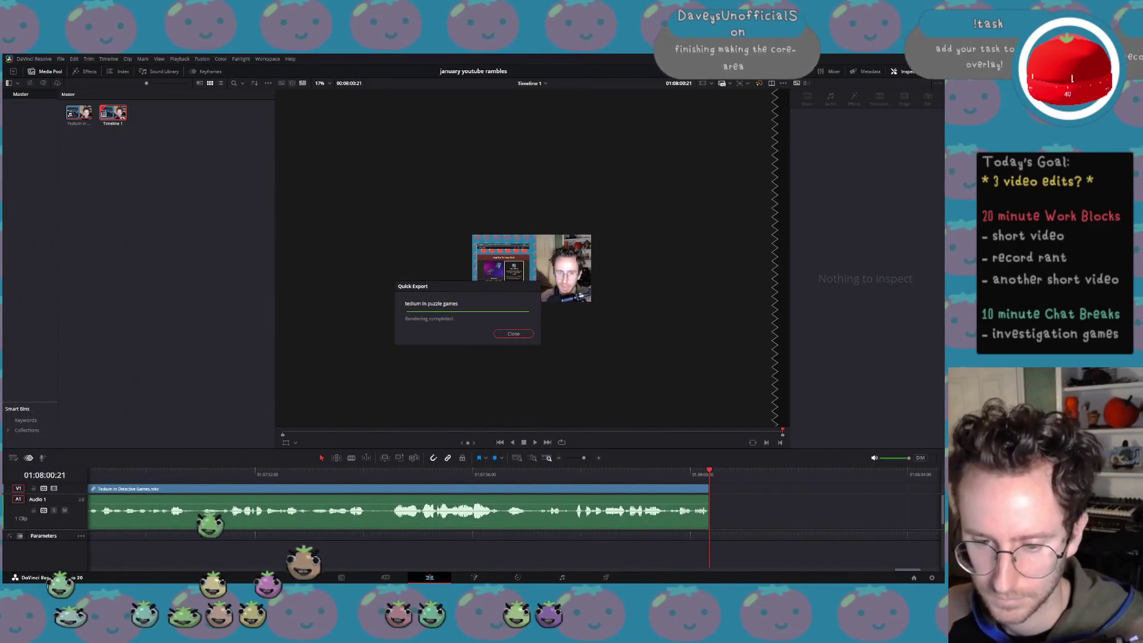
{"action": "key", "text": "super"}
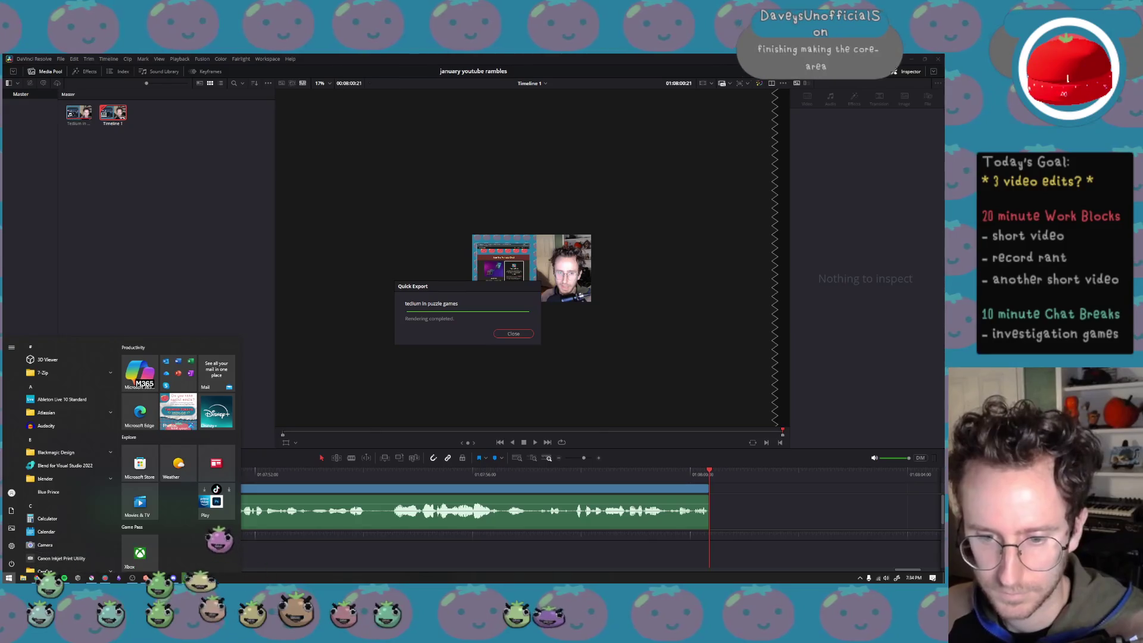
{"action": "left_click", "coordinate": [92, 548]}
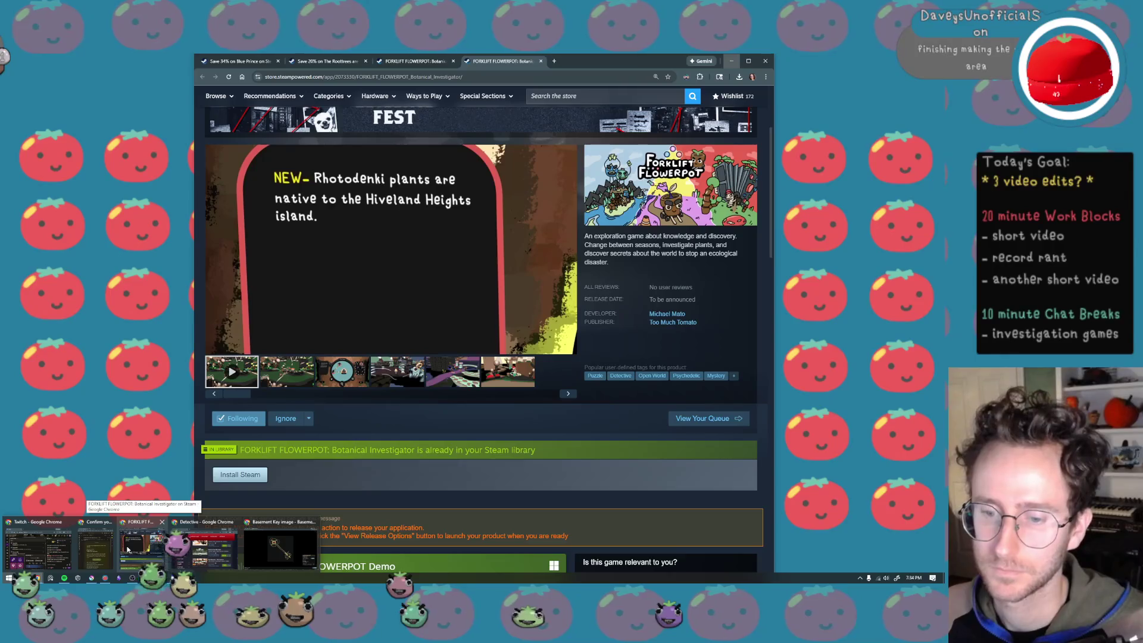
Reposition the Chrome window and load the YouTube Studio dashboard in a new tab
{"action": "left_click", "coordinate": [128, 549]}
{"action": "left_click_drag", "start_coordinate": [589, 65], "coordinate": [547, 123]}
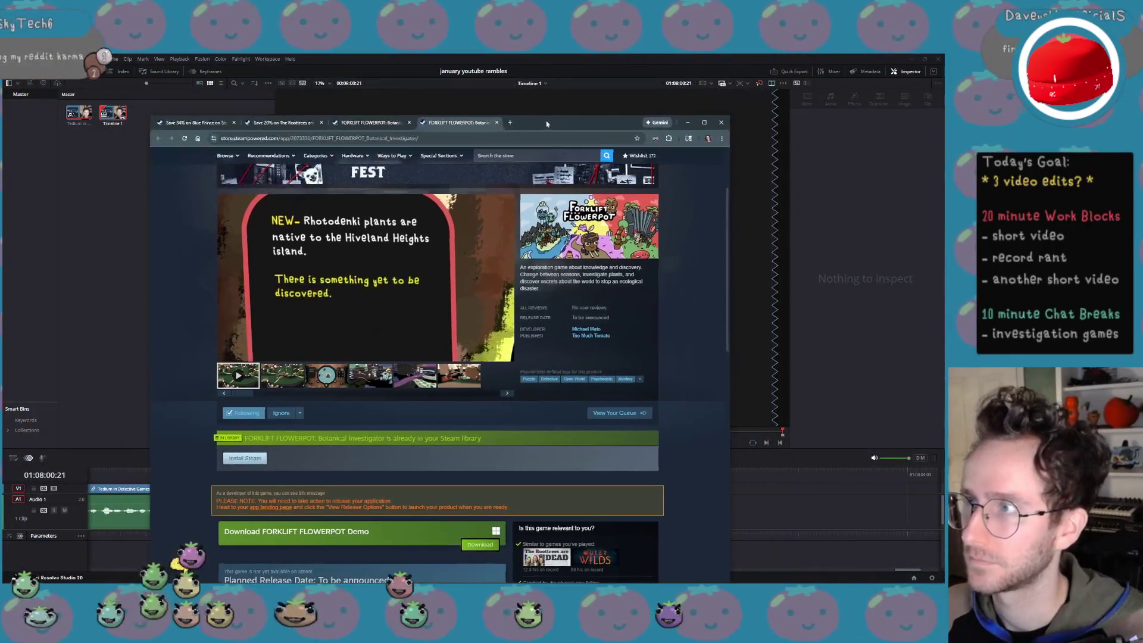
{"action": "left_click", "coordinate": [515, 122]}
{"action": "type", "text": "studio.youtube.com"}
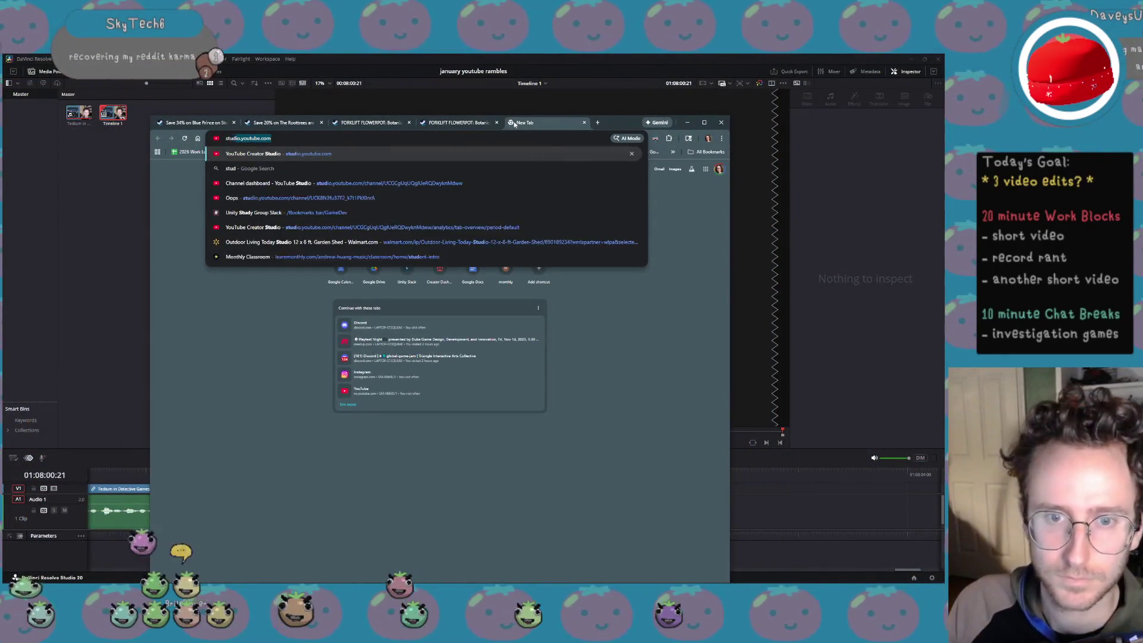
{"action": "key", "text": "Return"}
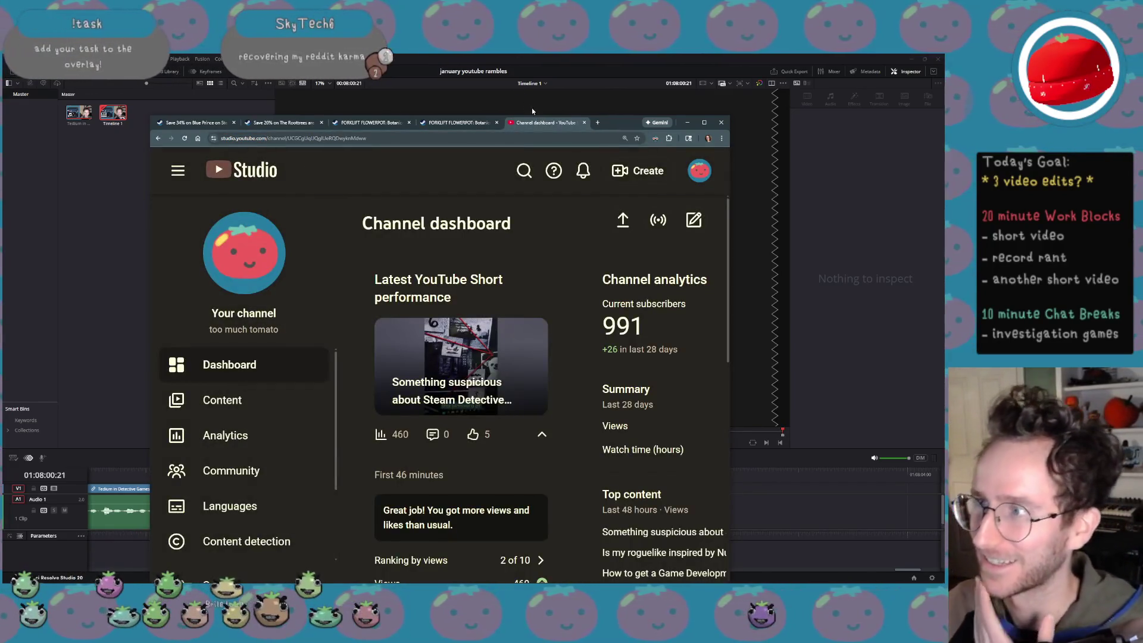
Browse the dashboard's Short chart, Content list and Analytics in the Studio sidebar
{"action": "mouse_move", "coordinate": [624, 118]}
{"action": "left_mouse_down"}
{"action": "mouse_move", "coordinate": [624, 220]}
{"action": "mouse_move", "coordinate": [557, 102]}
{"action": "left_mouse_up"}
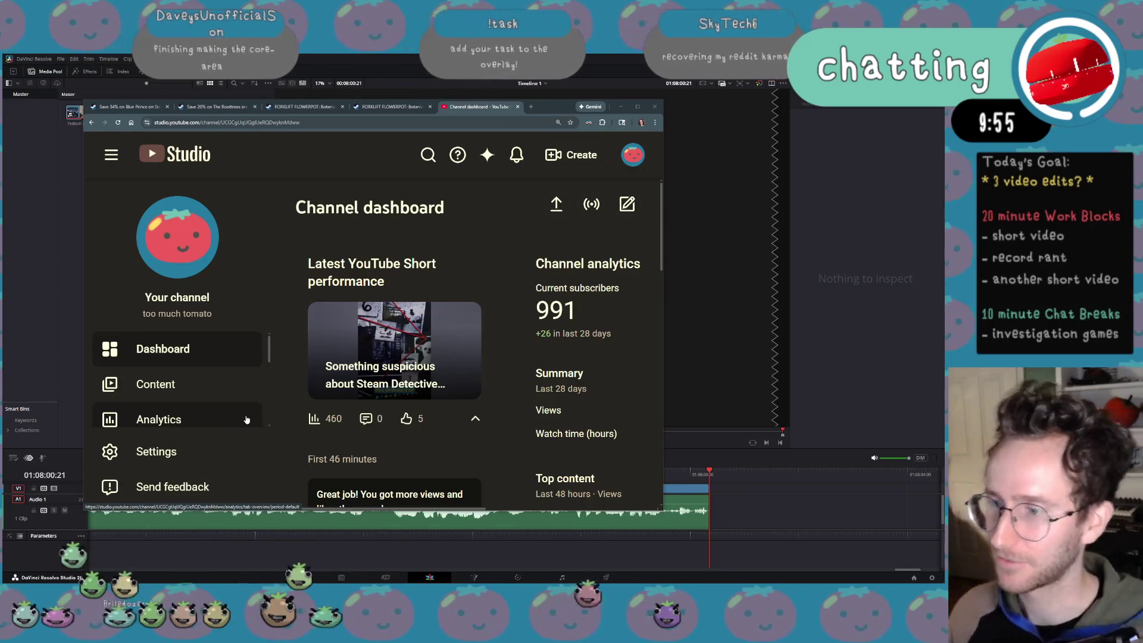
{"action": "scroll", "coordinate": [366, 403], "scroll_direction": "down", "scroll_amount": 5}
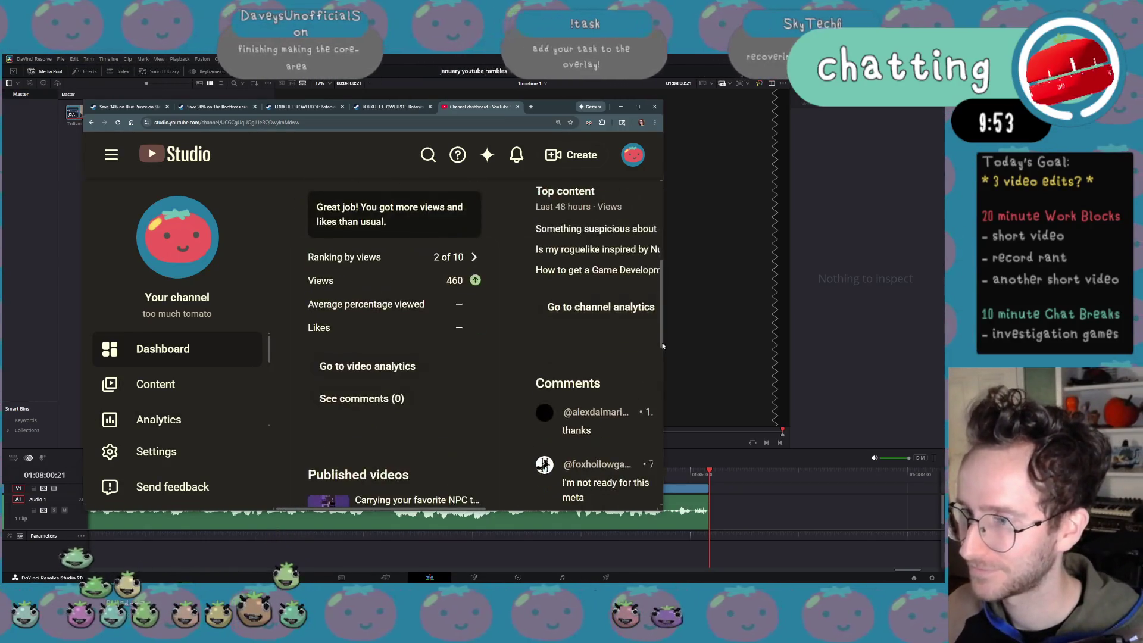
{"action": "scroll", "coordinate": [366, 402], "scroll_direction": "up", "scroll_amount": 5}
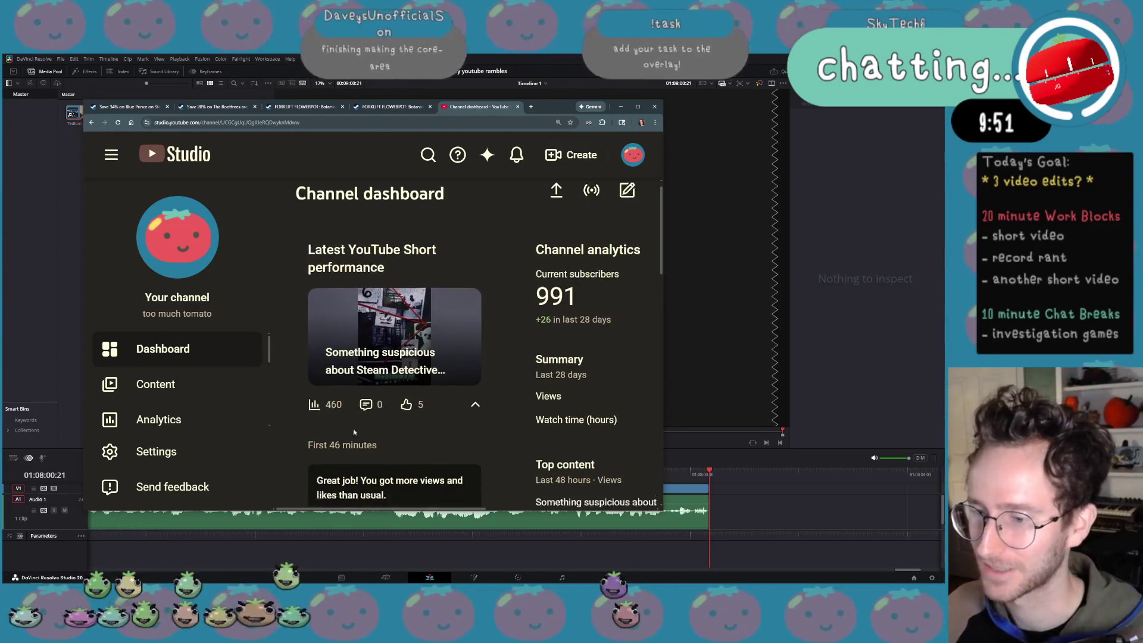
{"action": "scroll", "coordinate": [366, 402], "scroll_direction": "down", "scroll_amount": 3}
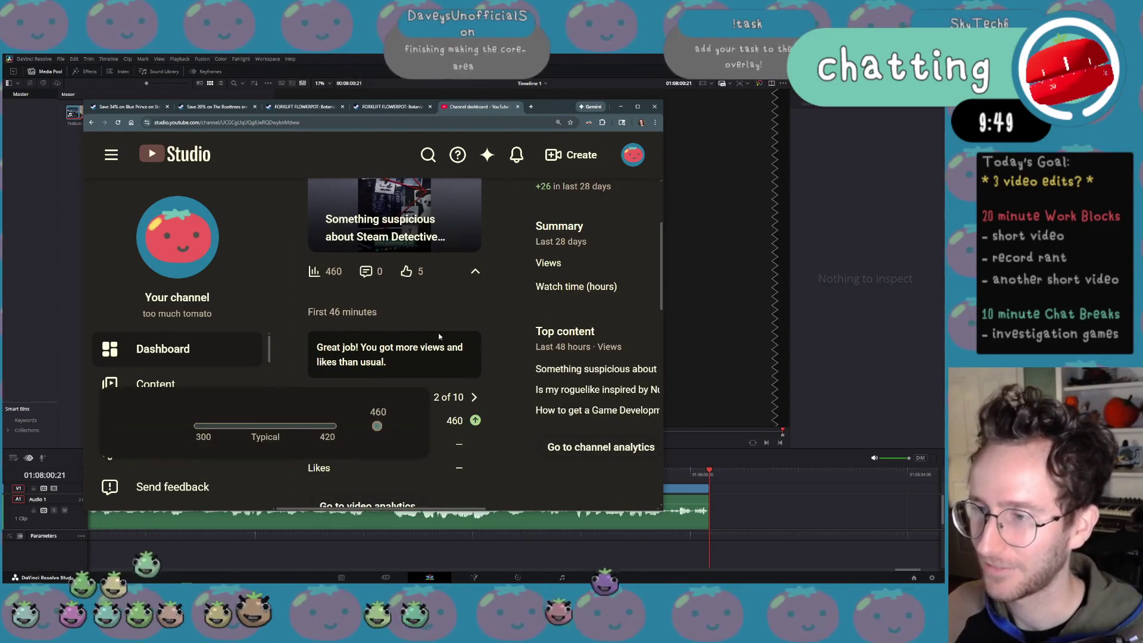
{"action": "left_click", "coordinate": [476, 270]}
{"action": "left_click", "coordinate": [476, 312]}
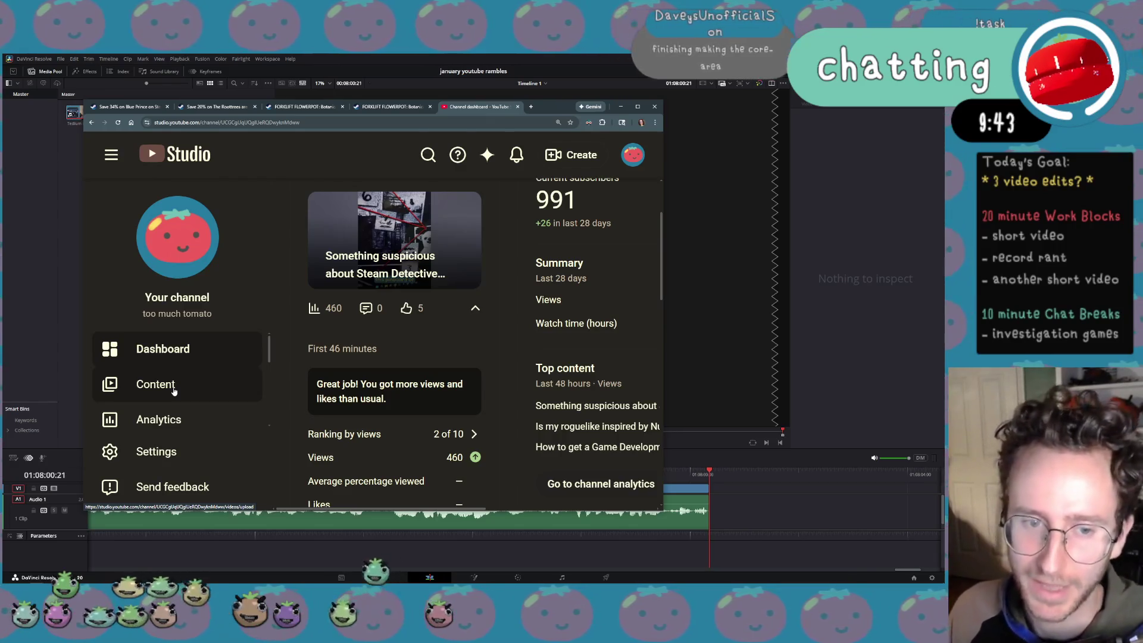
{"action": "left_click", "coordinate": [160, 419]}
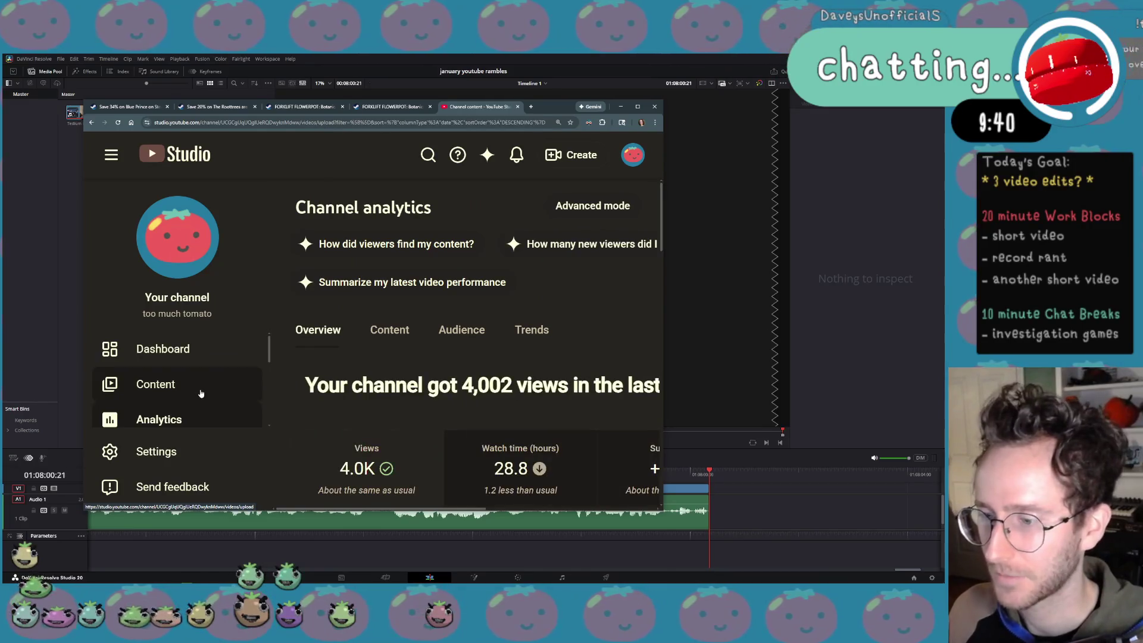
{"action": "left_click", "coordinate": [156, 384]}
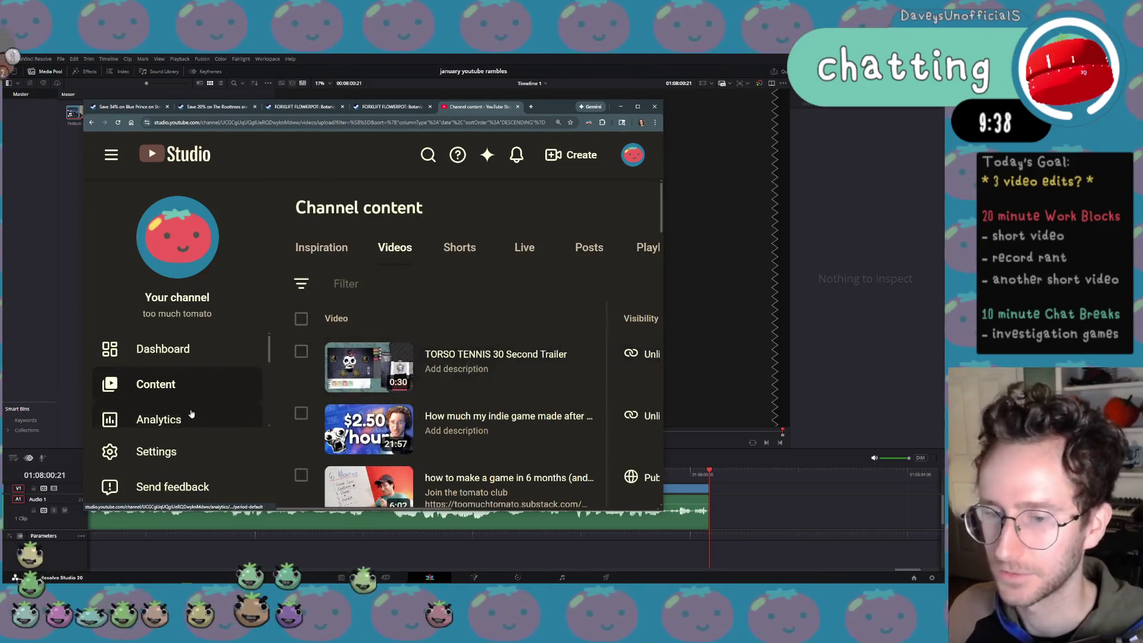
{"action": "left_click", "coordinate": [191, 415]}
Zoom the page out and maximize Chrome to show the analytics overview full size
{"action": "key", "text": "ctrl+minus"}
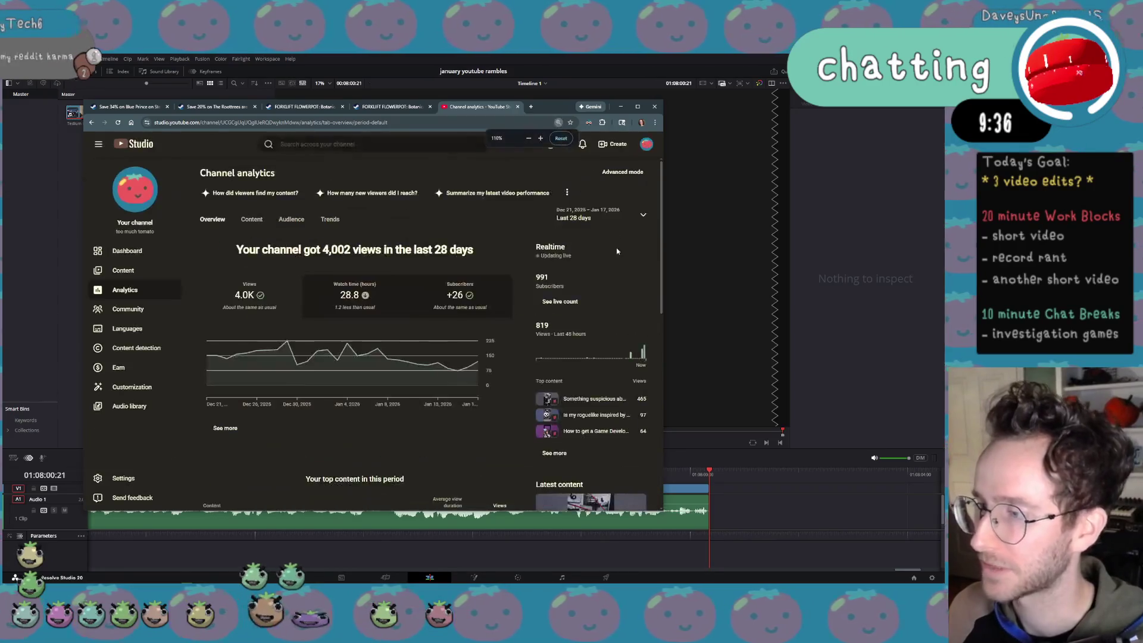
{"action": "left_click", "coordinate": [639, 108]}
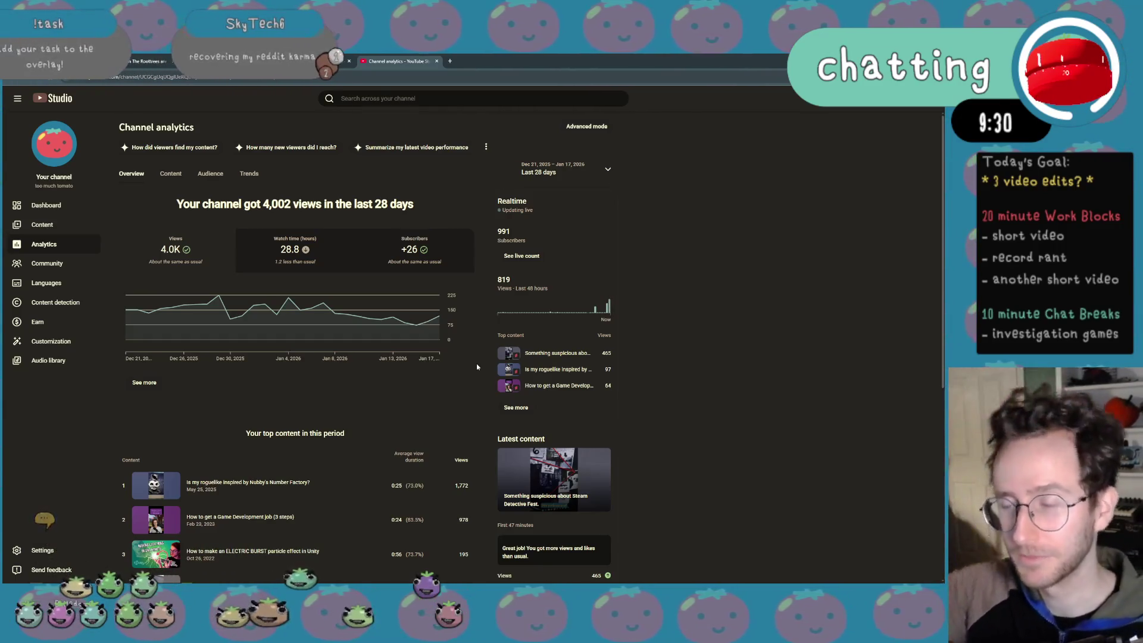
{"action": "scroll", "coordinate": [476, 363], "scroll_direction": "down", "scroll_amount": 1}
{"action": "scroll", "coordinate": [280, 245], "scroll_direction": "down", "scroll_amount": 1}
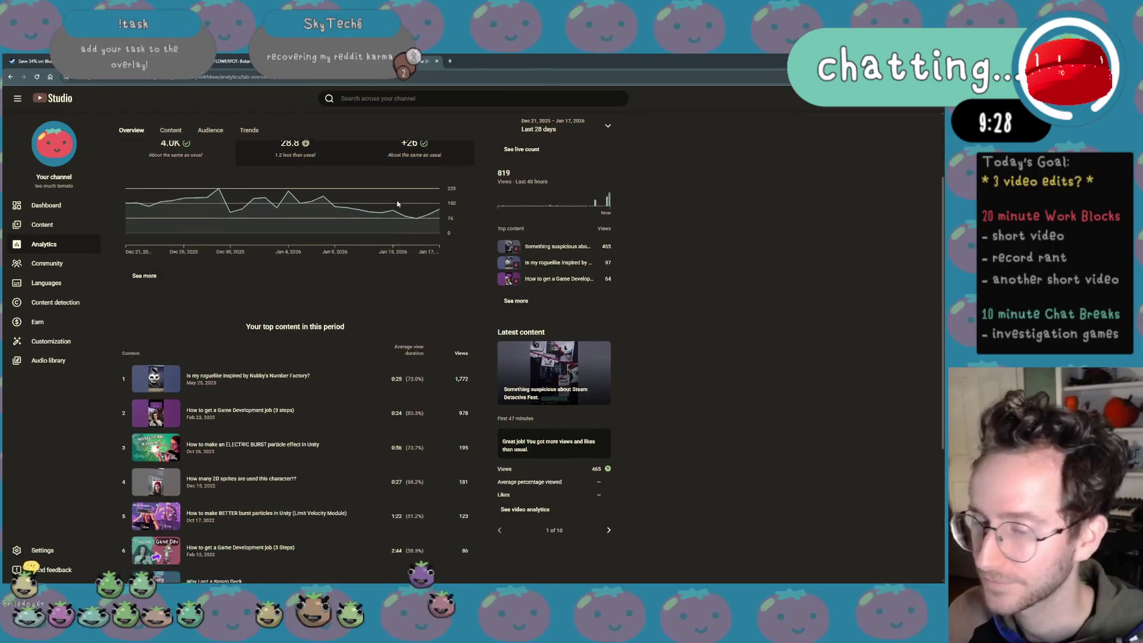
{"action": "scroll", "coordinate": [280, 246], "scroll_direction": "down", "scroll_amount": 2}
{"action": "scroll", "coordinate": [277, 243], "scroll_direction": "up", "scroll_amount": 3}
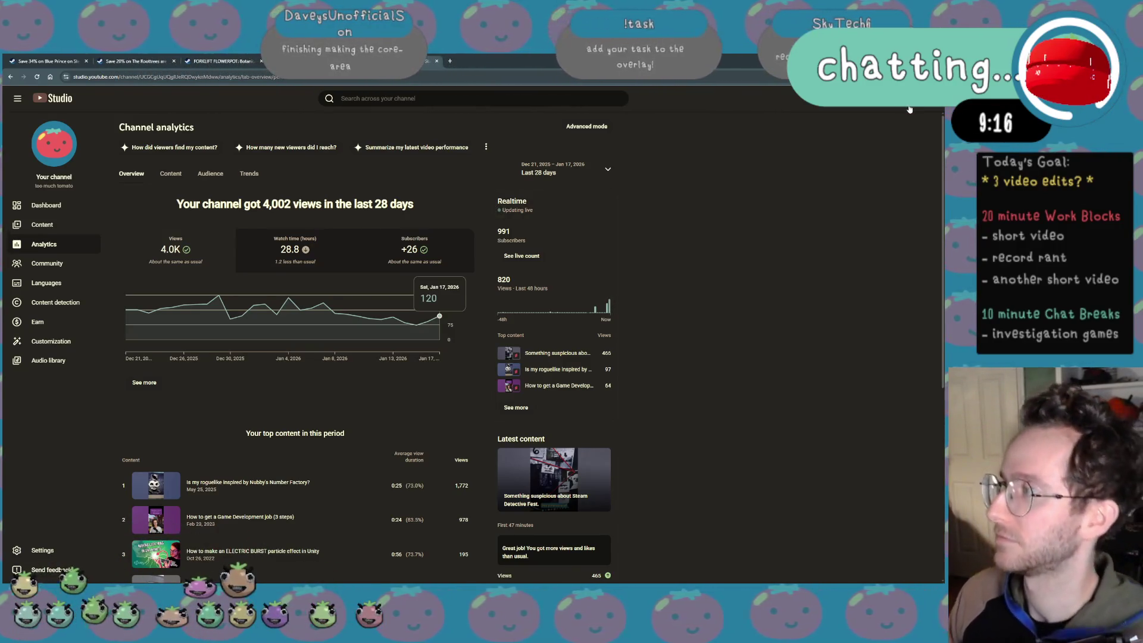
{"action": "left_click", "coordinate": [889, 98]}
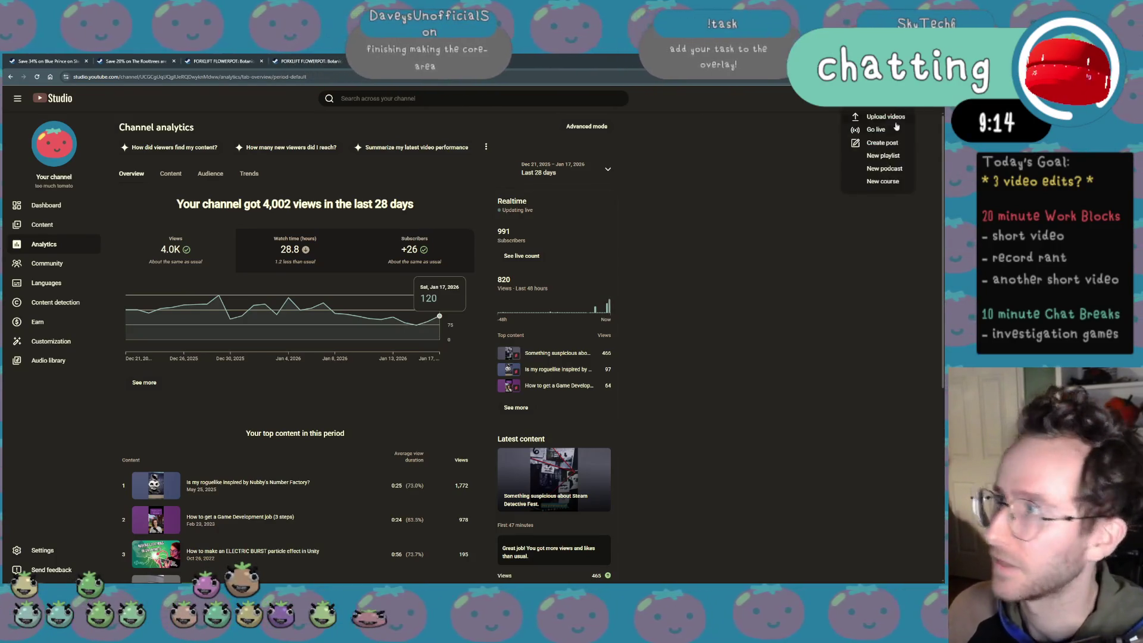
Upload the tedium in puzzle games video from Videos' month folder via Create > Upload videos
{"action": "left_click", "coordinate": [885, 117]}
{"action": "left_click", "coordinate": [474, 382]}
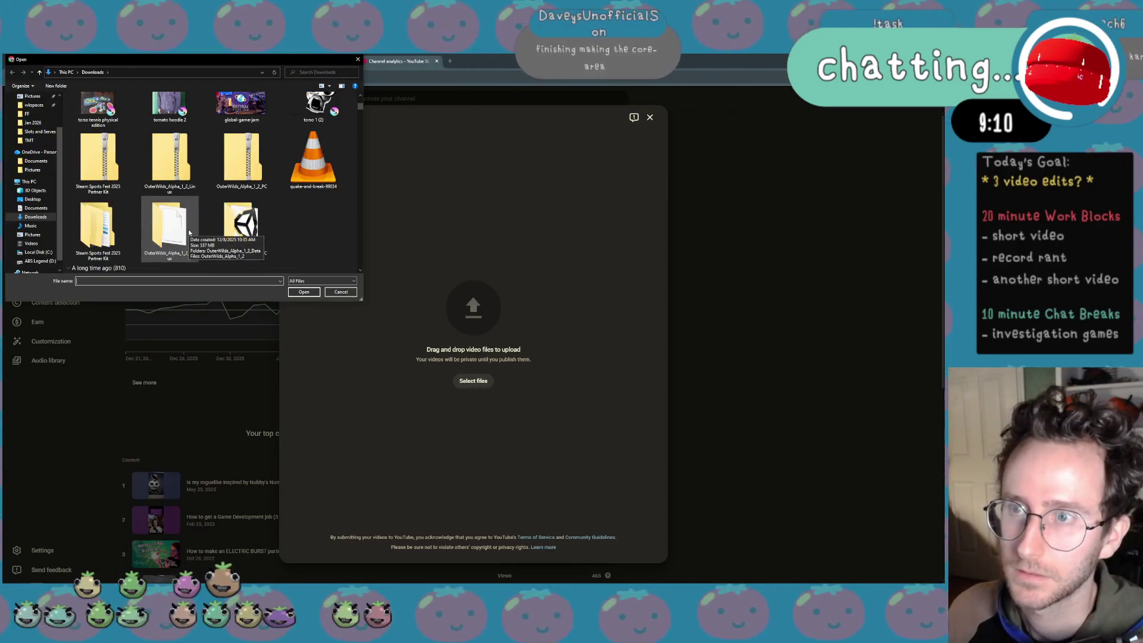
{"action": "scroll", "coordinate": [189, 231], "scroll_direction": "up", "scroll_amount": 1}
{"action": "left_click", "coordinate": [41, 237]}
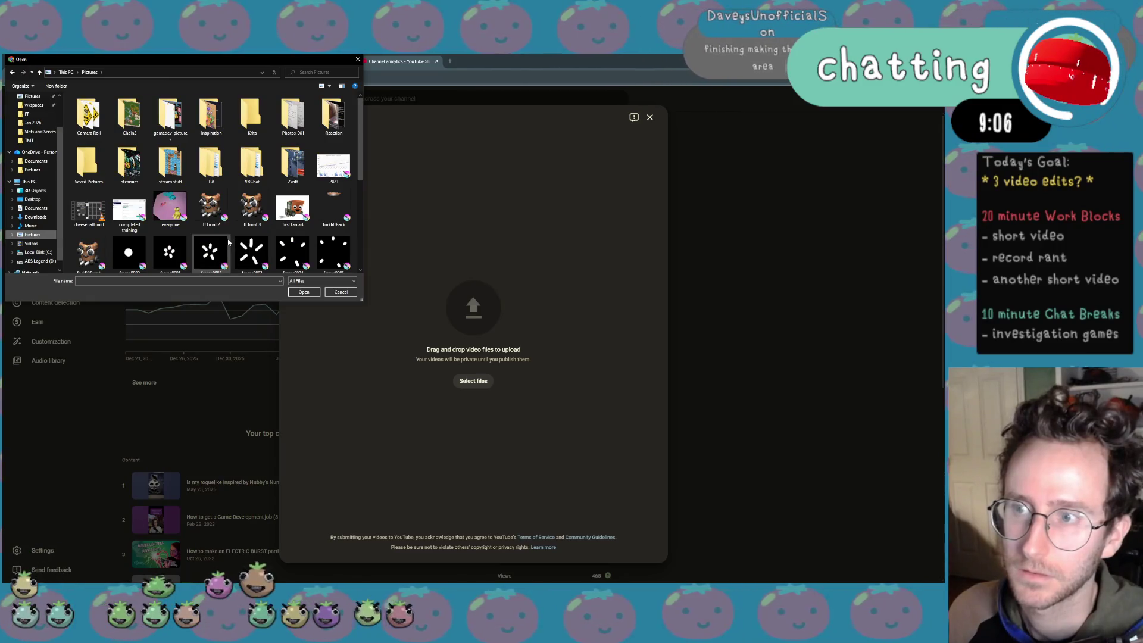
{"action": "scroll", "coordinate": [229, 241], "scroll_direction": "down", "scroll_amount": 5}
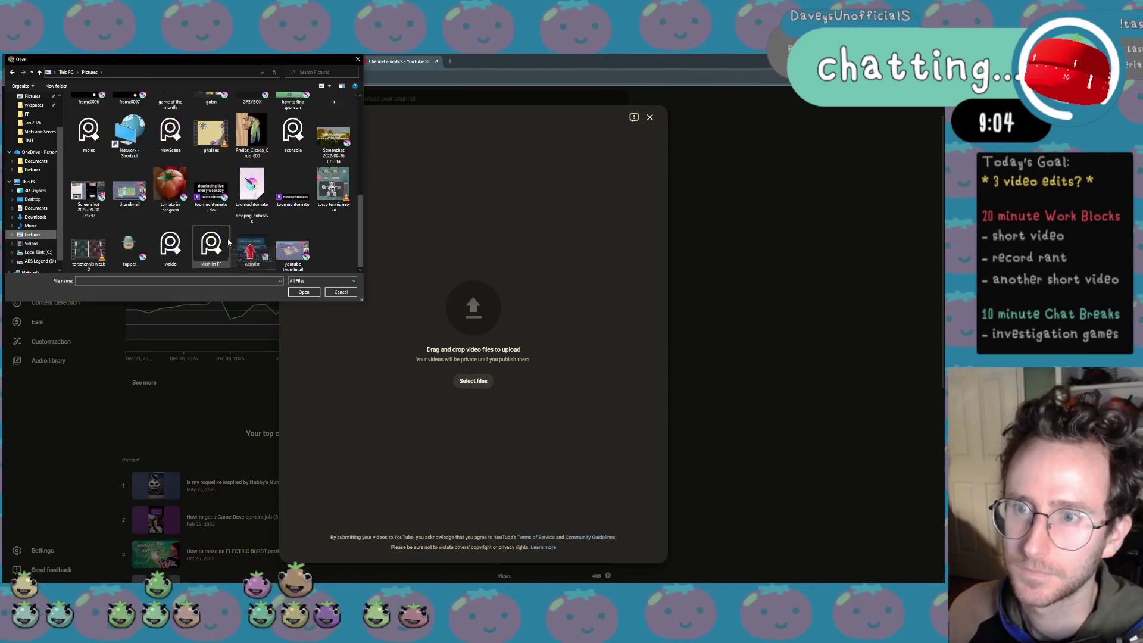
{"action": "scroll", "coordinate": [250, 162], "scroll_direction": "up", "scroll_amount": 5}
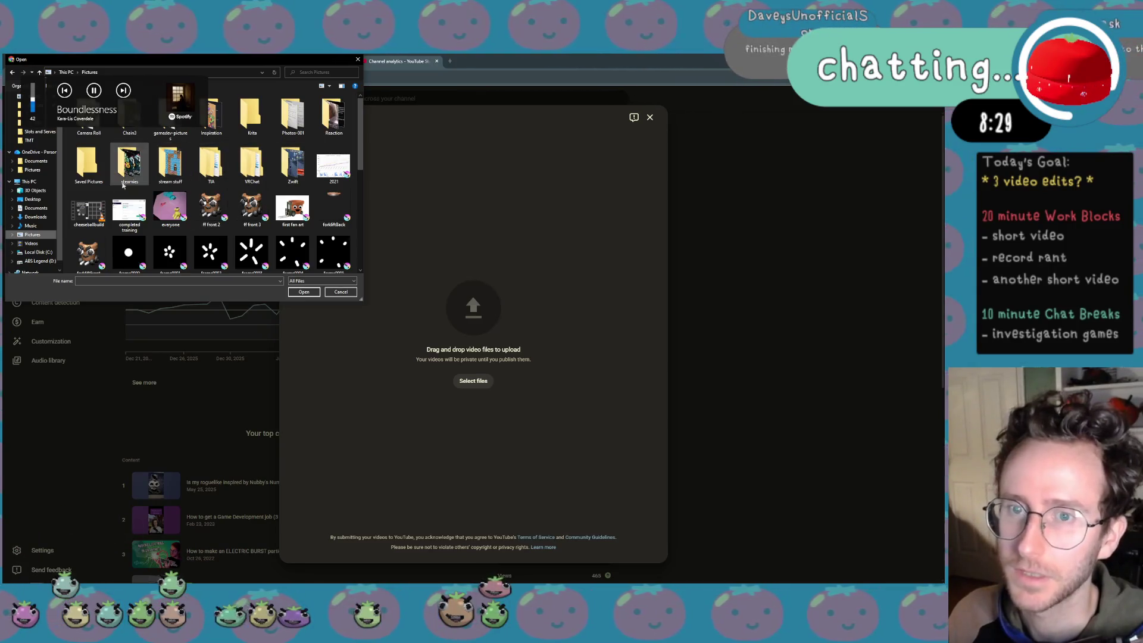
{"action": "double_click", "coordinate": [128, 165]}
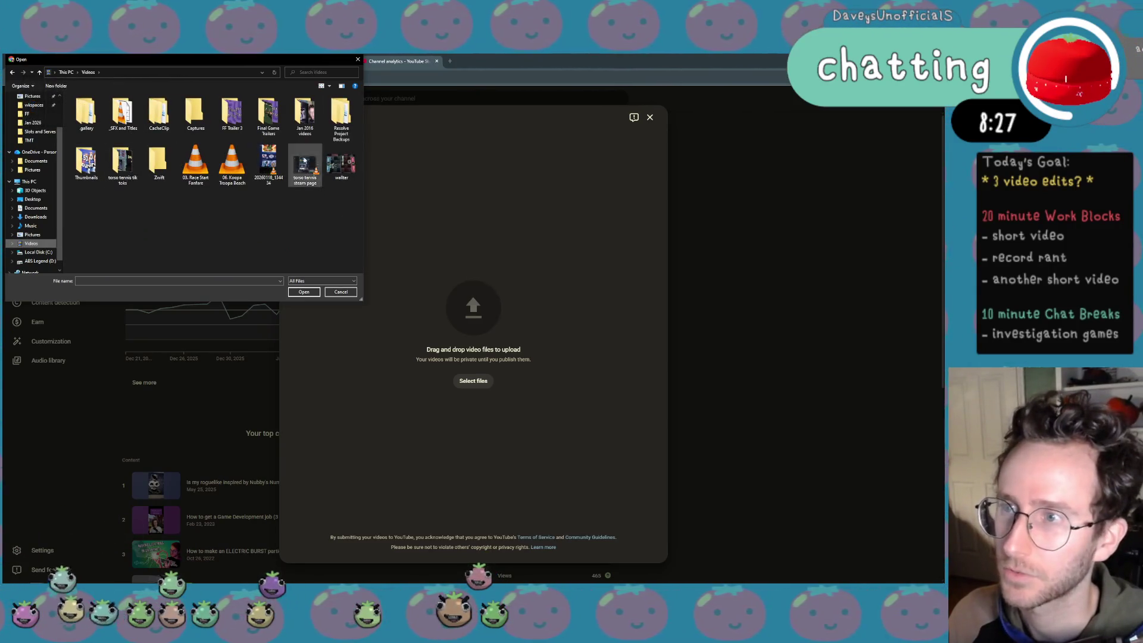
{"action": "double_click", "coordinate": [306, 116]}
{"action": "double_click", "coordinate": [129, 119]}
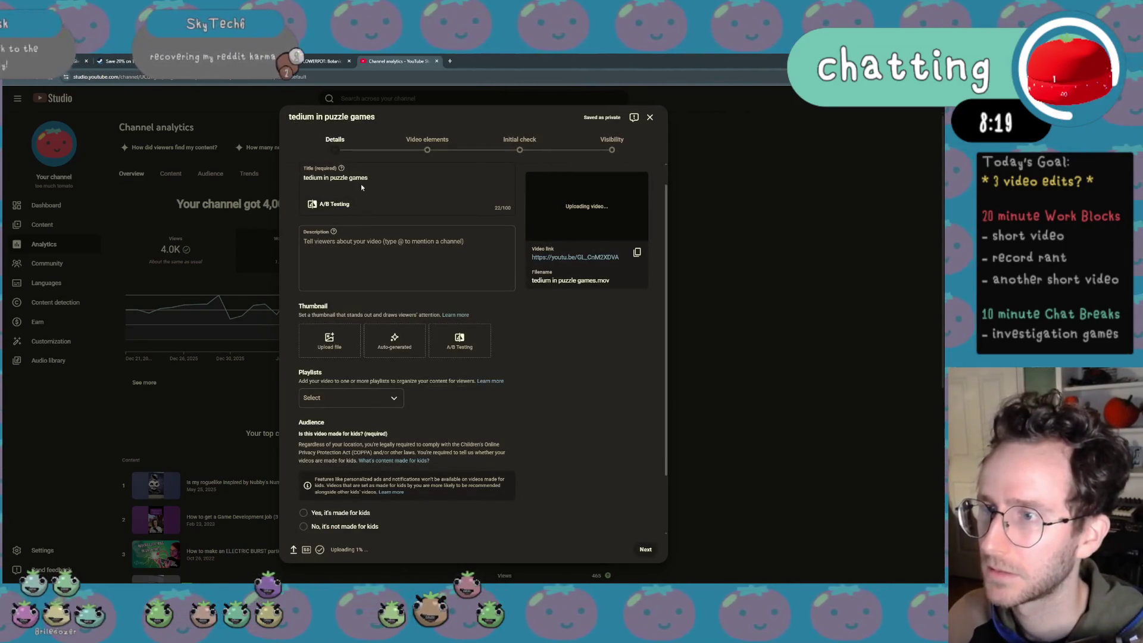
{"action": "left_click", "coordinate": [344, 205]}
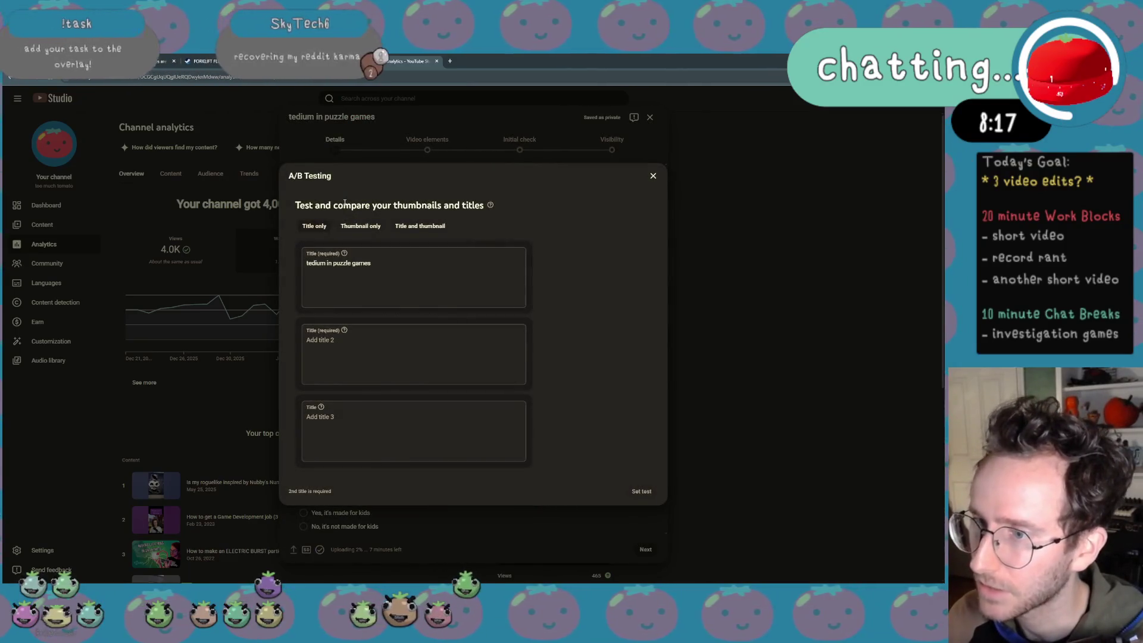
{"action": "left_click", "coordinate": [419, 226]}
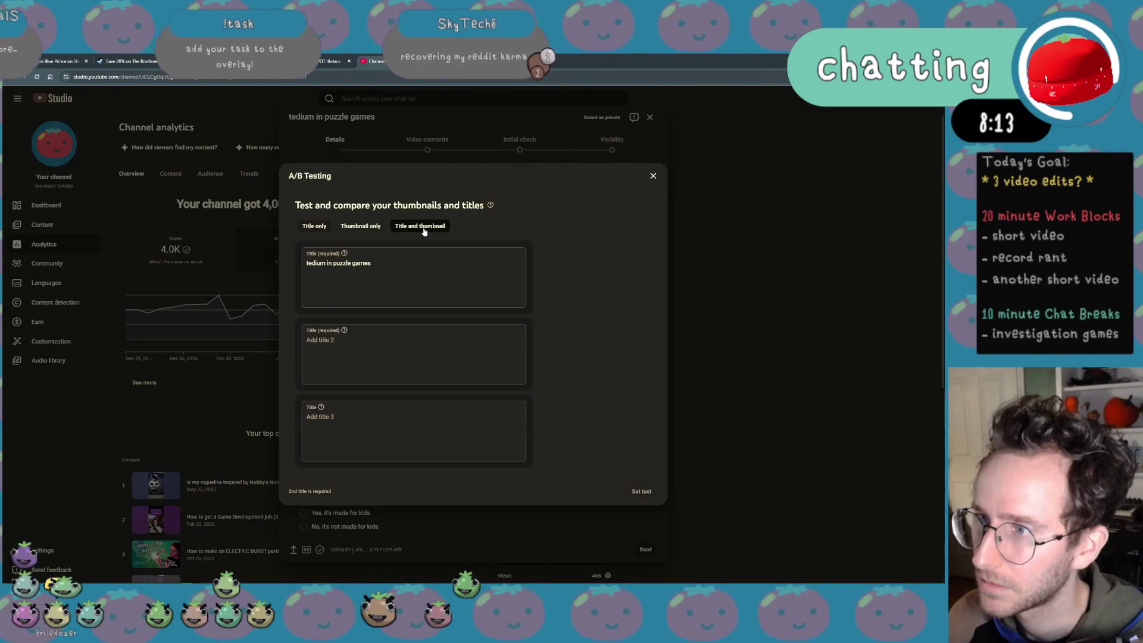
{"action": "left_click", "coordinate": [653, 178]}
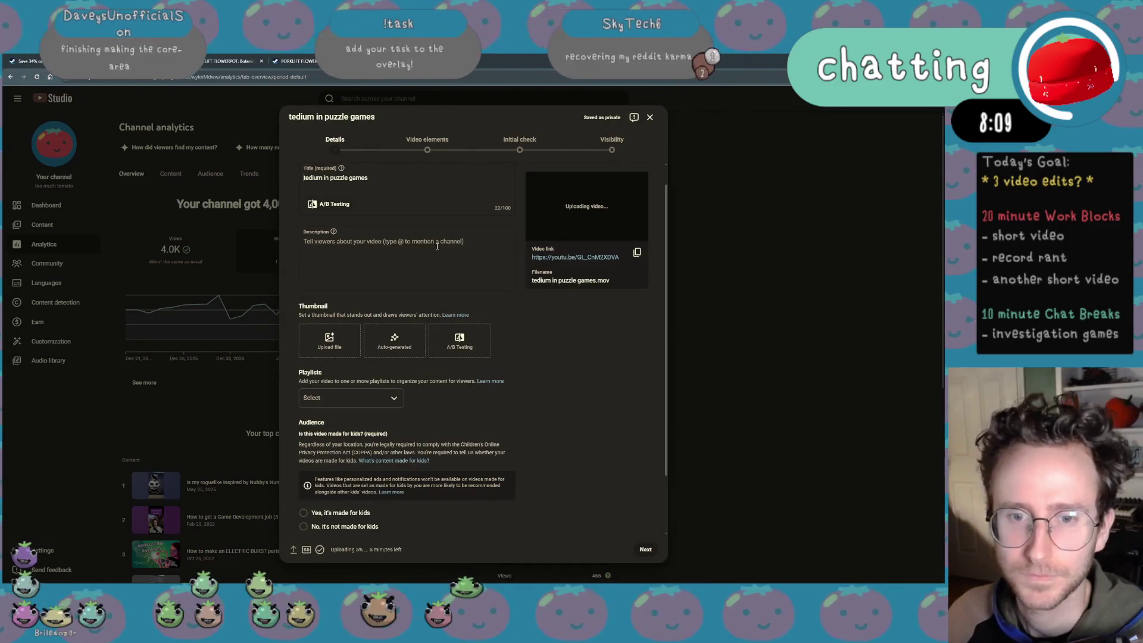
{"action": "scroll", "coordinate": [444, 323], "scroll_direction": "down", "scroll_amount": 1}
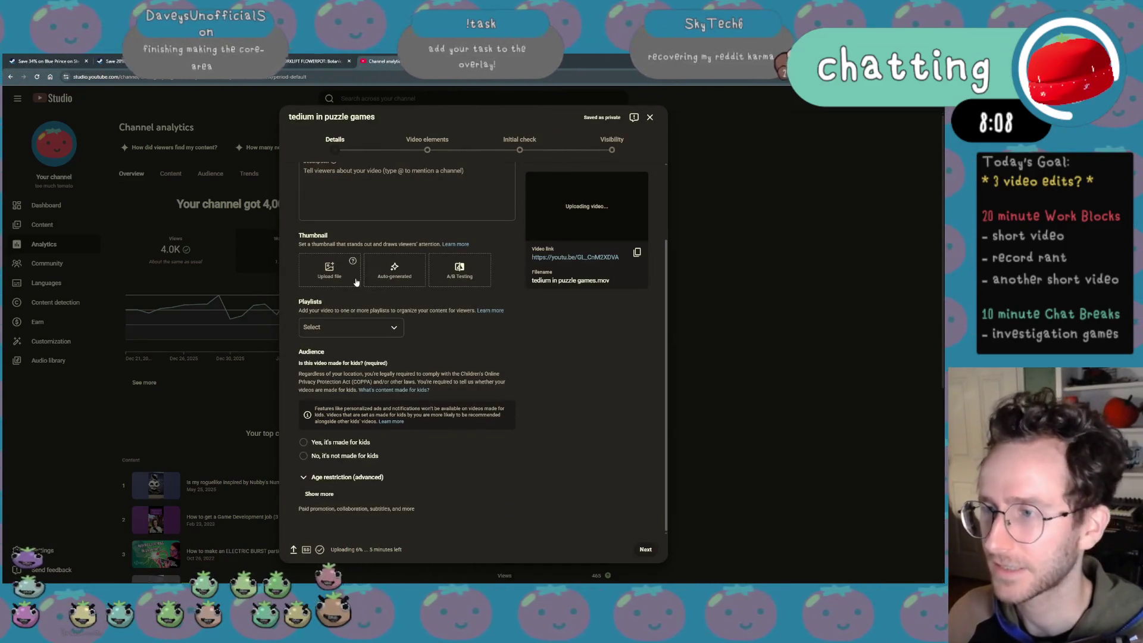
{"action": "left_click", "coordinate": [465, 268]}
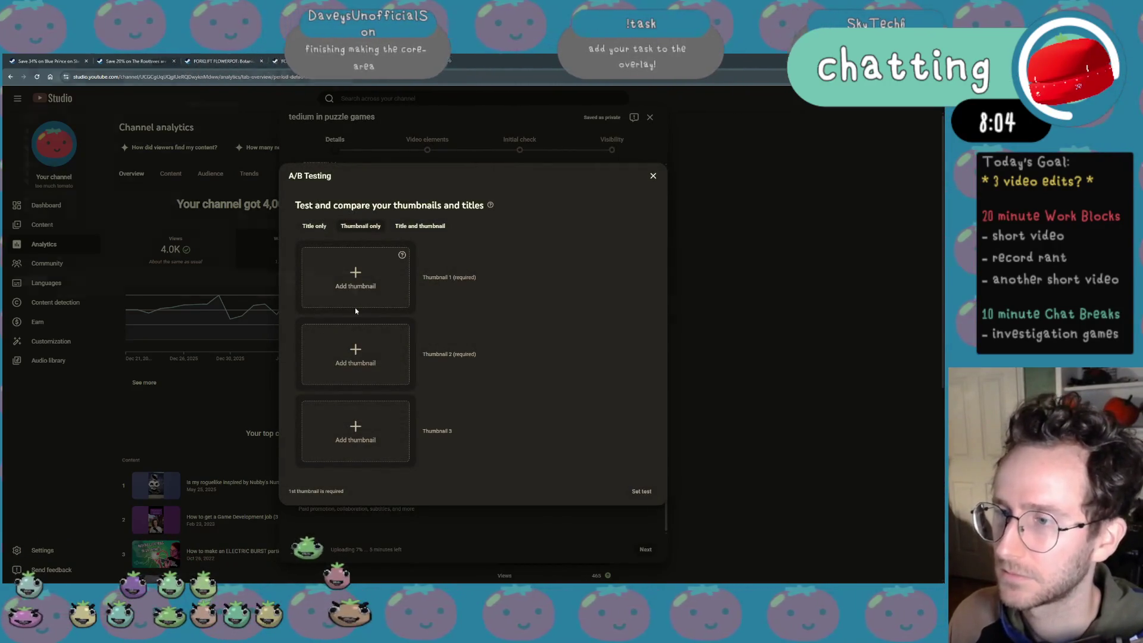
Choose bp 1 from Videos > Thumbnails > Jan 2026 as the first test thumbnail
{"action": "left_click", "coordinate": [355, 287]}
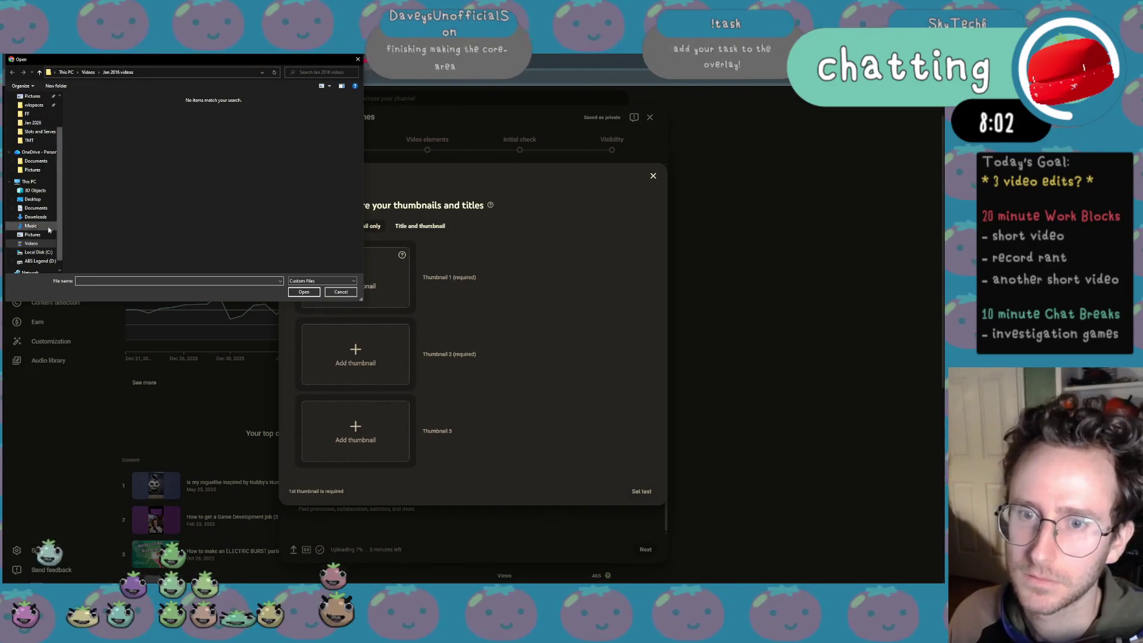
{"action": "left_click", "coordinate": [16, 244]}
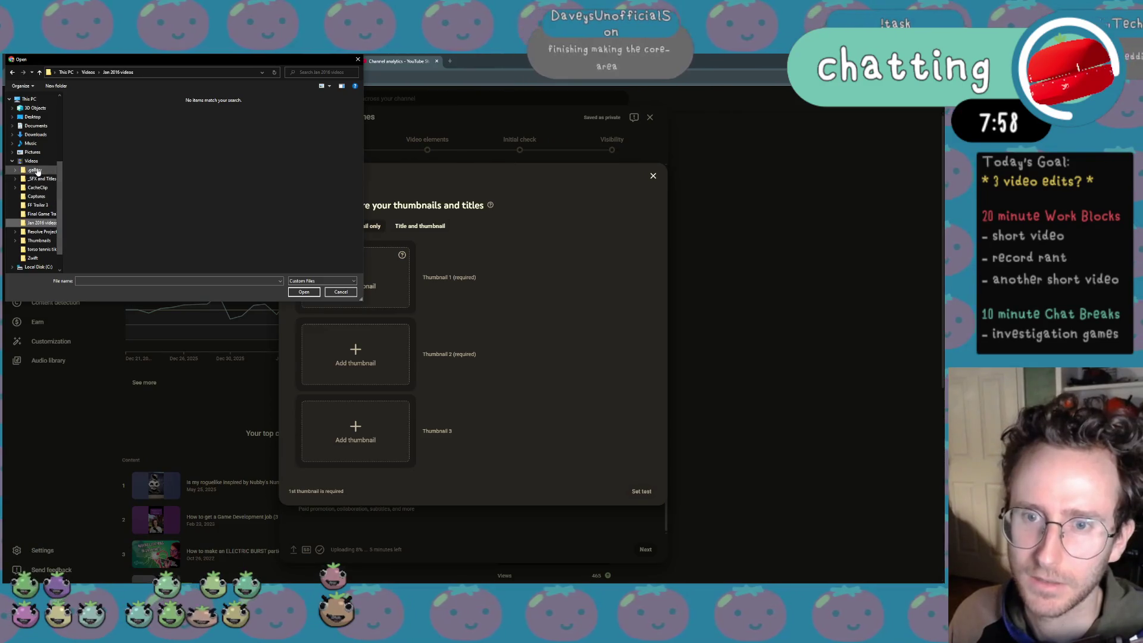
{"action": "left_click", "coordinate": [41, 241]}
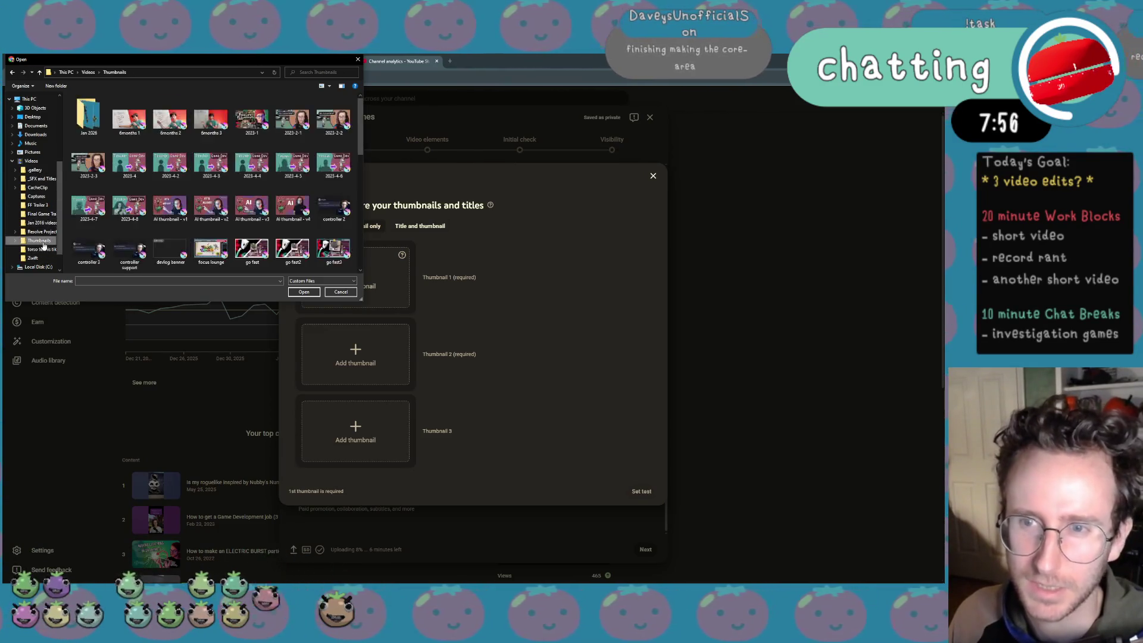
{"action": "double_click", "coordinate": [89, 118]}
{"action": "double_click", "coordinate": [88, 123]}
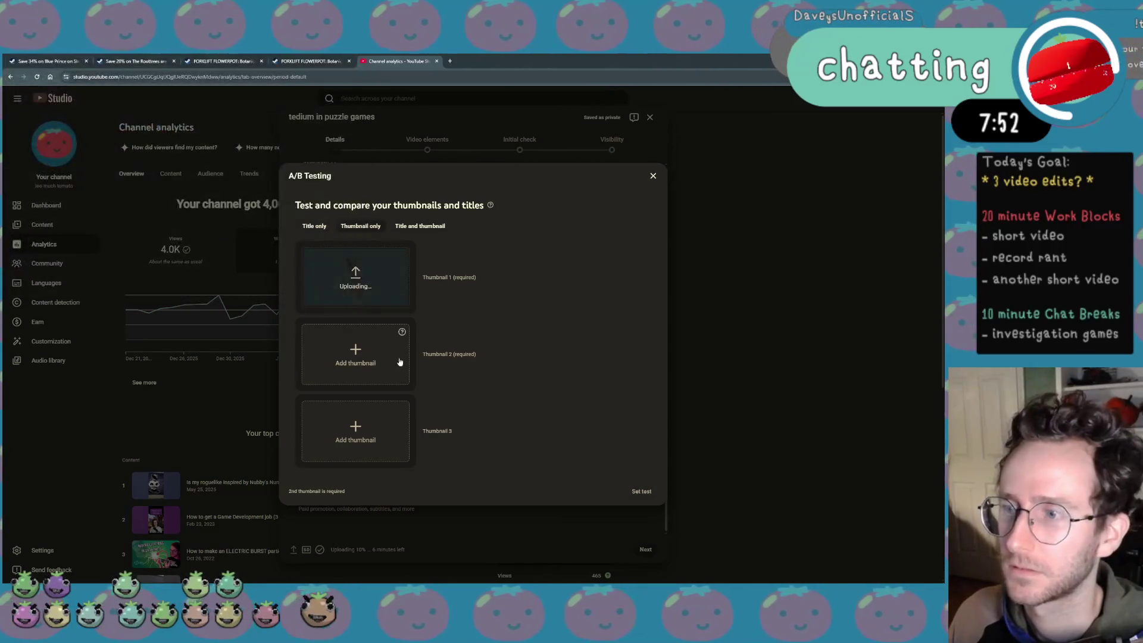
Add bp 2 and bp 3 as the second and third thumbnails and set the test
{"action": "left_click", "coordinate": [356, 354]}
{"action": "double_click", "coordinate": [131, 121]}
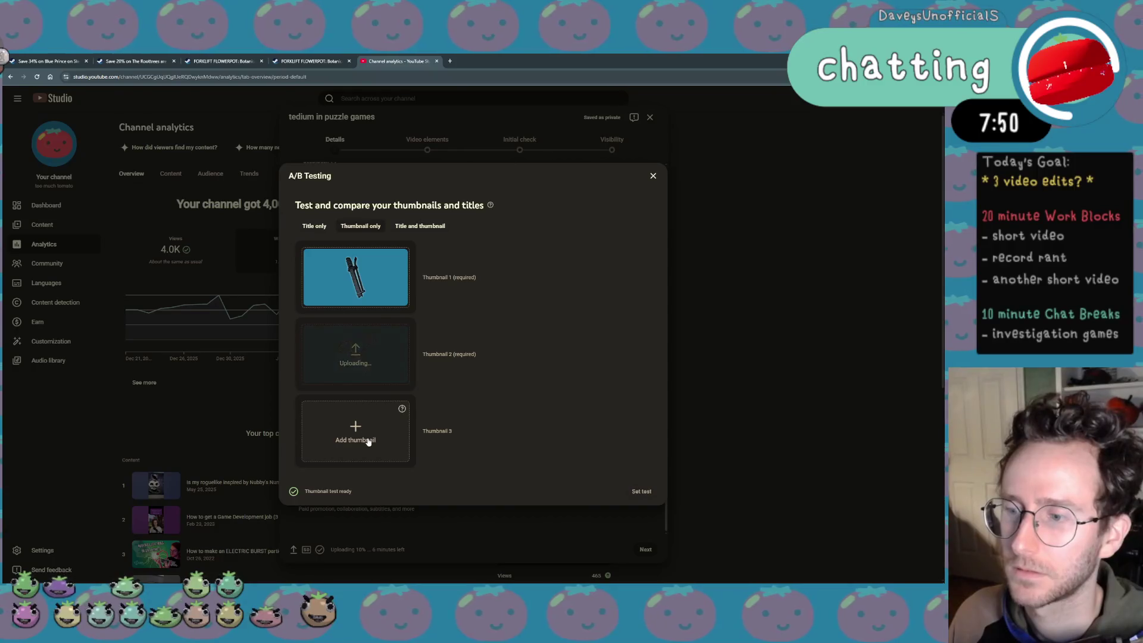
{"action": "left_click", "coordinate": [367, 442]}
{"action": "double_click", "coordinate": [169, 120]}
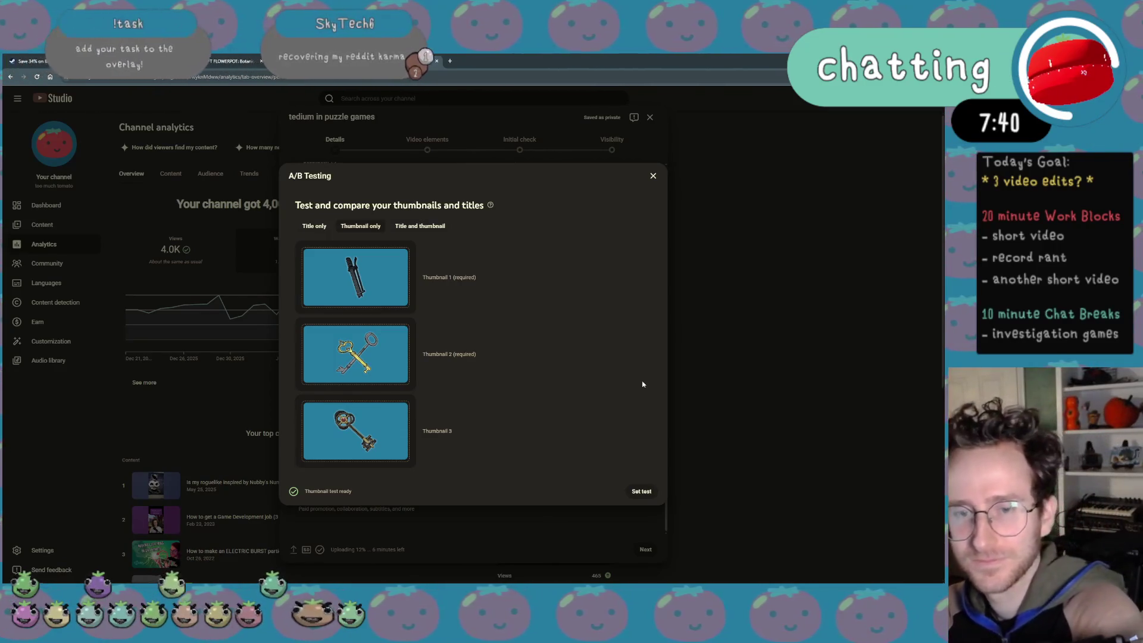
{"action": "left_click", "coordinate": [641, 491]}
{"action": "scroll", "coordinate": [571, 234], "scroll_direction": "up", "scroll_amount": 3}
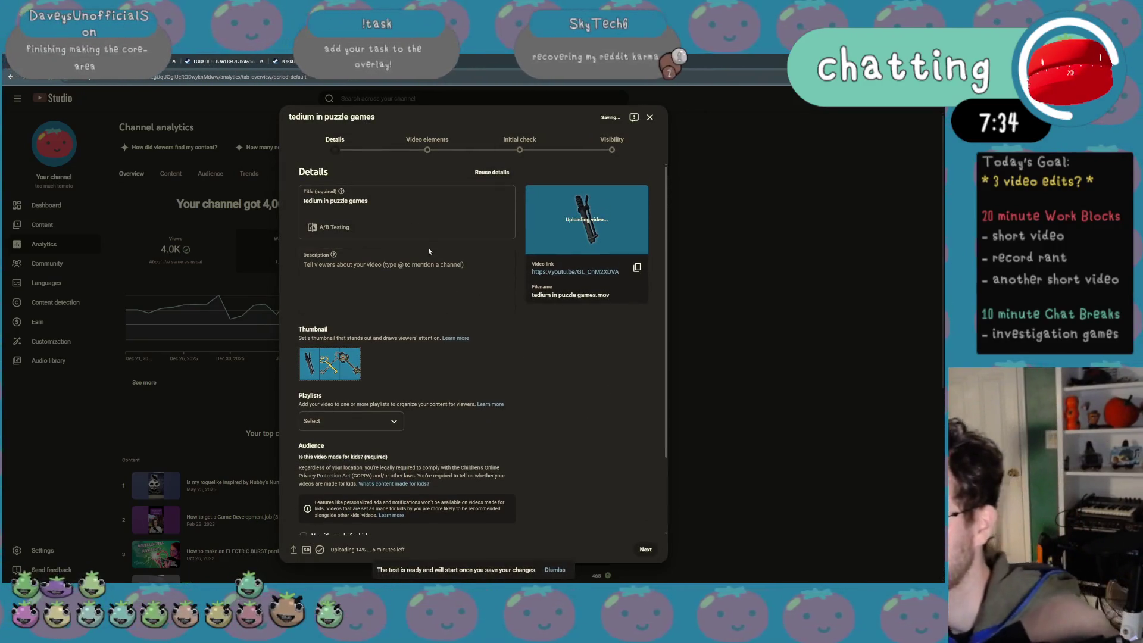
Select the whole video title and replace it with the short placeholder 'Te'
{"action": "left_click", "coordinate": [396, 201]}
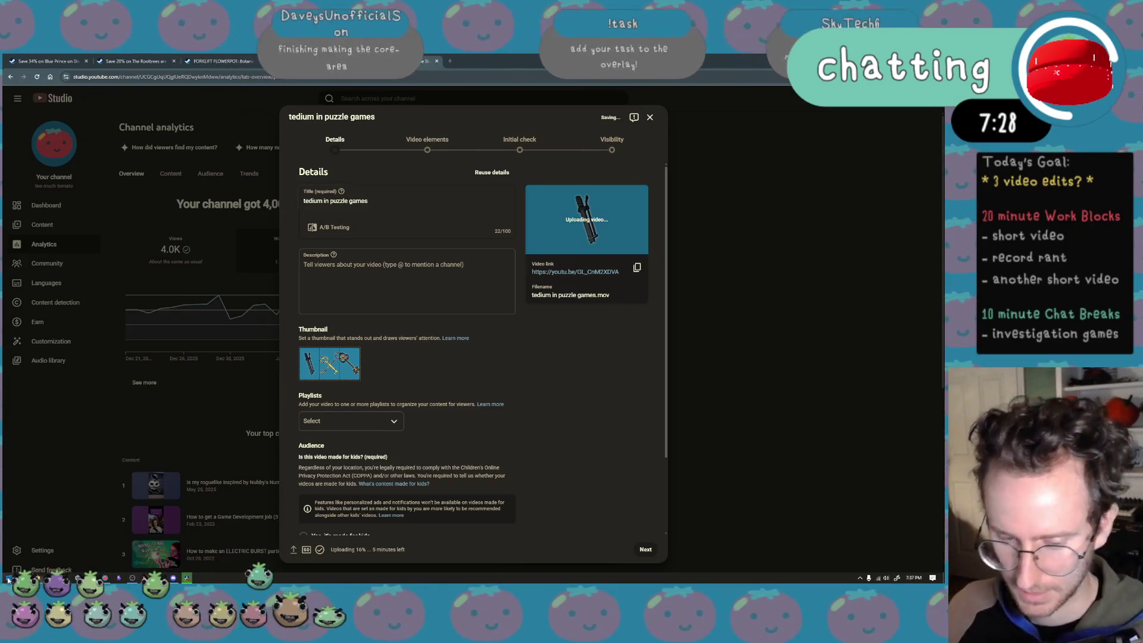
{"action": "key", "text": "super"}
{"action": "key", "text": "super"}
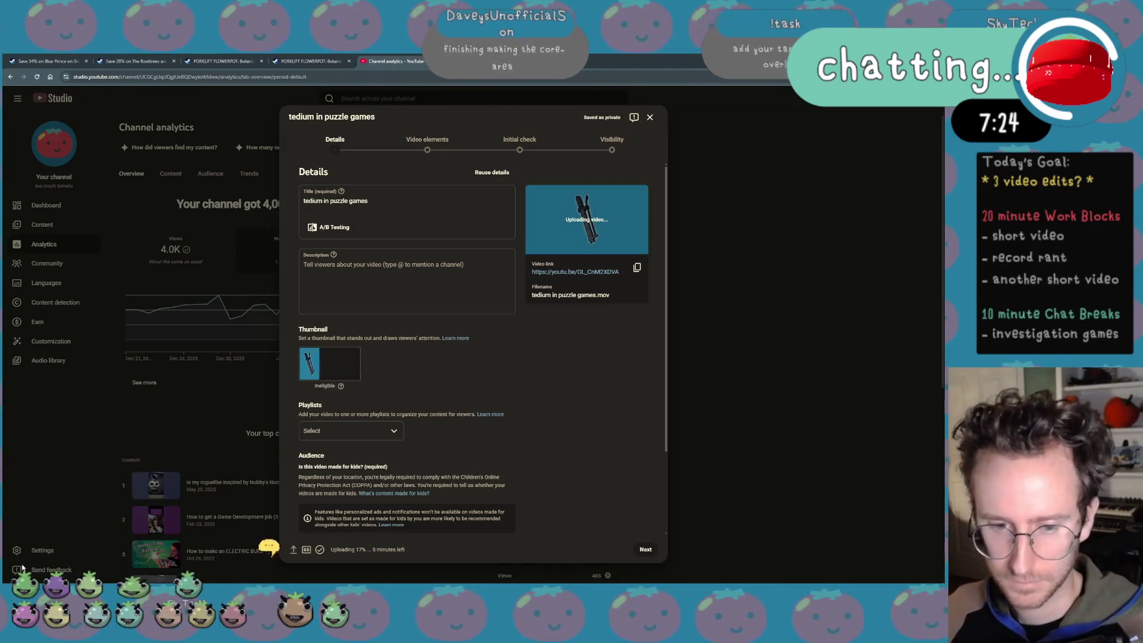
{"action": "key", "text": "super"}
{"action": "left_click", "coordinate": [406, 200]}
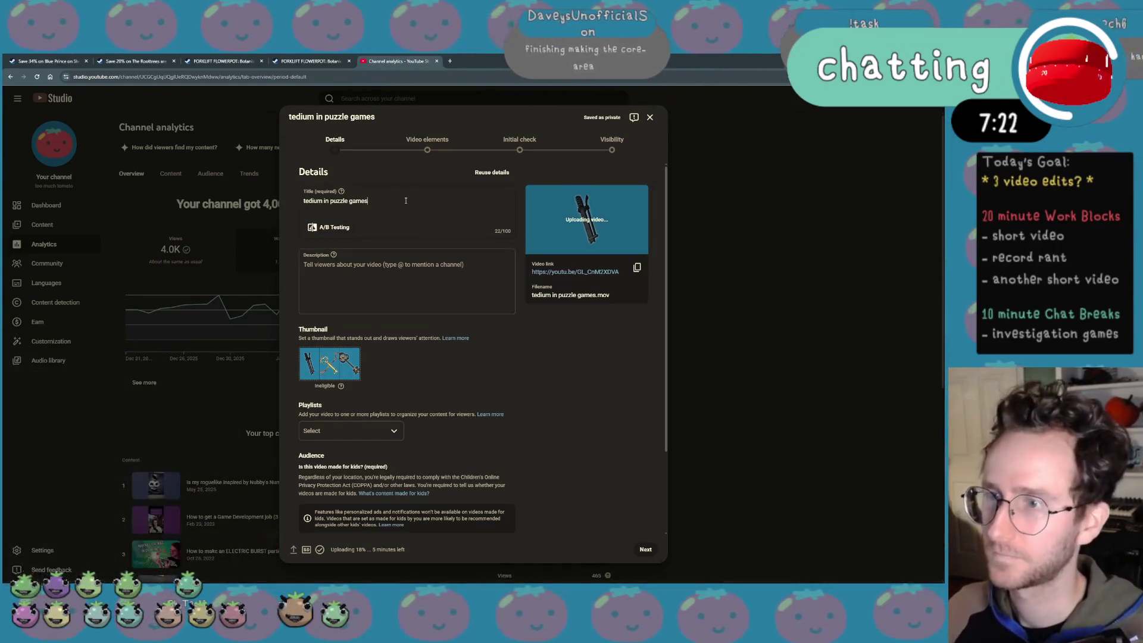
{"action": "key", "text": "ctrl+a"}
{"action": "type", "text": "T"}
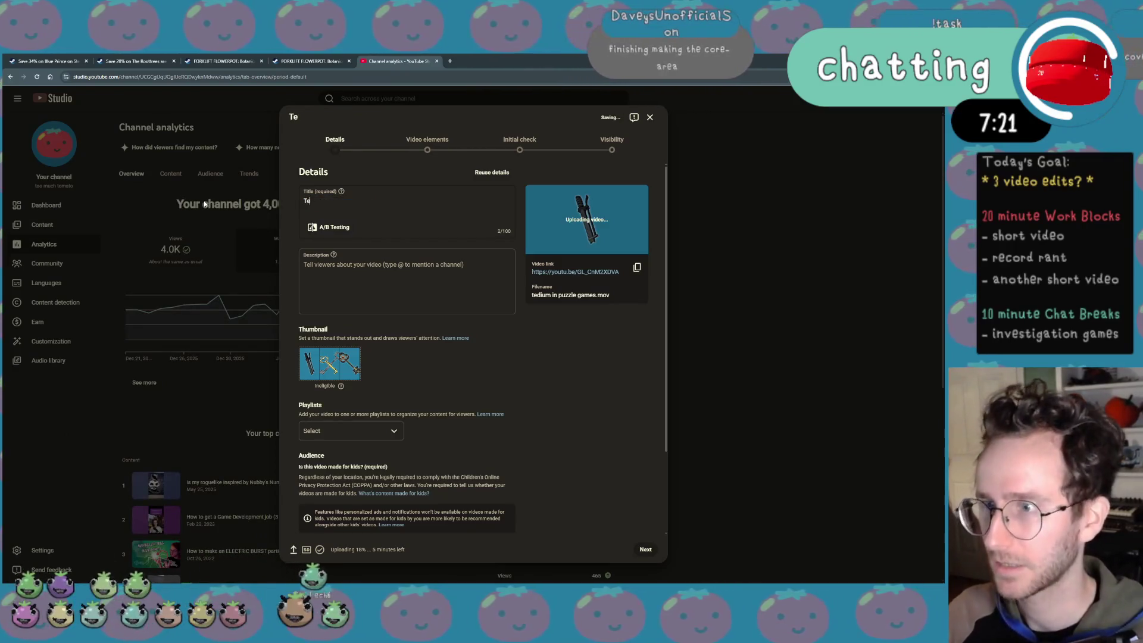
Start a new A/B test, confirming deletion of the existing thumbnail test
{"action": "left_click", "coordinate": [347, 230]}
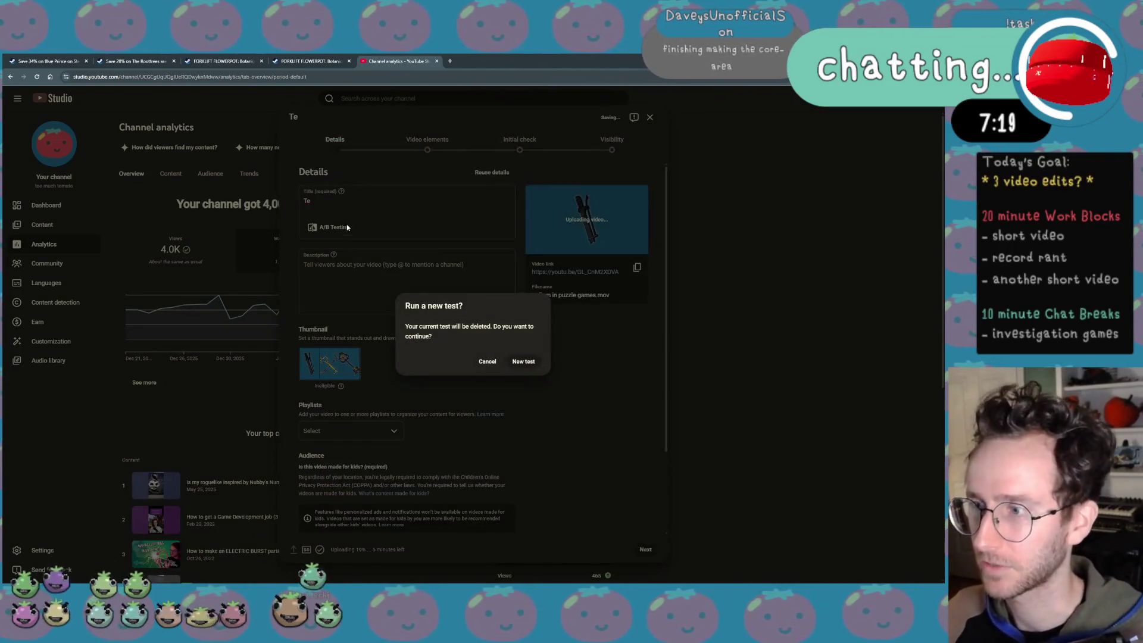
{"action": "left_click", "coordinate": [521, 363]}
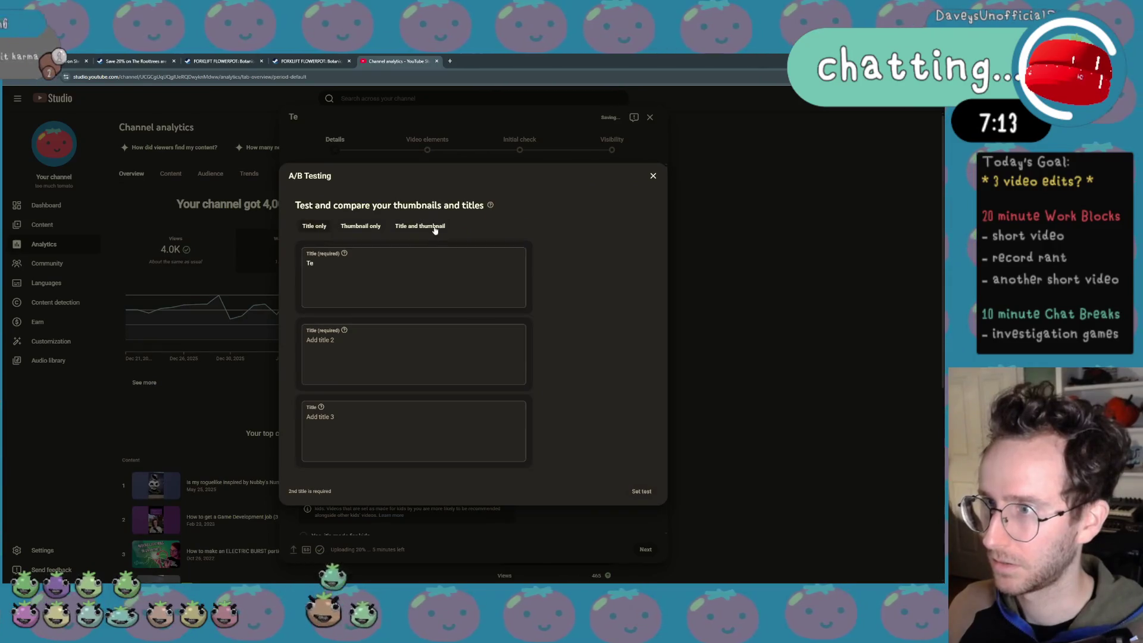
Compare the test layouts and settle on thumbnail-only testing
{"action": "left_click", "coordinate": [435, 231]}
{"action": "left_click", "coordinate": [360, 226]}
{"action": "left_click", "coordinate": [419, 225]}
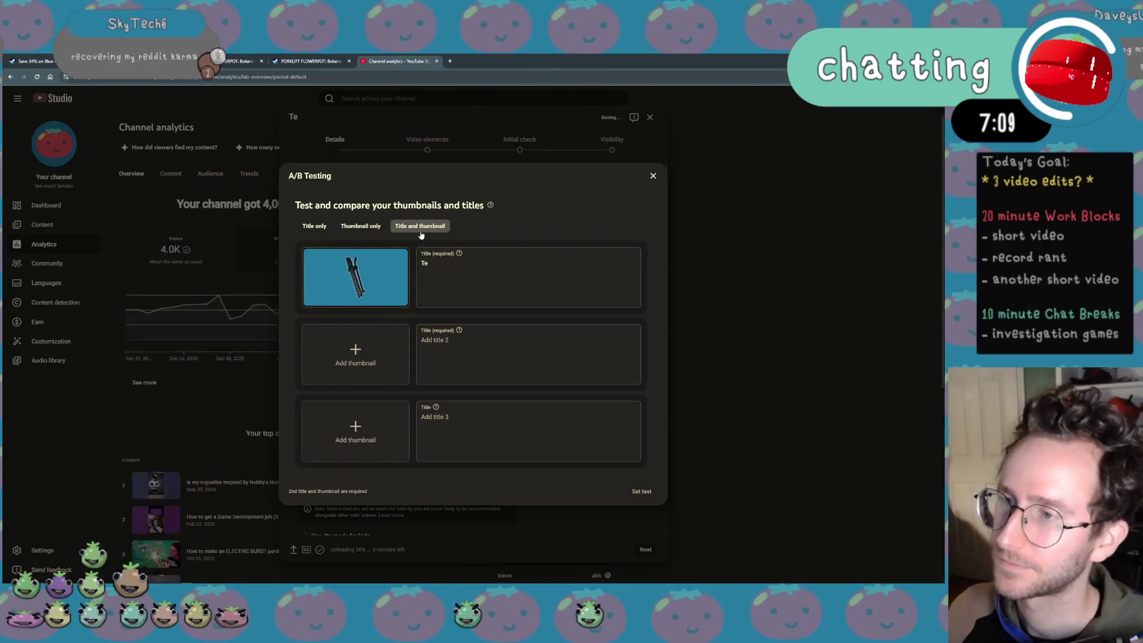
{"action": "mouse_move", "coordinate": [355, 276]}
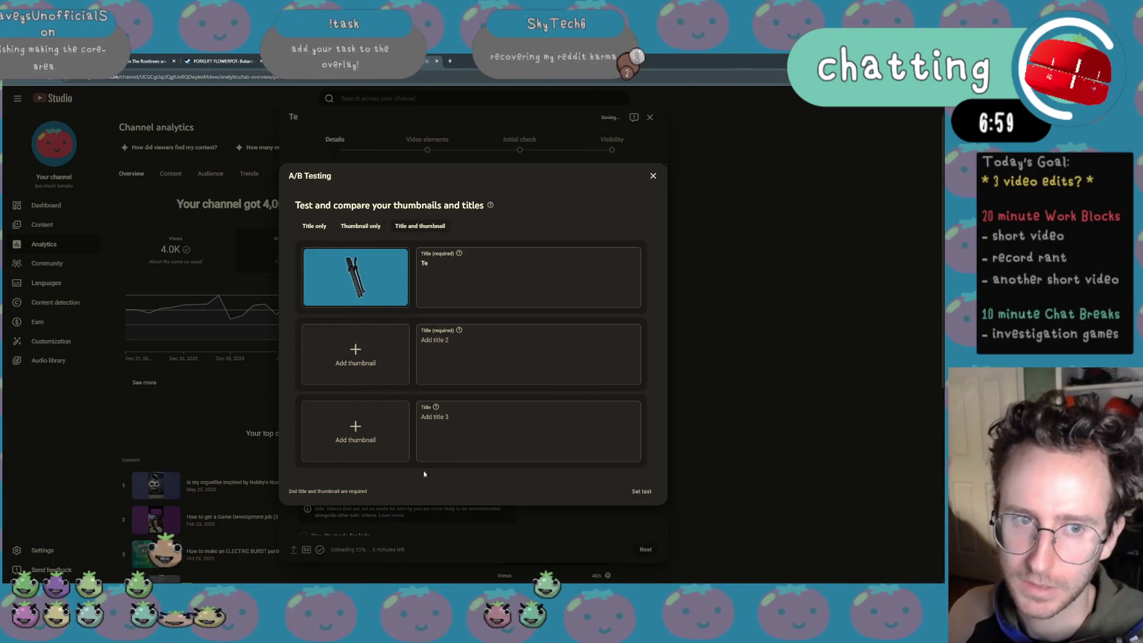
{"action": "left_click", "coordinate": [359, 226]}
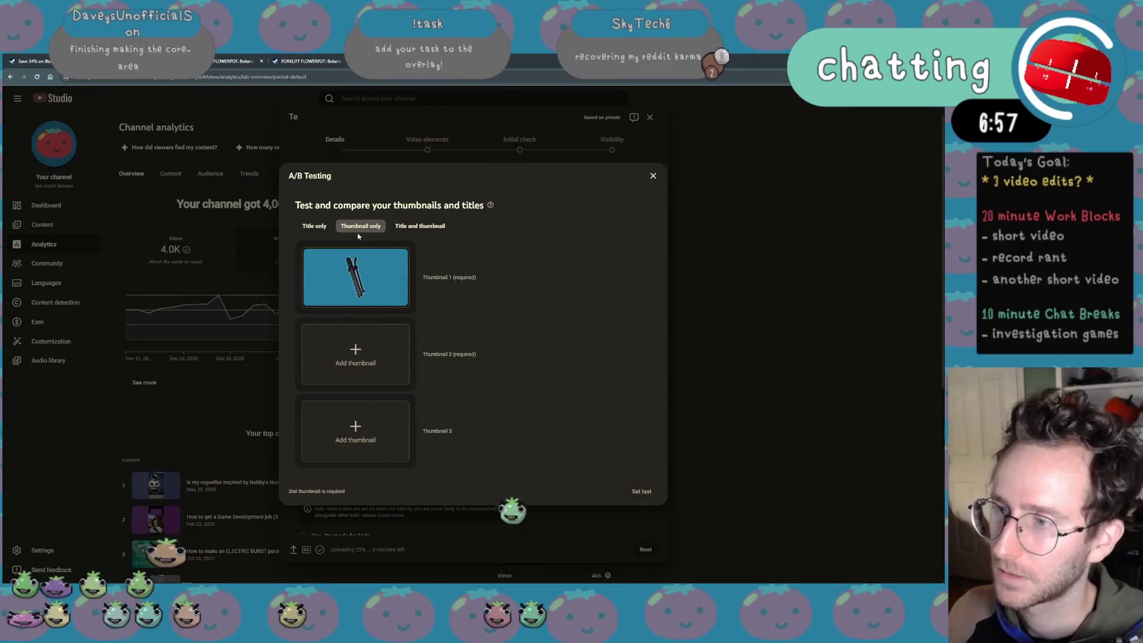
Add bp 2 and bp 3 to slots 2 and 3 and set the thumbnail test
{"action": "left_click", "coordinate": [355, 353]}
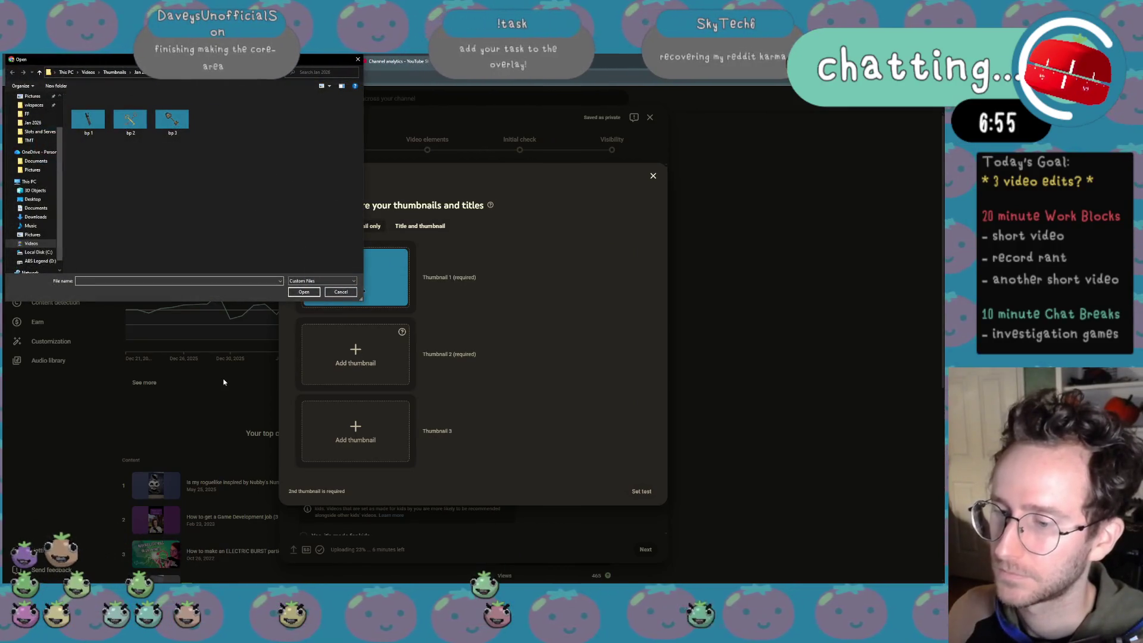
{"action": "double_click", "coordinate": [131, 120]}
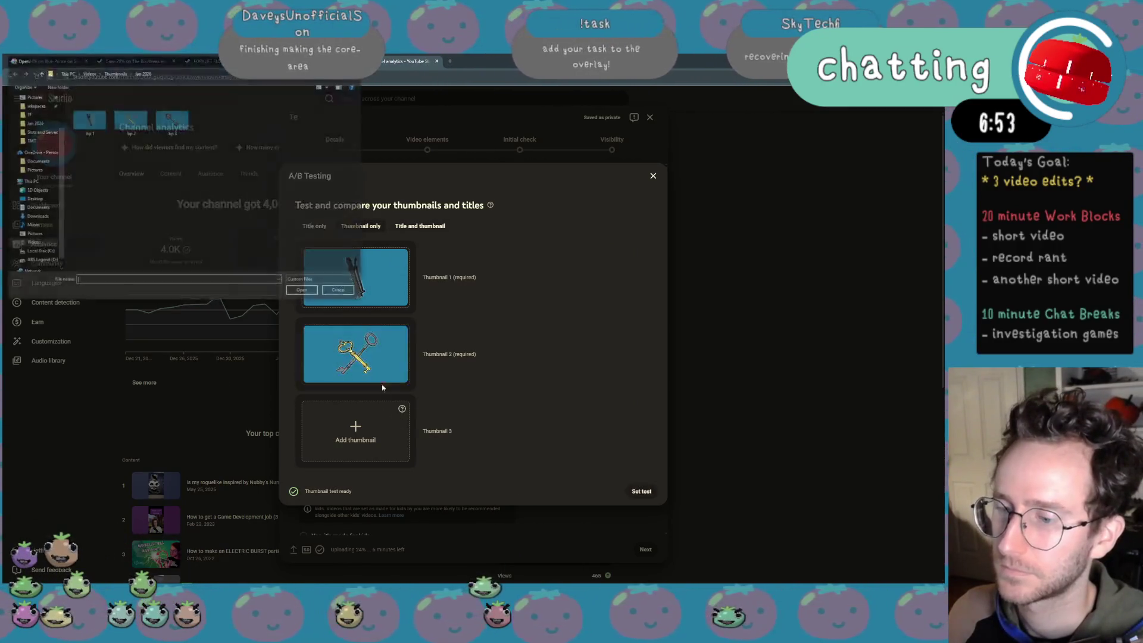
{"action": "left_click", "coordinate": [355, 430]}
{"action": "double_click", "coordinate": [169, 120]}
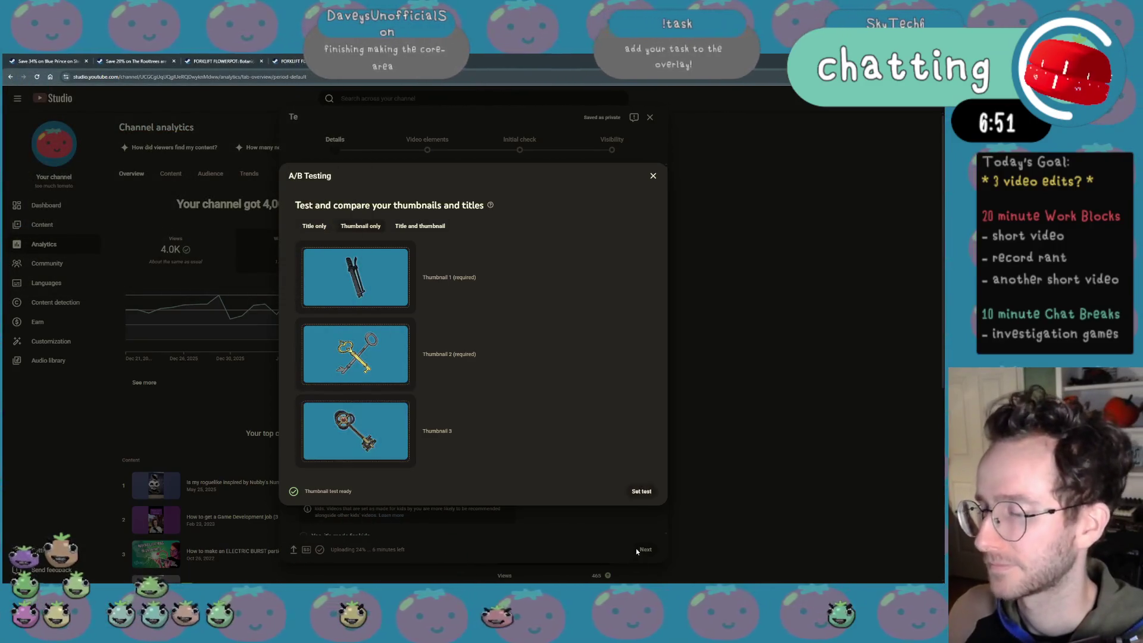
{"action": "left_click", "coordinate": [644, 491]}
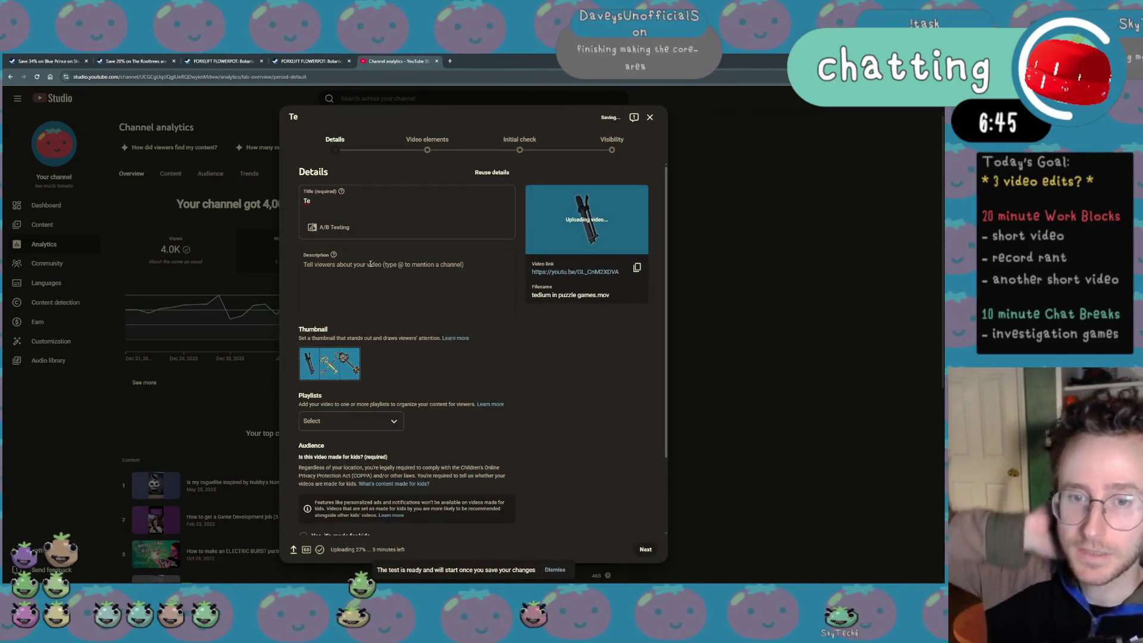
{"action": "double_click", "coordinate": [306, 200]}
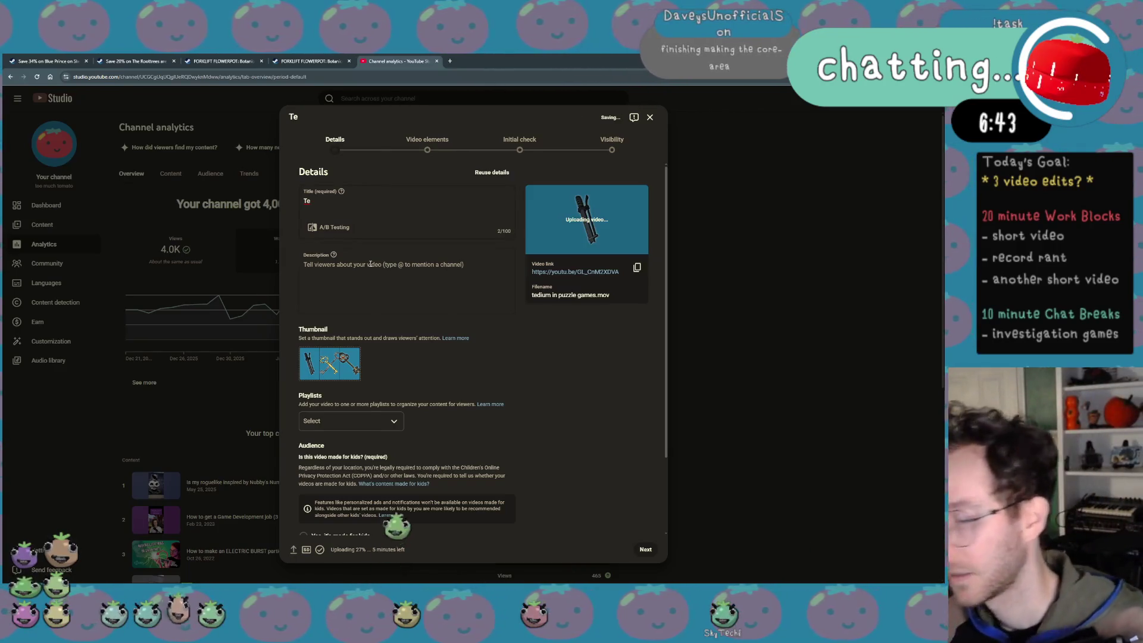
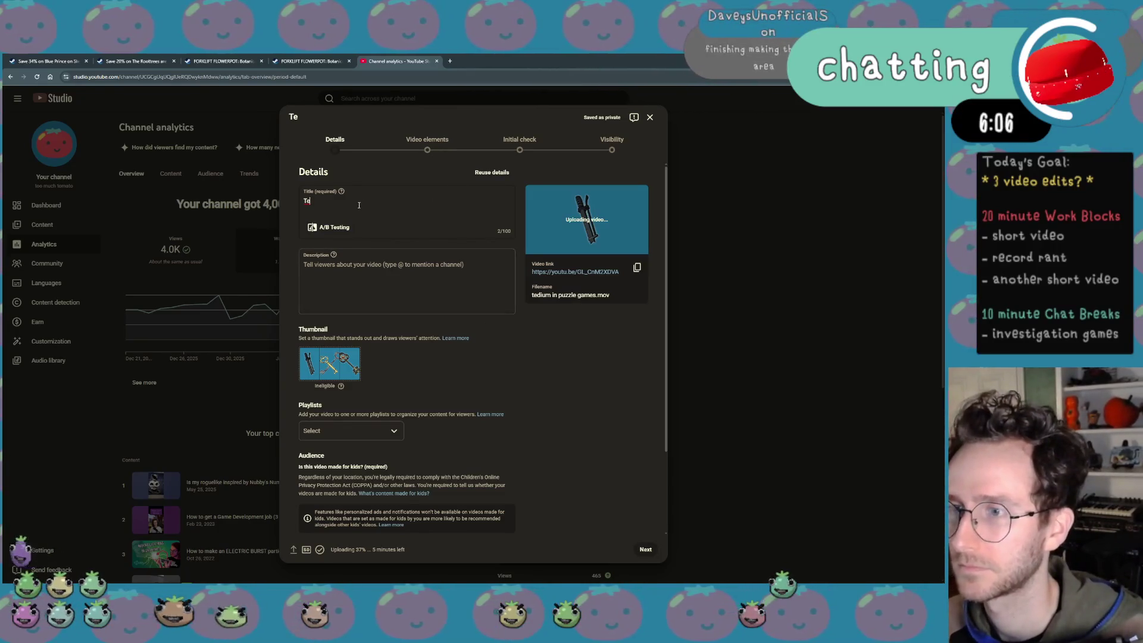
Retype the title so it reads 'Tedious Investigation Games', then select it for replacement
{"action": "key", "text": "BackSpace"}
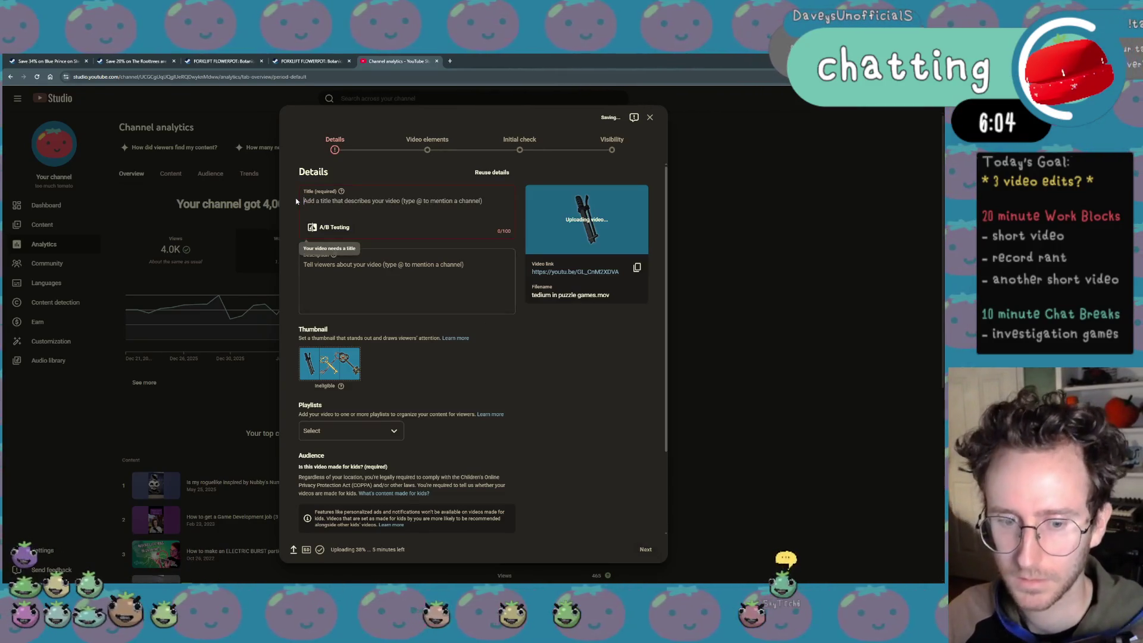
{"action": "type", "text": "Tedium and Frustration"}
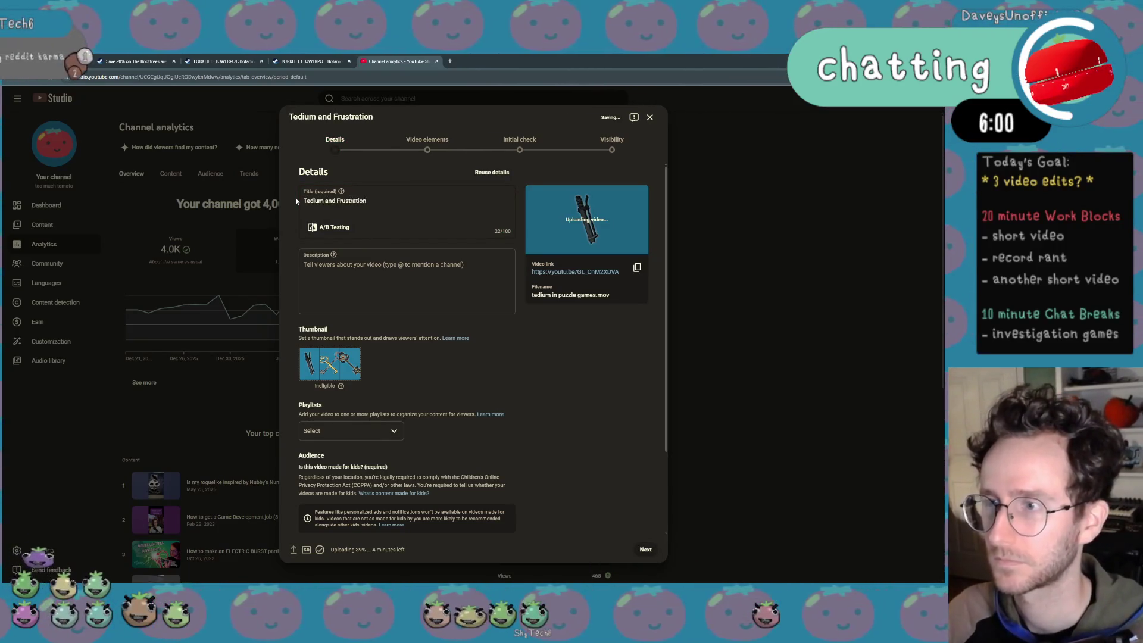
{"action": "type", "text": "ive Games"}
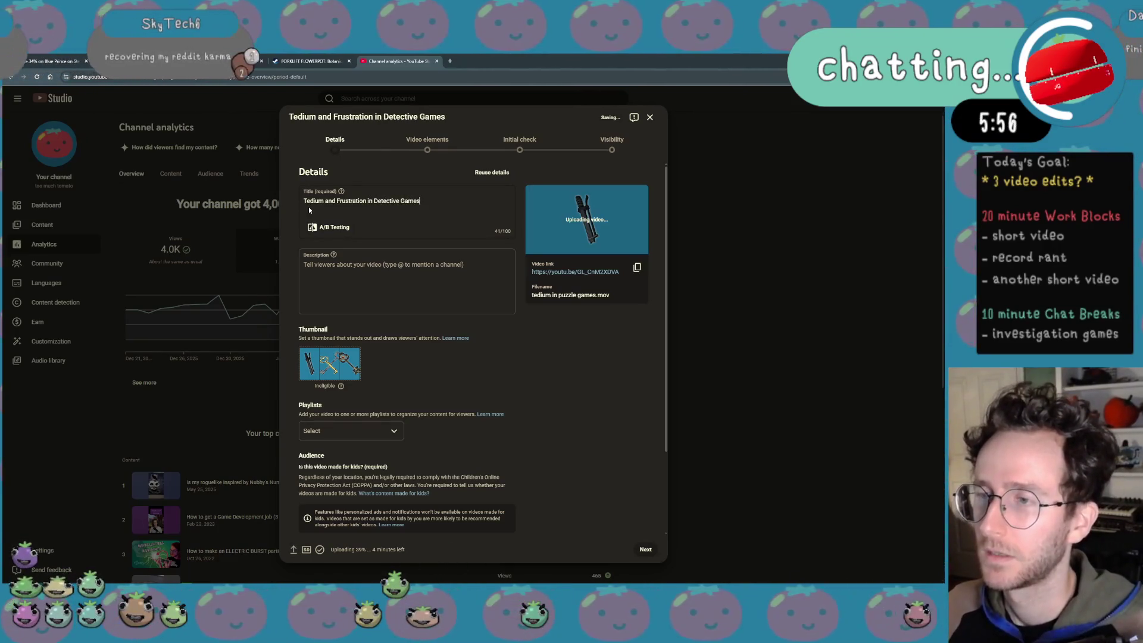
{"action": "left_click_drag", "start_coordinate": [366, 202], "coordinate": [306, 204]}
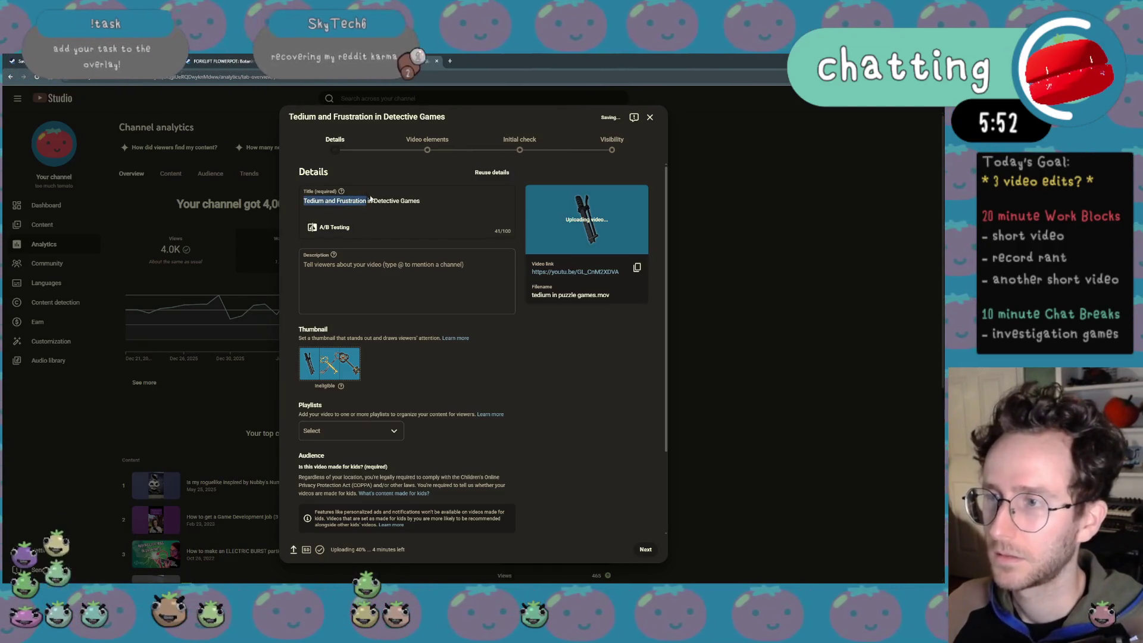
{"action": "type", "text": "Tedious"}
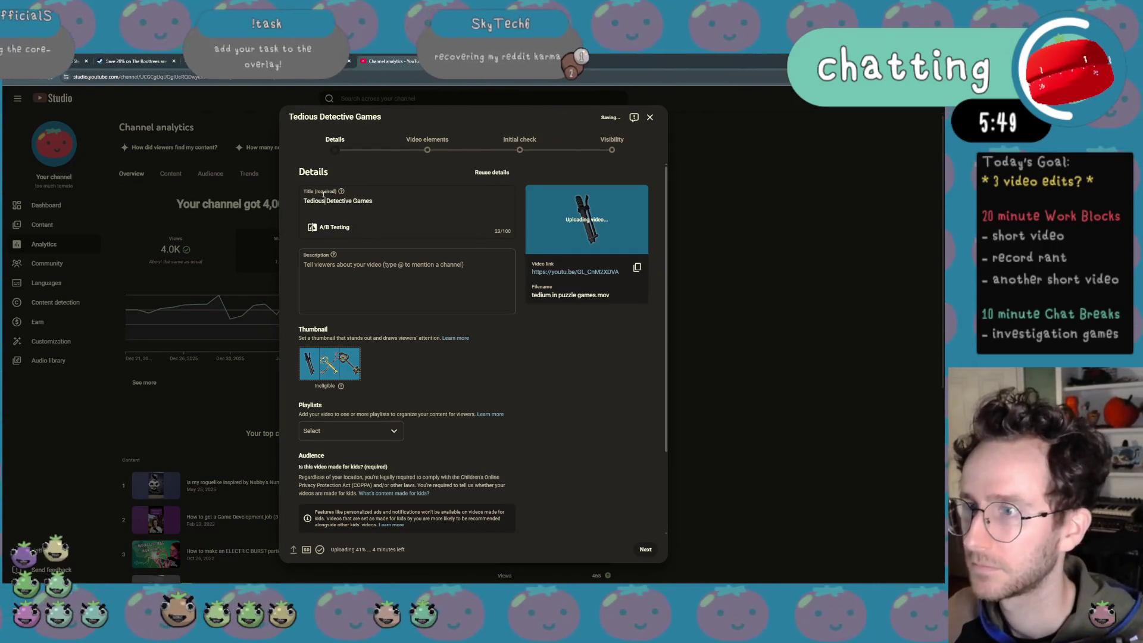
{"action": "key", "text": "ctrl+shift+Right"}
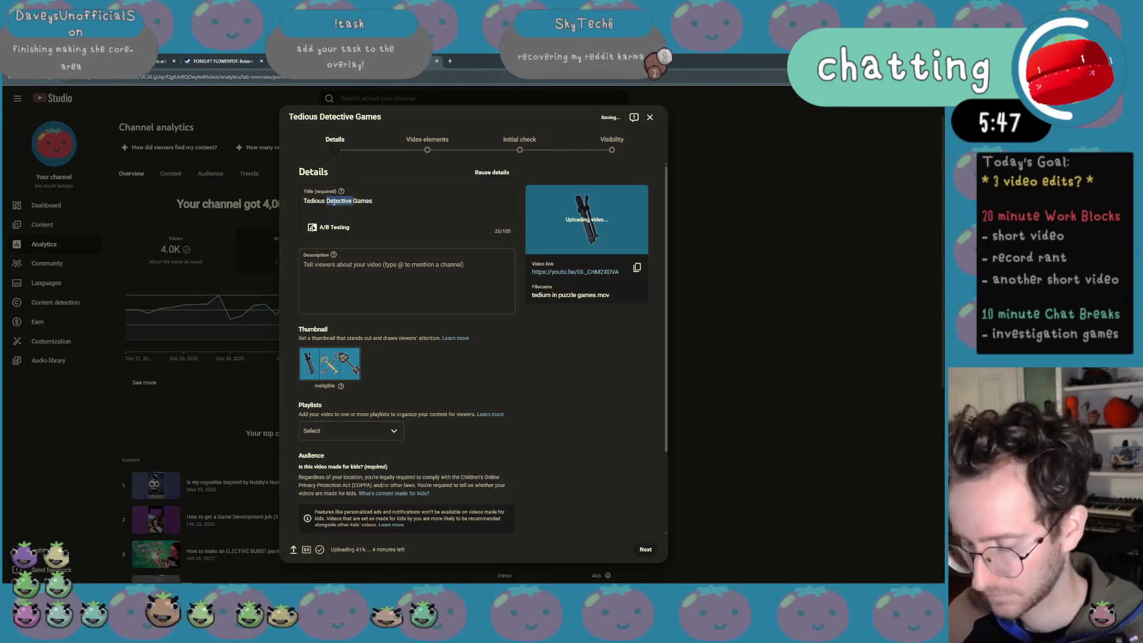
{"action": "type", "text": "Investigation"}
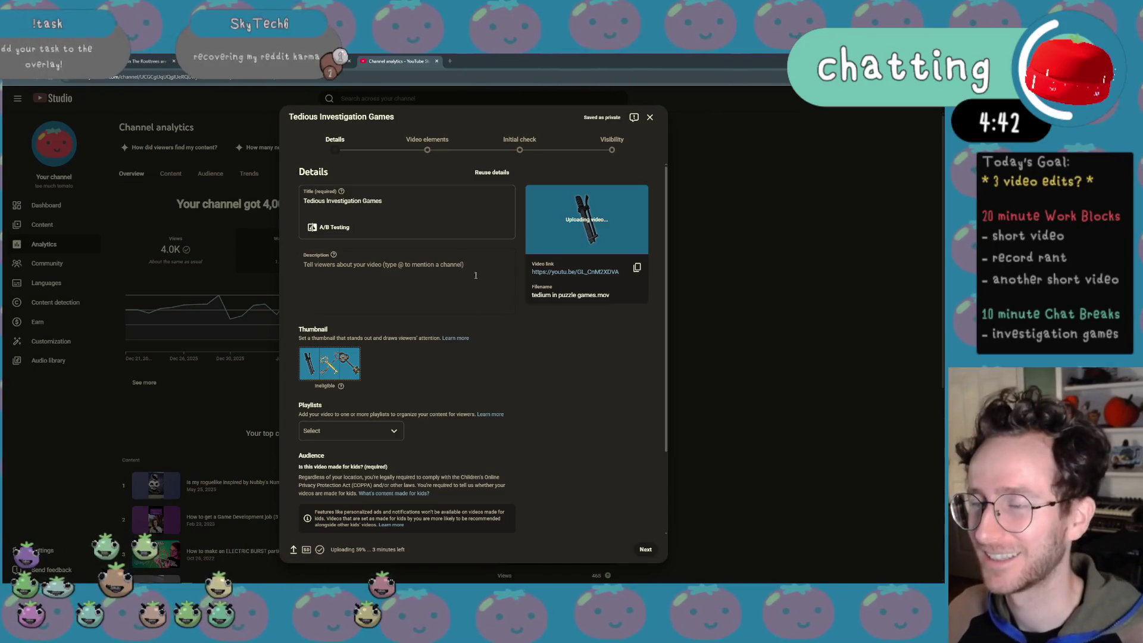
{"action": "left_click", "coordinate": [425, 198]}
{"action": "key", "text": "ctrl+a"}
Paste the long Blue Prince / Outer Wilds title and write a description line thanking a viewer for the title idea
{"action": "type", "text": "Tedious Investigation Games: Or How I Stopped Playing Blue Prince and Learned to Love Outer Wilds."}
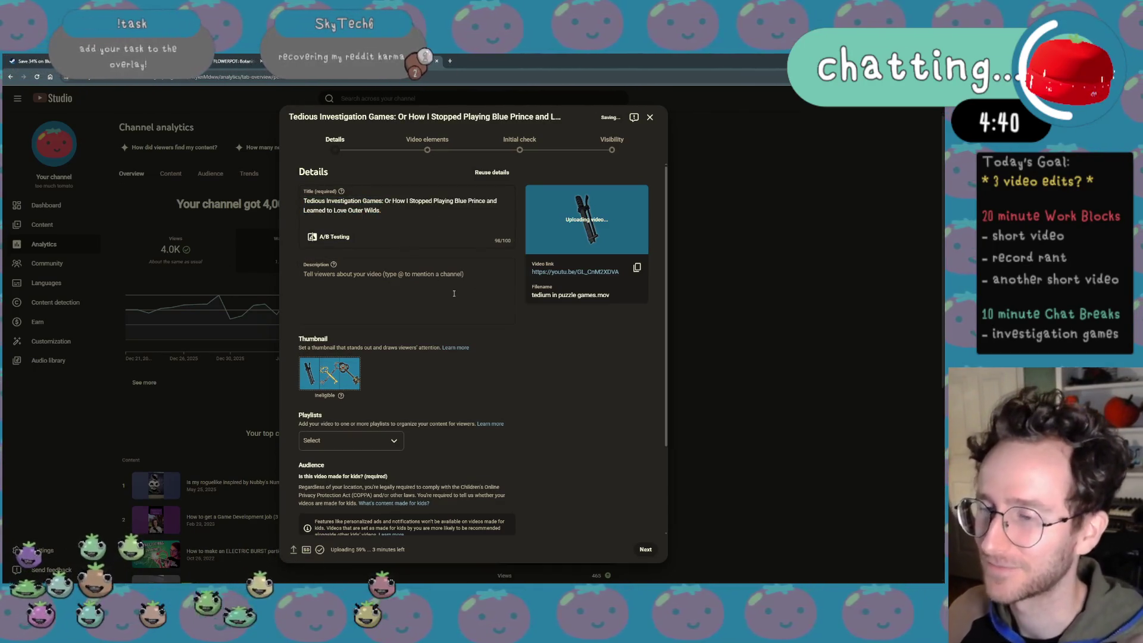
{"action": "left_click", "coordinate": [453, 304]}
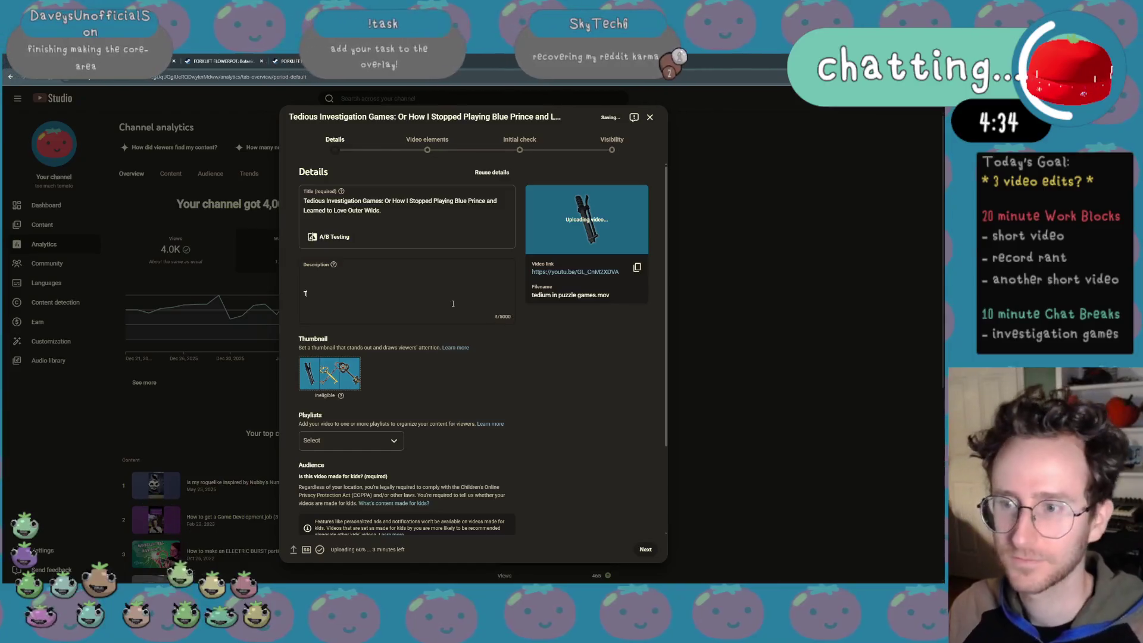
{"action": "type", "text": "Thanks Sk"}
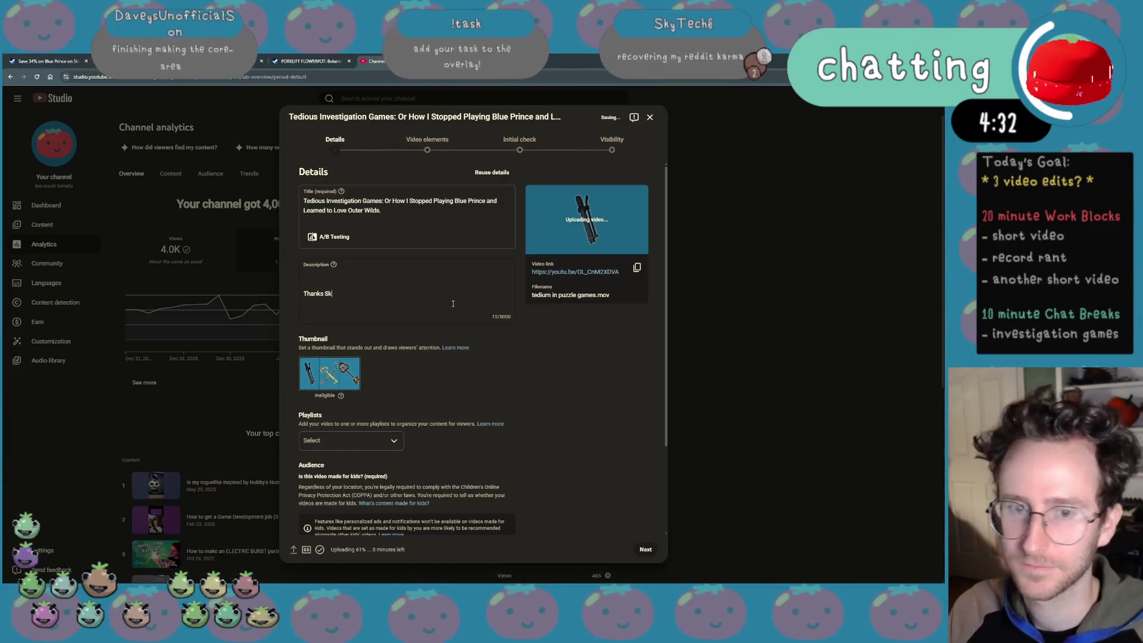
{"action": "type", "text": "yTeché"}
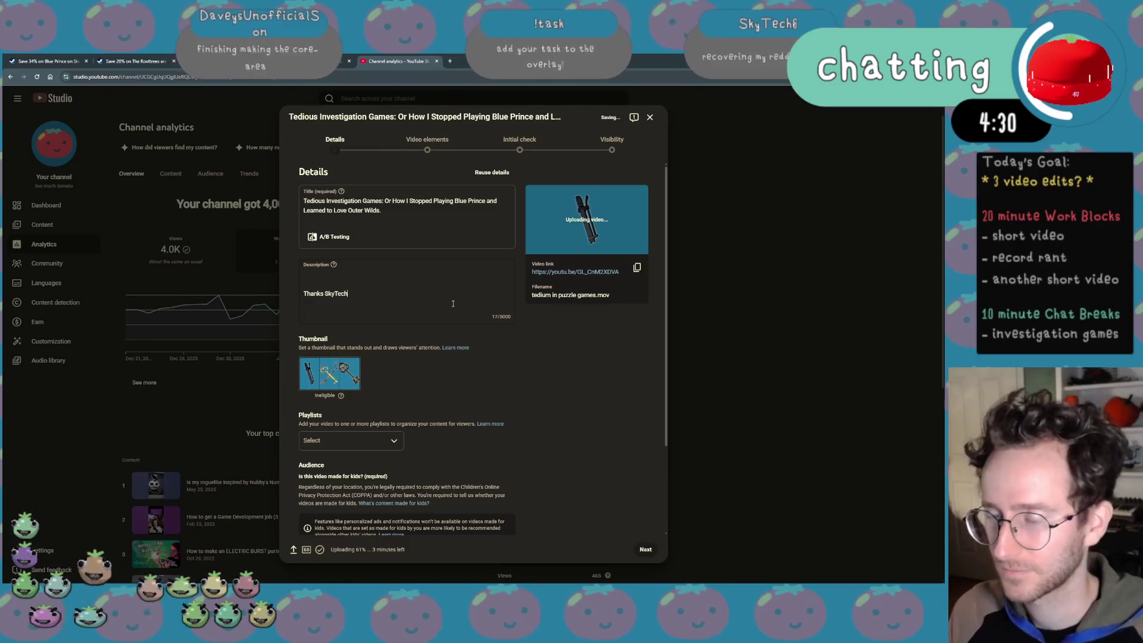
{"action": "key", "text": "BackSpace"}
{"action": "type", "text": "6 fo"}
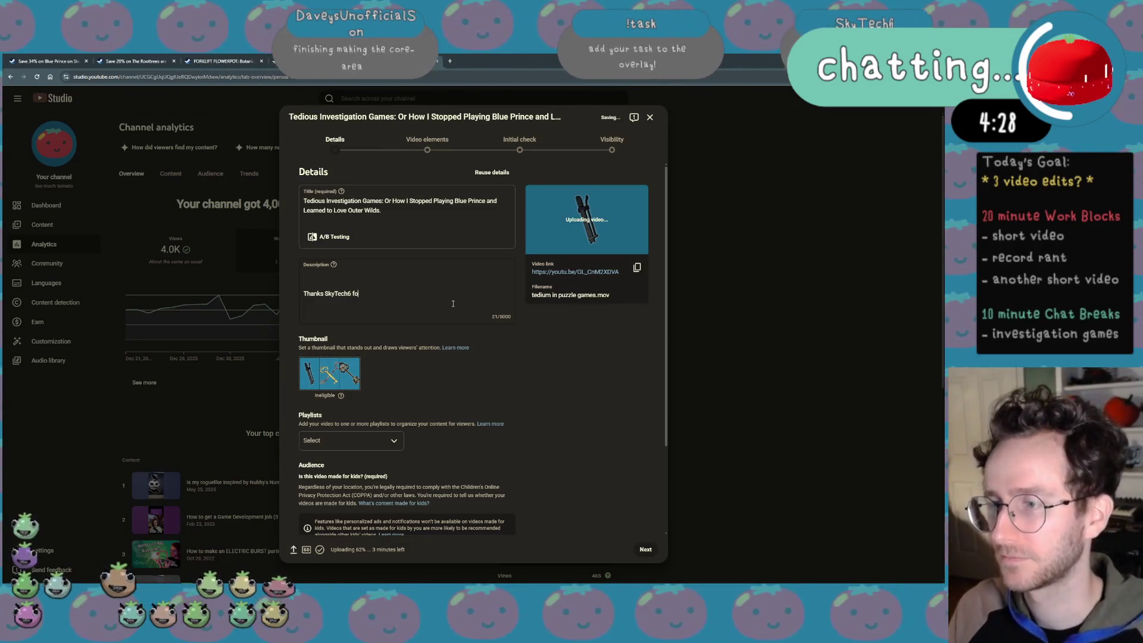
{"action": "type", "text": "r the title idea"}
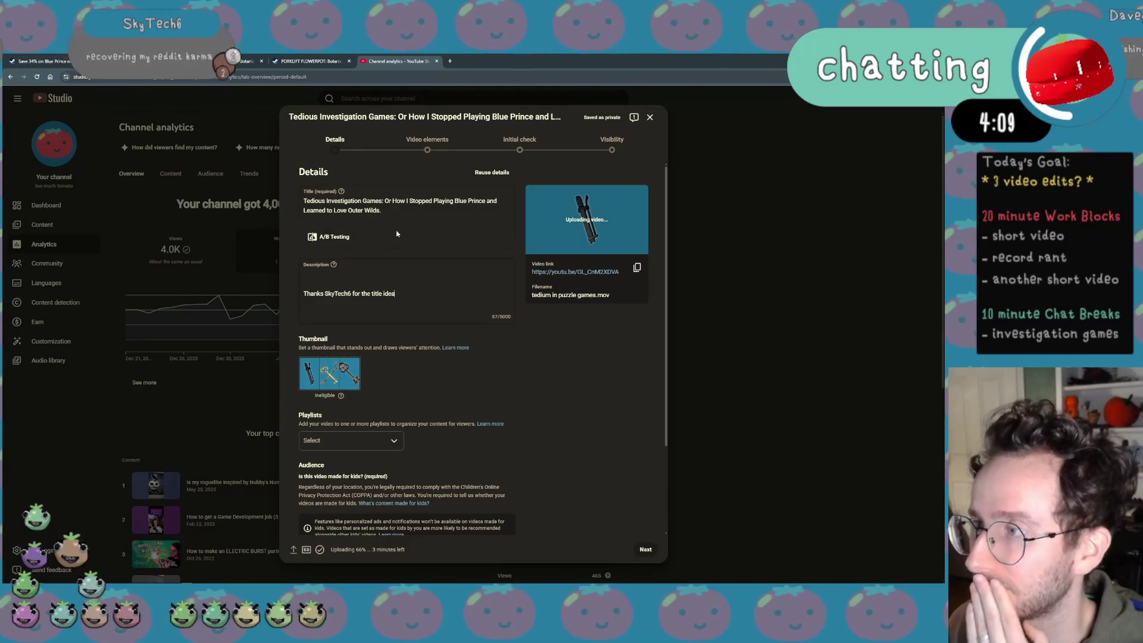
{"action": "scroll", "coordinate": [412, 313], "scroll_direction": "down", "scroll_amount": 3}
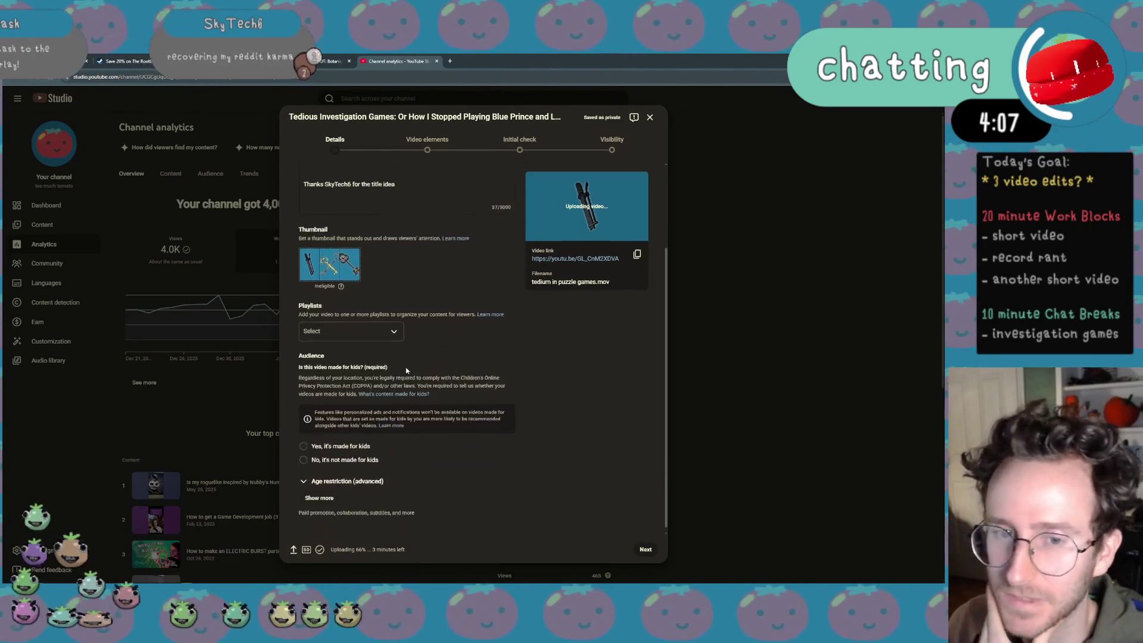
{"action": "scroll", "coordinate": [425, 396], "scroll_direction": "up", "scroll_amount": 3}
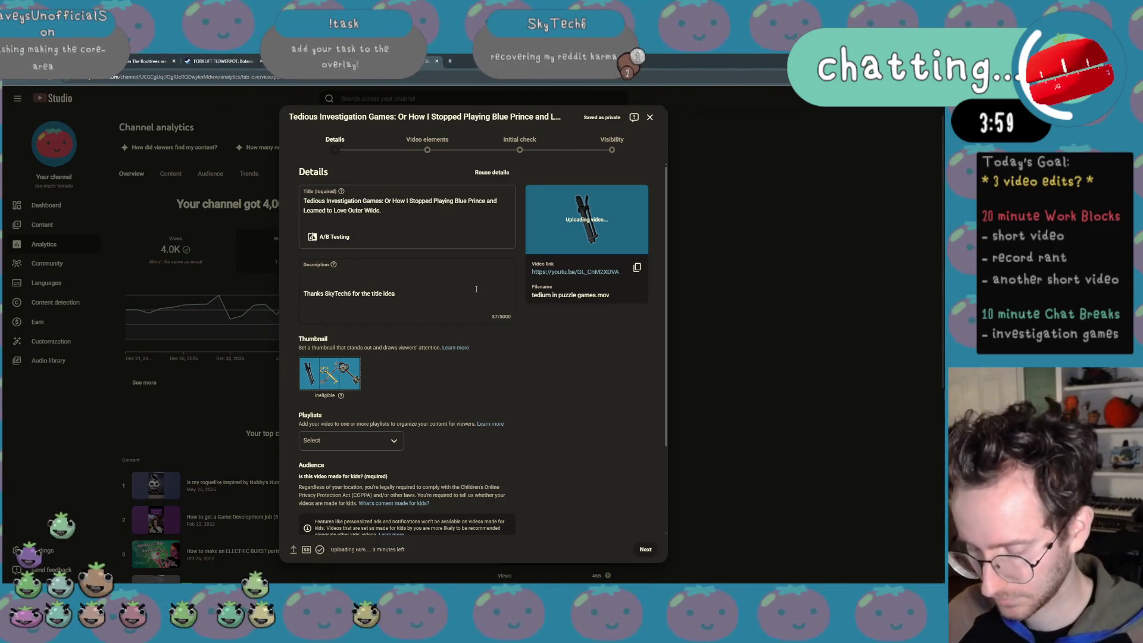
{"action": "type", "text": "Detect"}
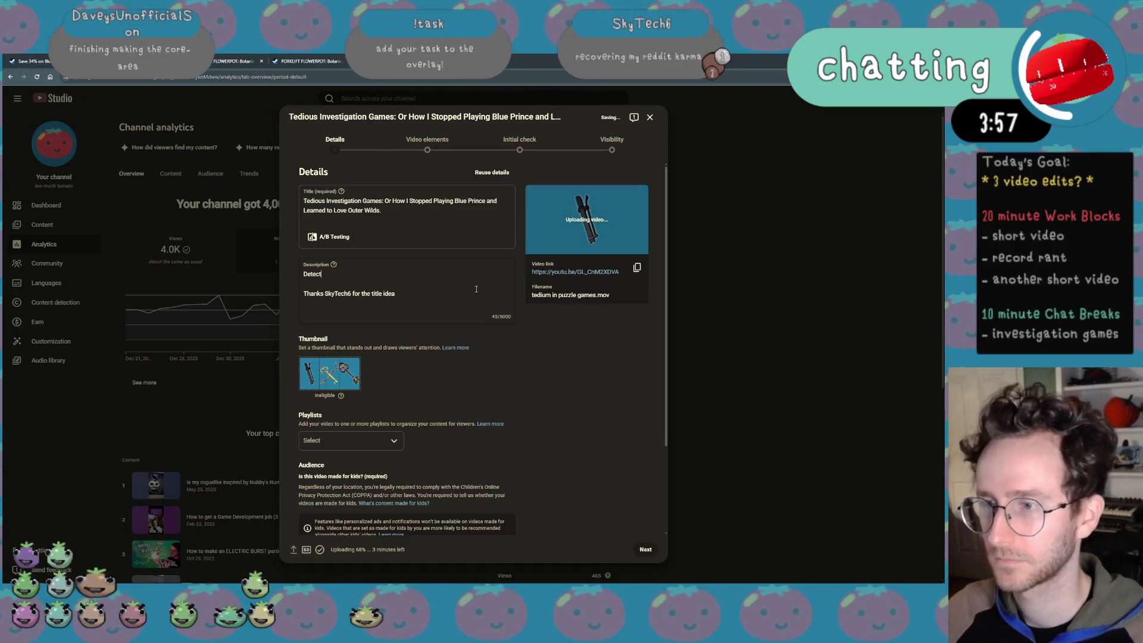
{"action": "type", "text": "ive games are"}
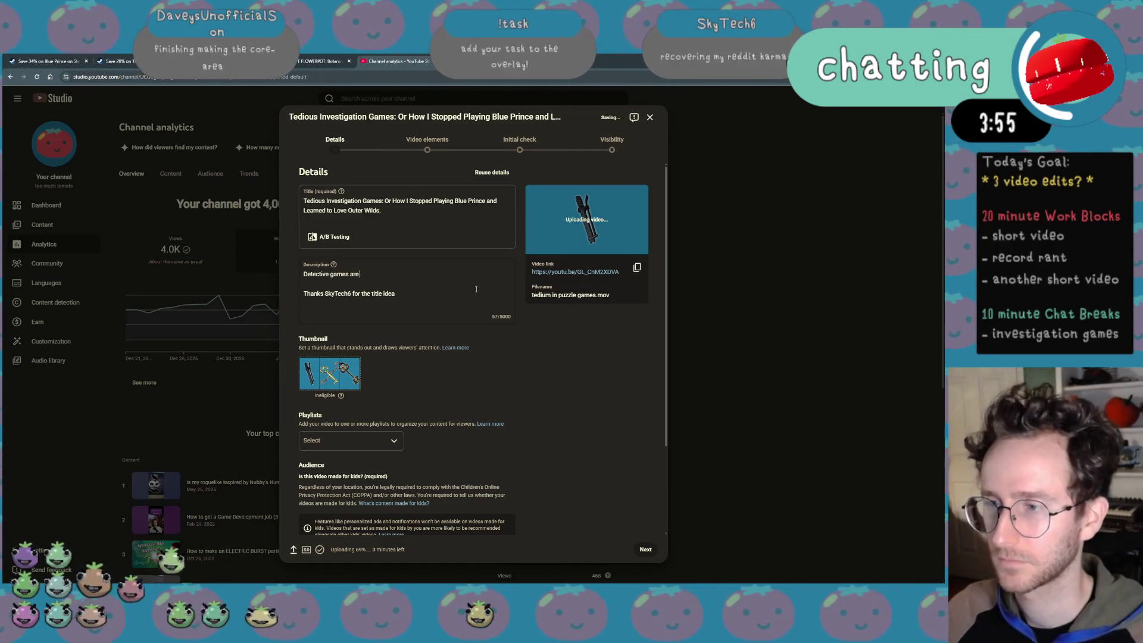
{"action": "type", "text": " great. Foll"}
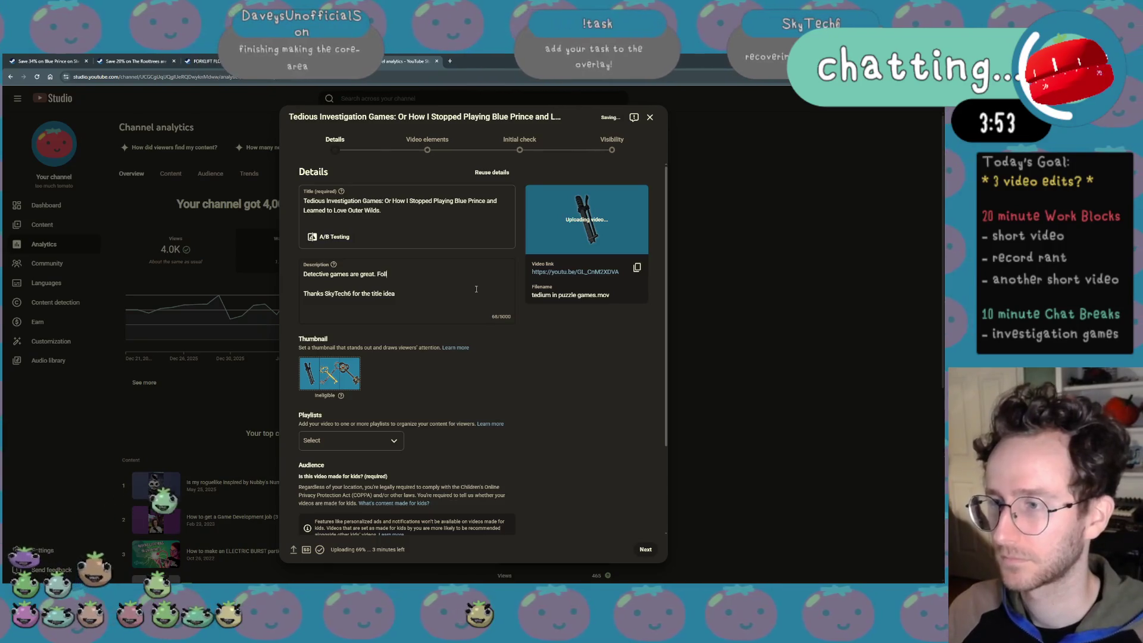
Write the newsletter sign-up line for monthly game design and development updates, reordering 'monthly'
{"action": "key", "text": "BackSpace"}
{"action": "key", "text": "BackSpace"}
{"action": "key", "text": "BackSpace"}
{"action": "type", "text": "Sign up "}
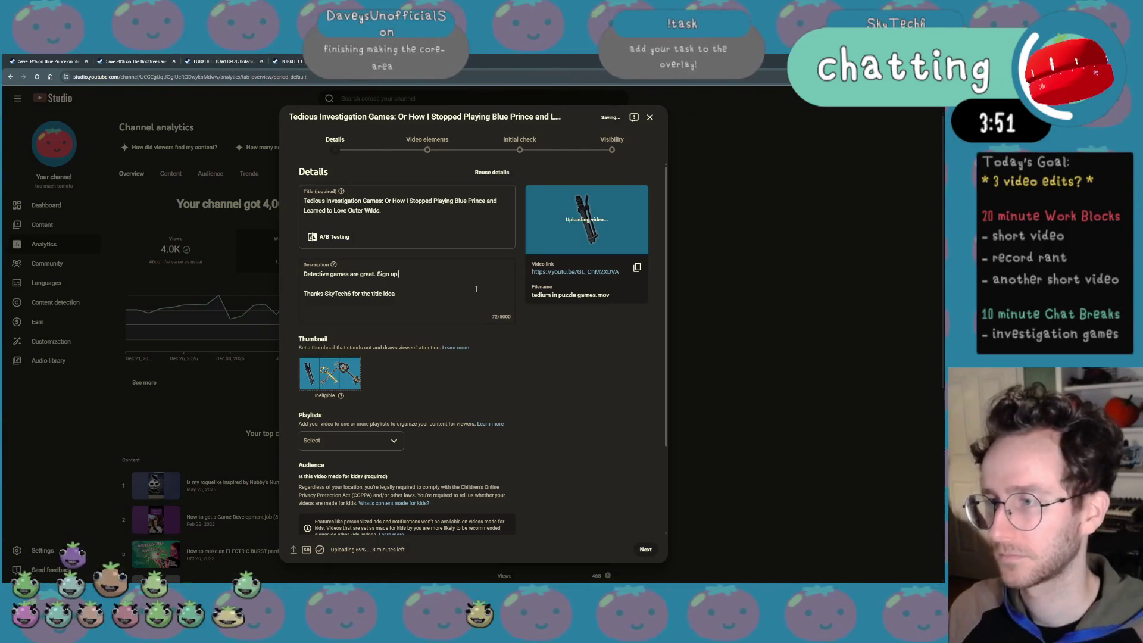
{"action": "type", "text": "for my newsl"}
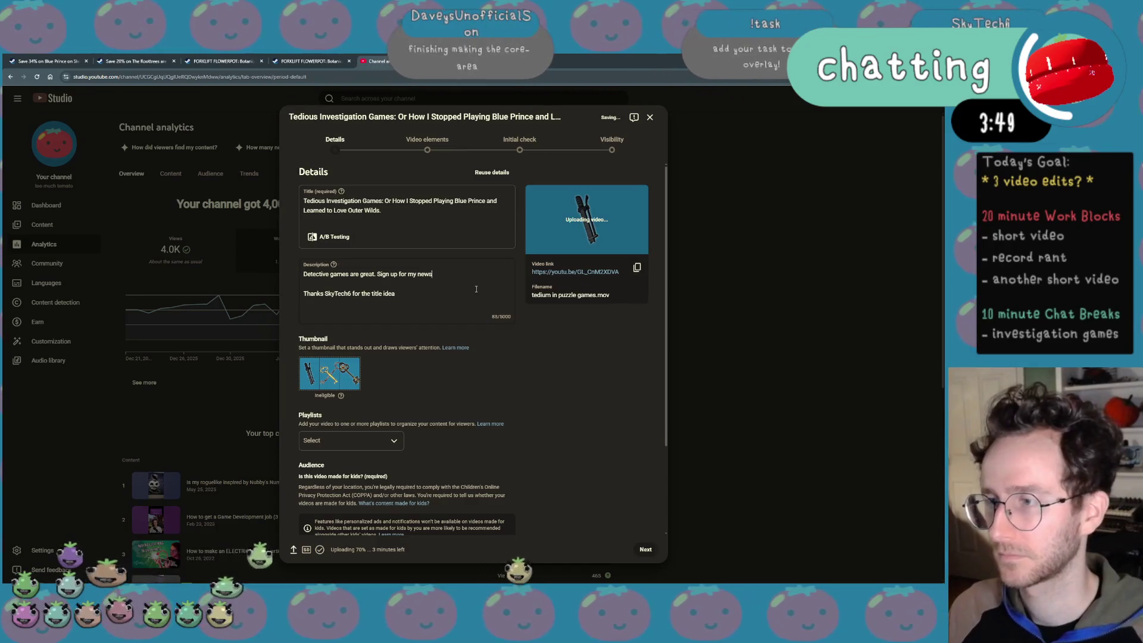
{"action": "type", "text": "etter for more gam"}
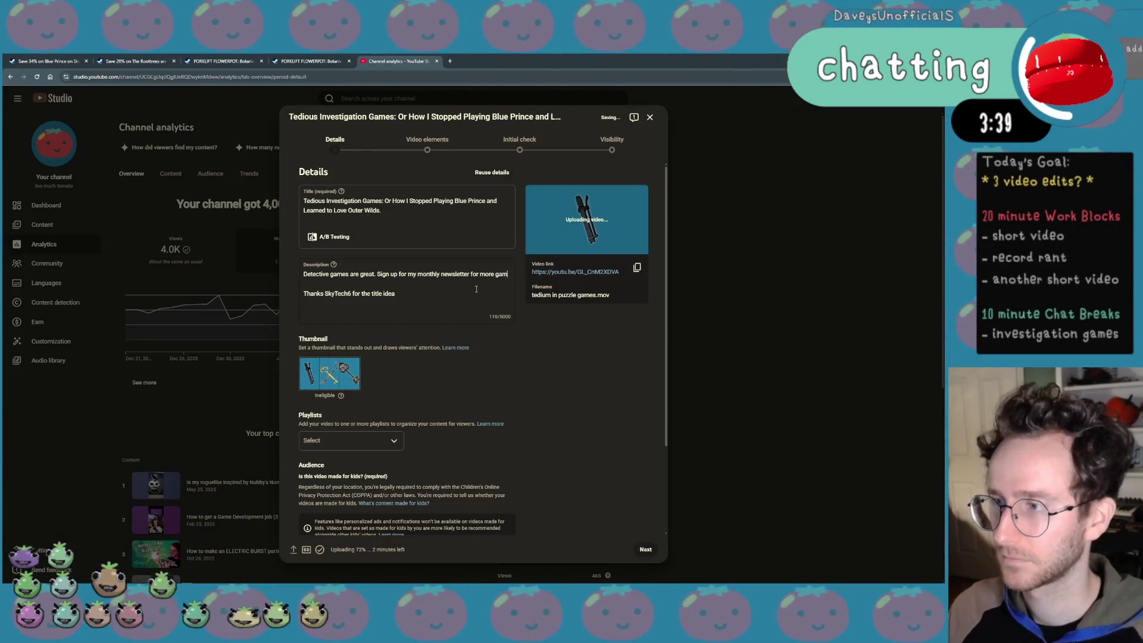
{"action": "type", "text": "& de"}
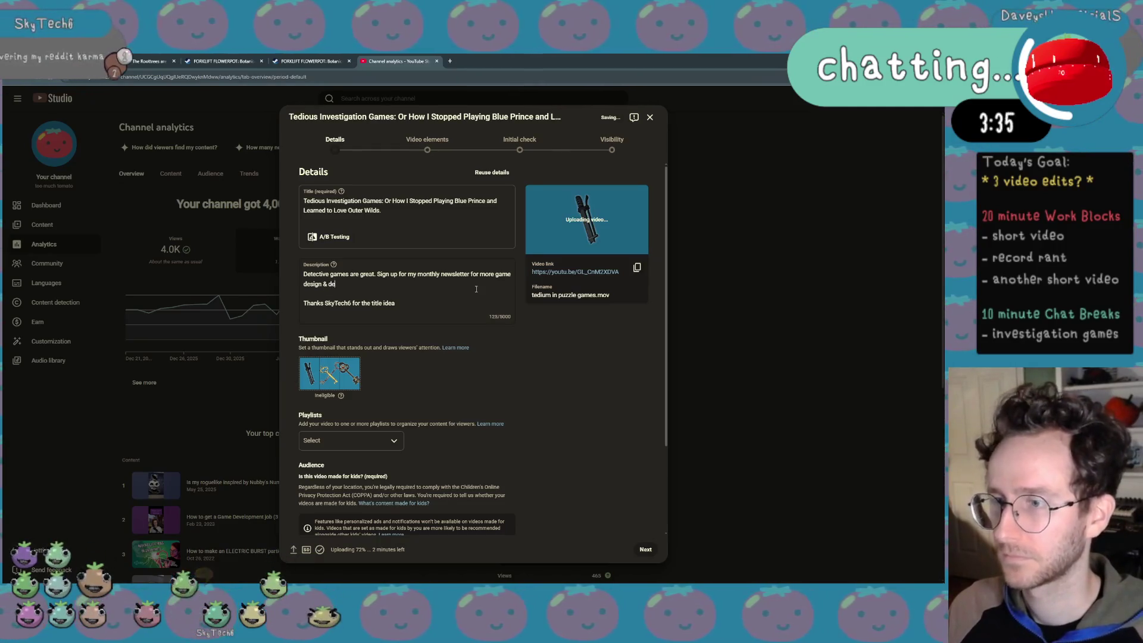
{"action": "type", "text": "velopment updats"}
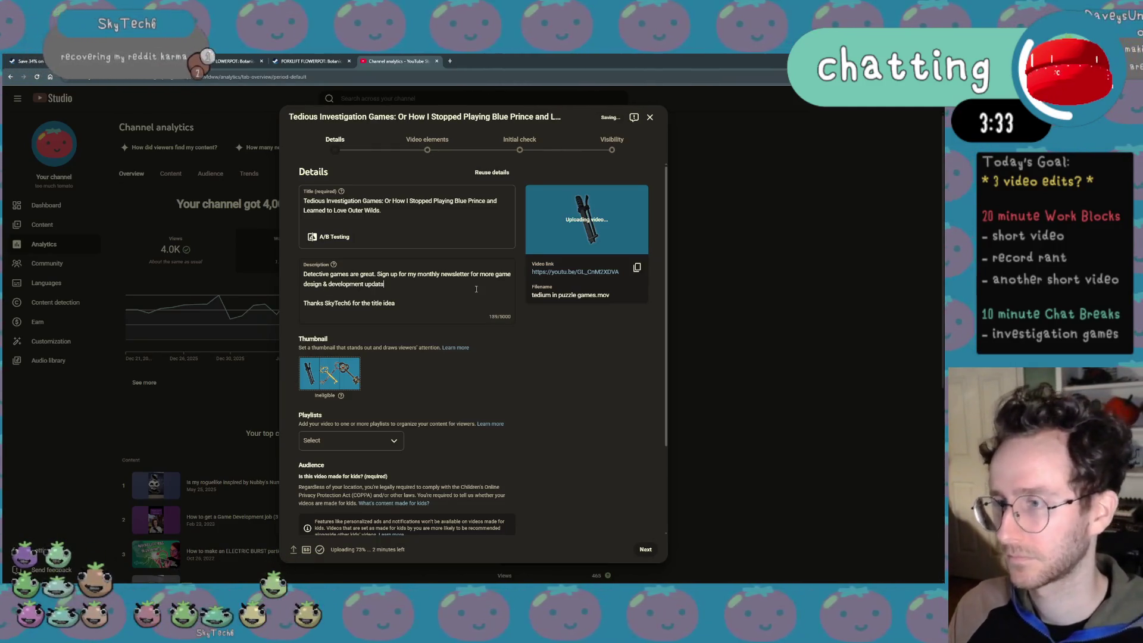
{"action": "type", "text": "es!"}
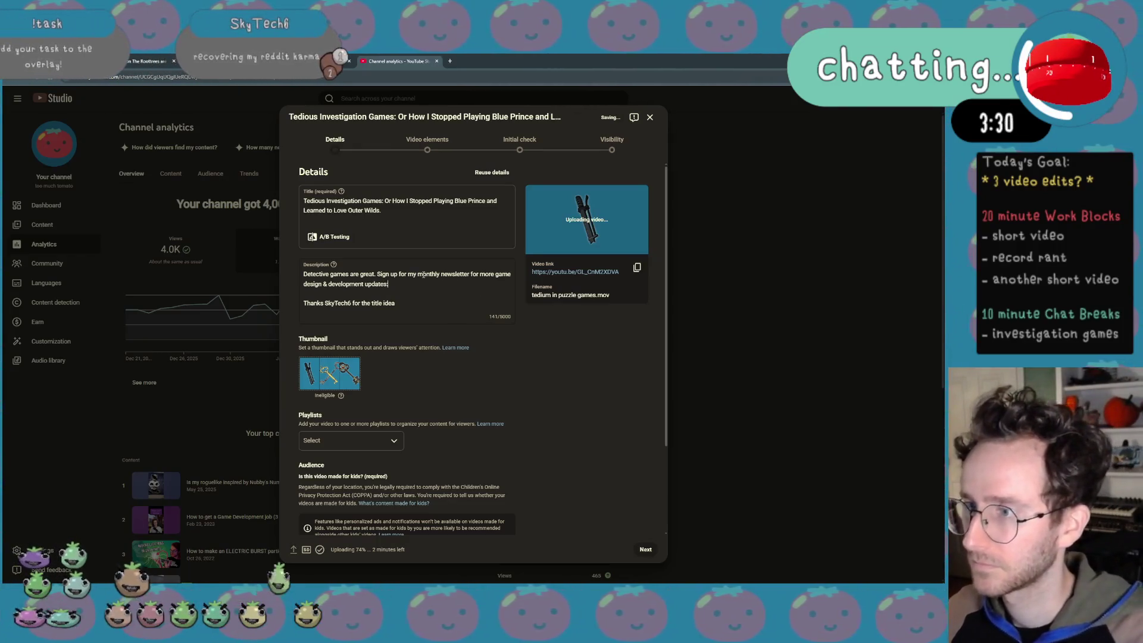
{"action": "double_click", "coordinate": [429, 273]}
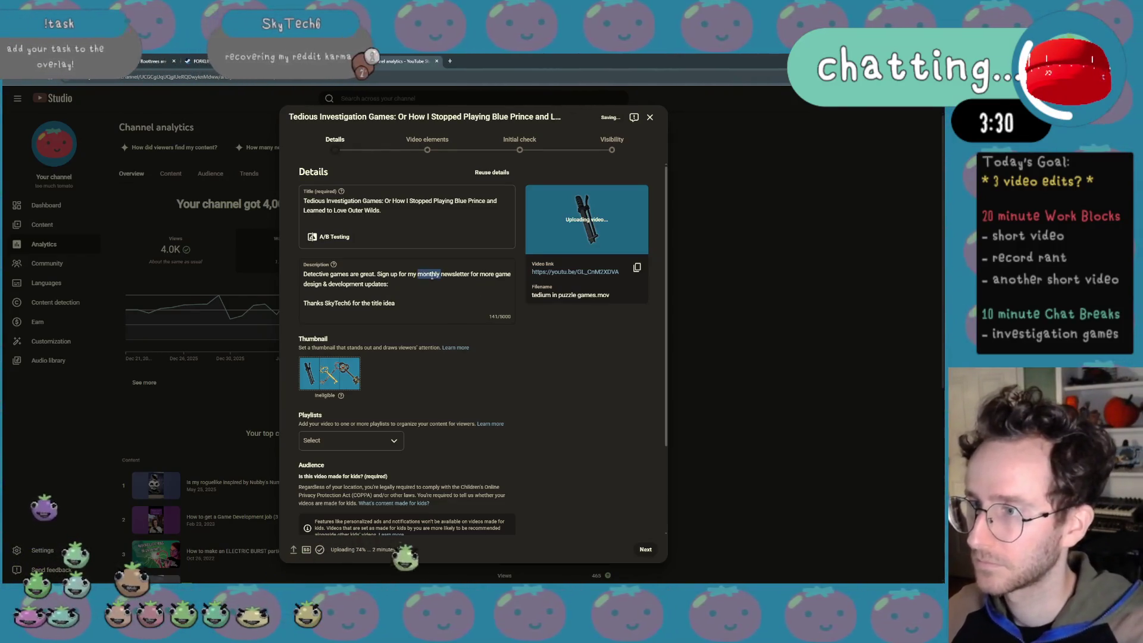
{"action": "key", "text": "BackSpace"}
{"action": "double_click", "coordinate": [465, 275]}
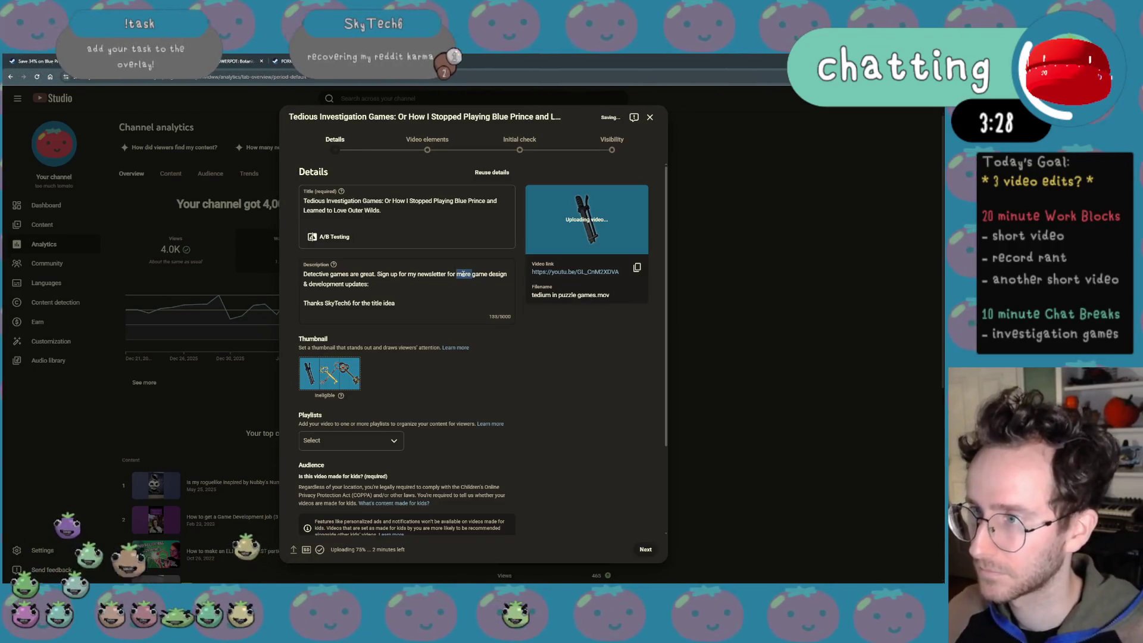
{"action": "type", "text": "monthly"}
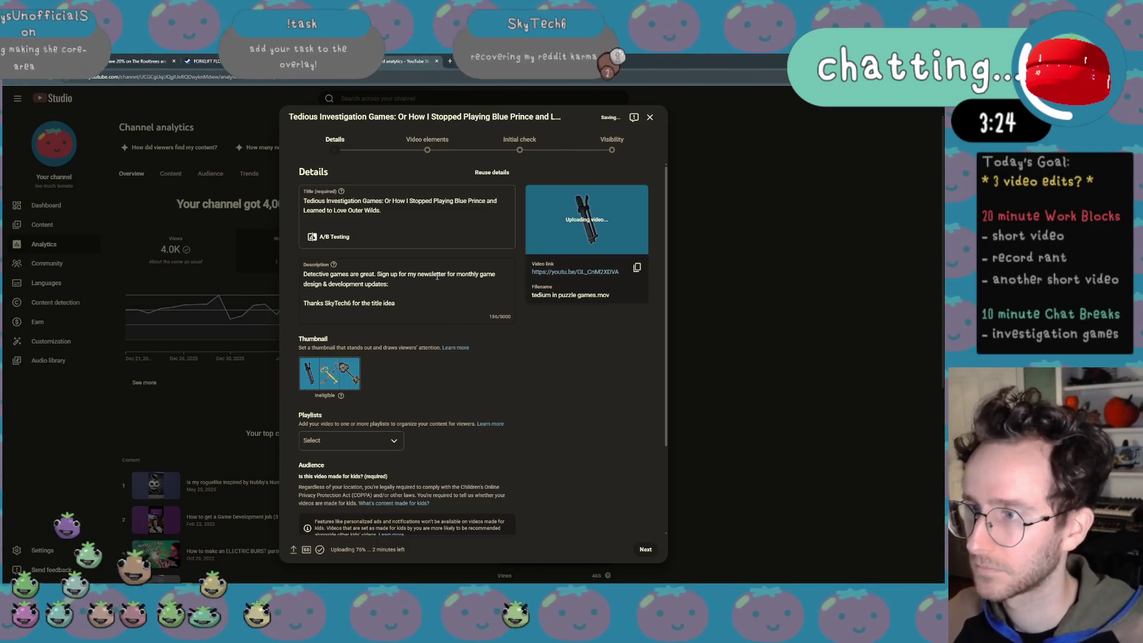
{"action": "left_click", "coordinate": [434, 283]}
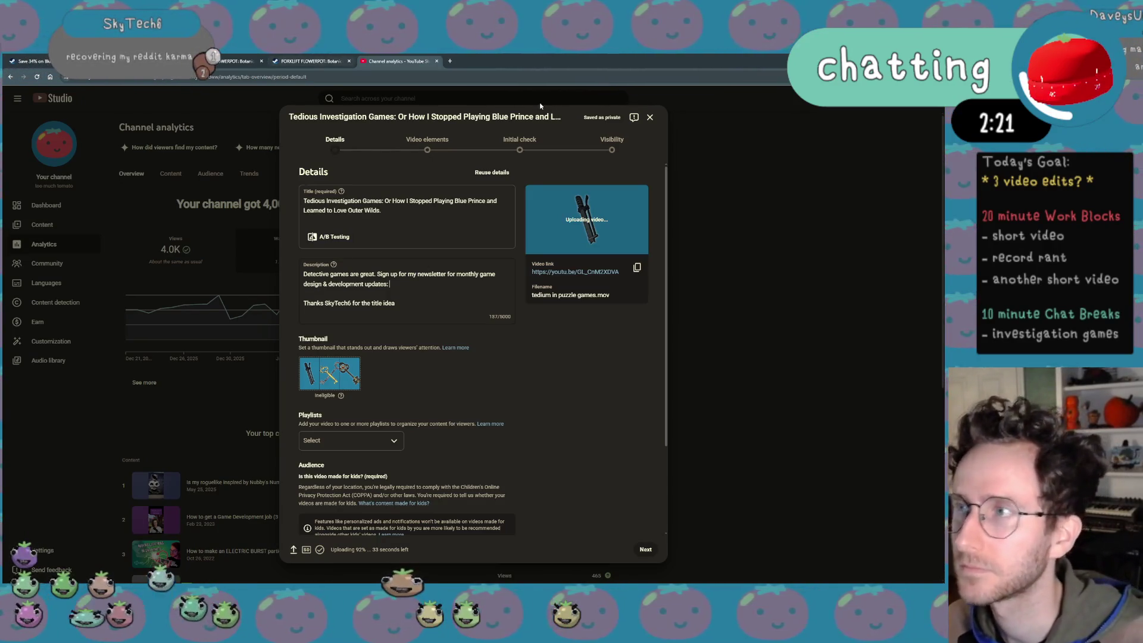
Load the Tomato Club page in a new tab from the address-bar suggestion
{"action": "left_click", "coordinate": [451, 62]}
{"action": "type", "text": "toom"}
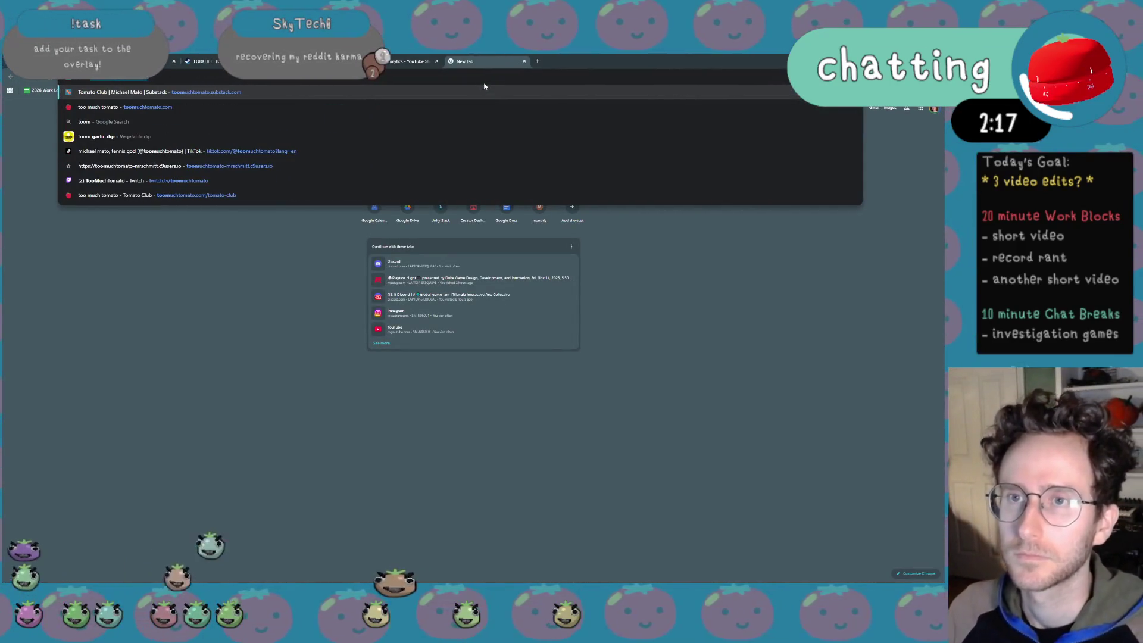
{"action": "type", "text": "uchtomato.substack"}
{"action": "key", "text": "BackSpace"}
{"action": "key", "text": "BackSpace"}
{"action": "key", "text": "BackSpace"}
{"action": "type", "text": "com"}
{"action": "key", "text": "Down"}
{"action": "key", "text": "Down"}
{"action": "key", "text": "Down"}
{"action": "key", "text": "Down"}
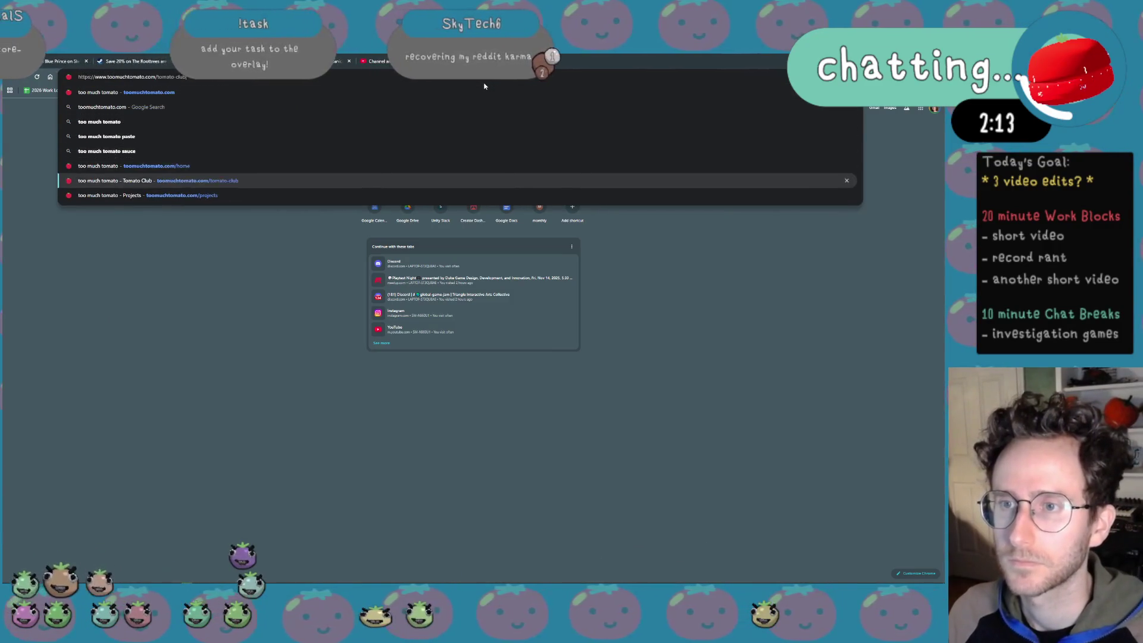
{"action": "key", "text": "Return"}
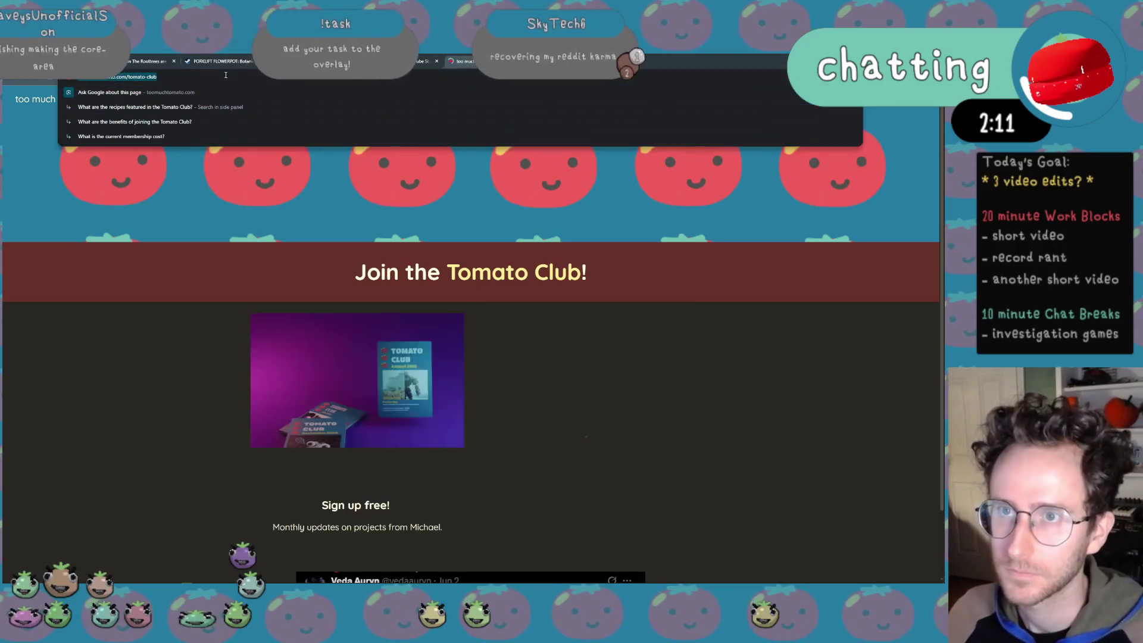
{"action": "key", "text": "Escape"}
Back in the upload details, insert blank lines in the description above the thanks line
{"action": "key", "text": "ctrl+Tab"}
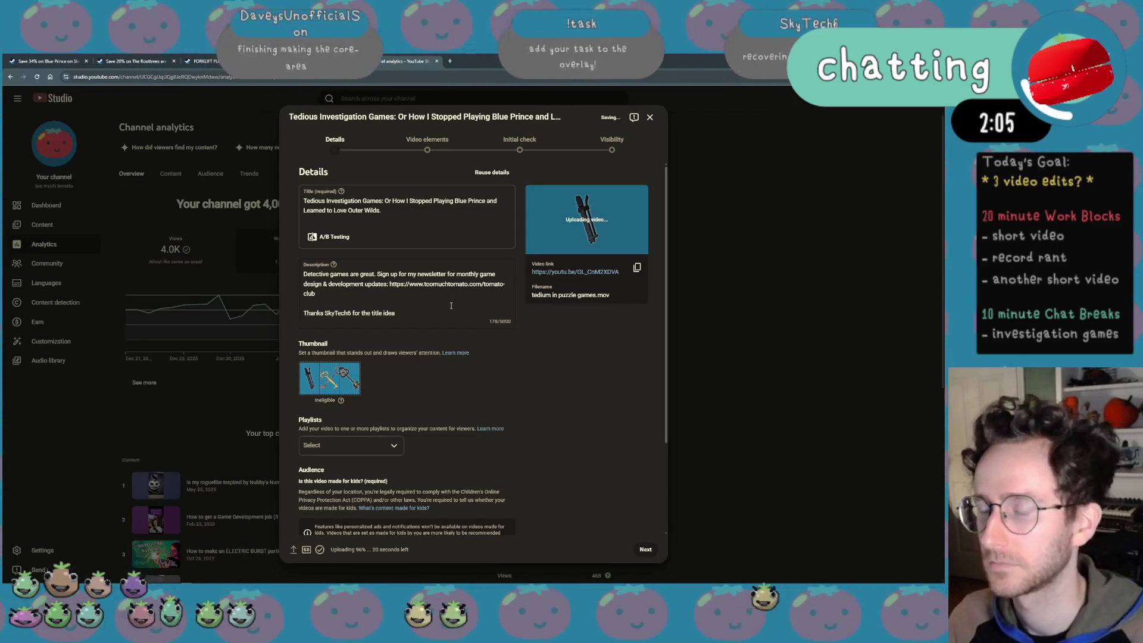
{"action": "key", "text": "Return"}
{"action": "key", "text": "Return"}
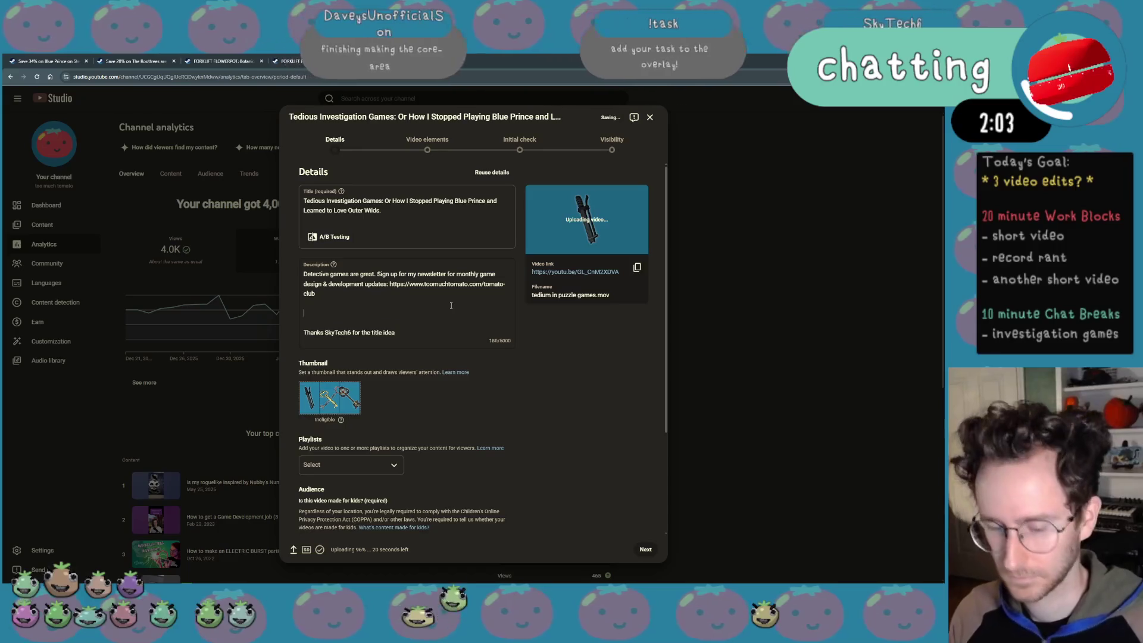
{"action": "type", "text": "W"}
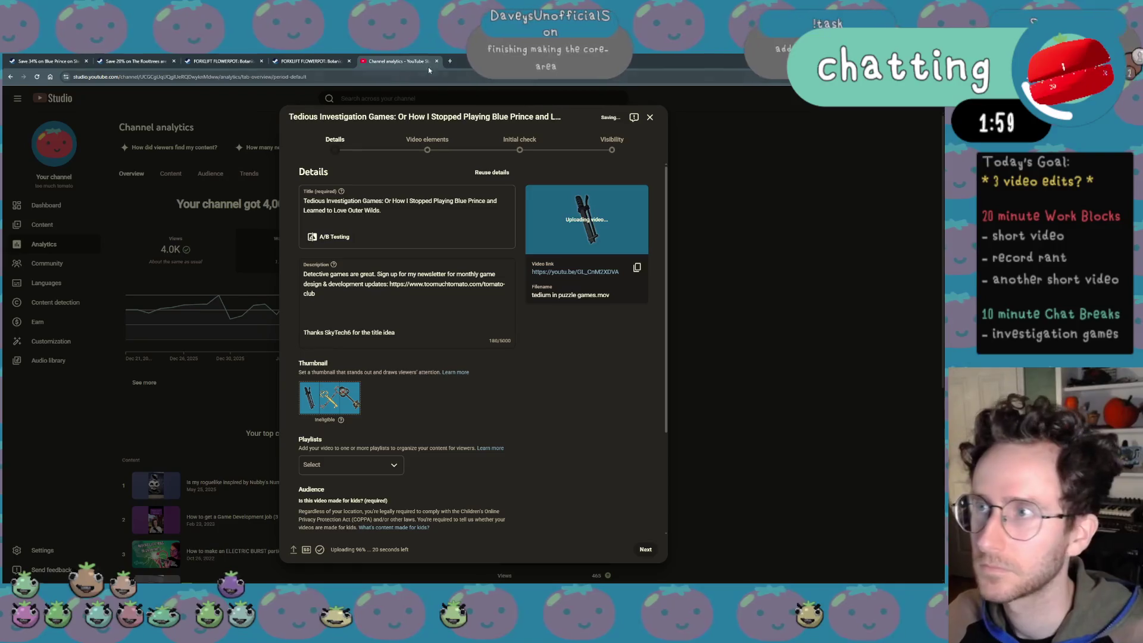
{"action": "left_click", "coordinate": [450, 62]}
{"action": "type", "text": "studio"}
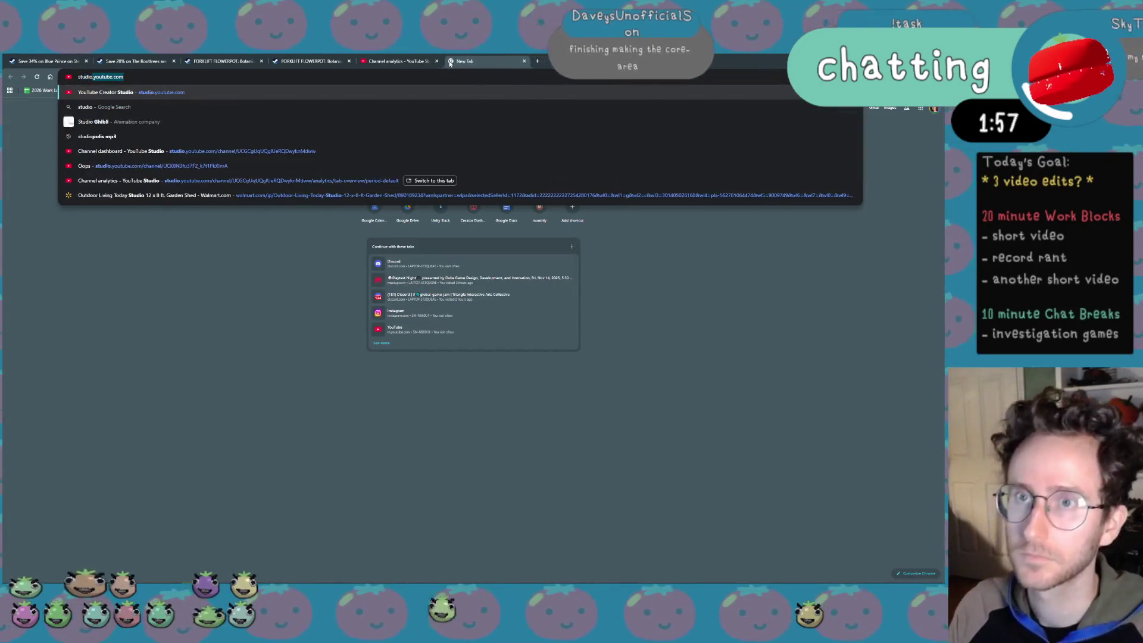
Load YouTube Studio's Content list in the new tab and open the 6-month game video's details
{"action": "key", "text": "Return"}
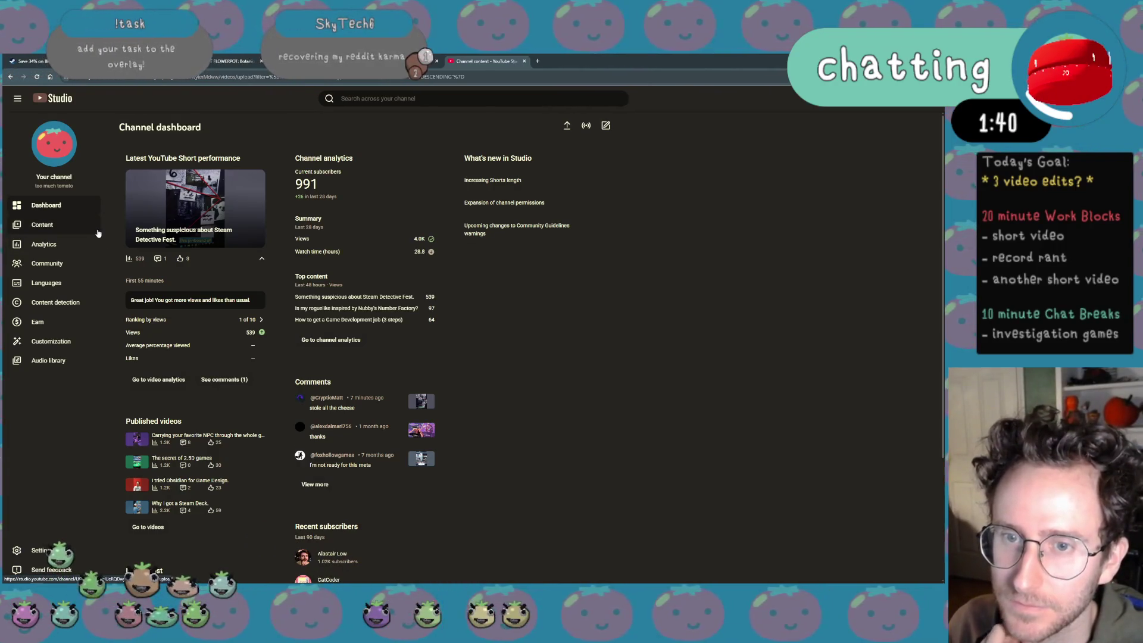
{"action": "left_click", "coordinate": [99, 227]}
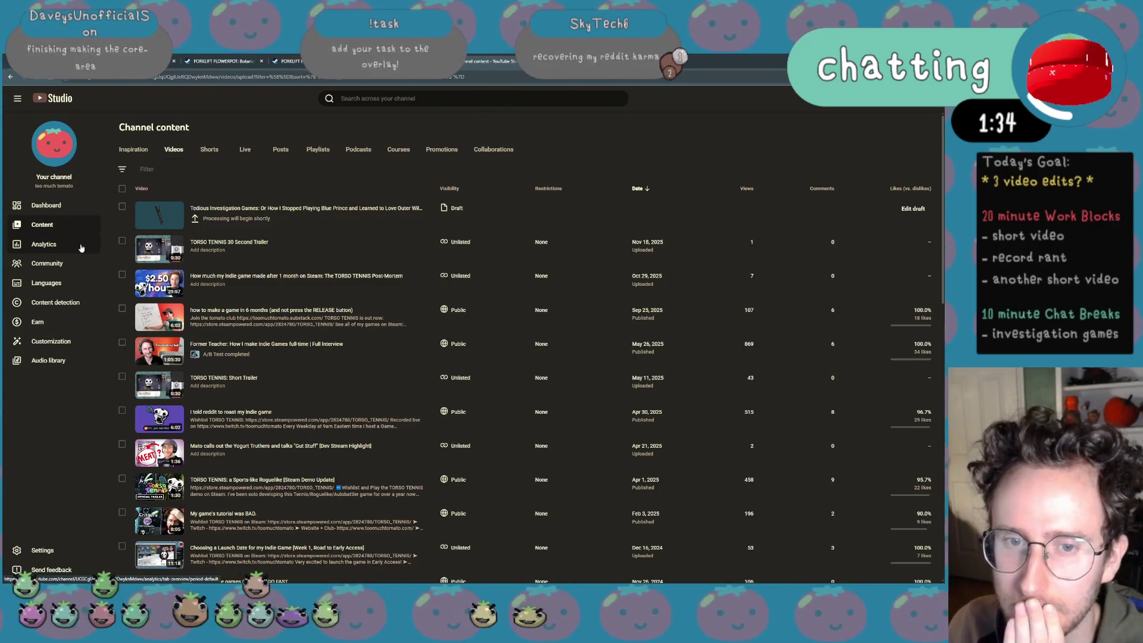
{"action": "mouse_move", "coordinate": [308, 317]}
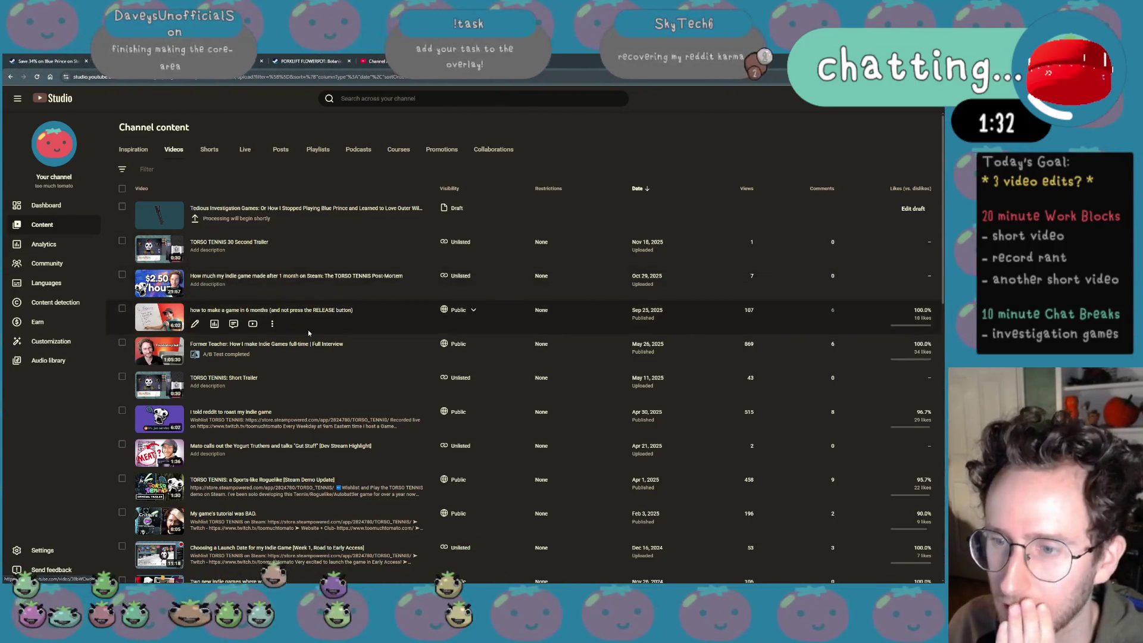
{"action": "left_click", "coordinate": [268, 310]}
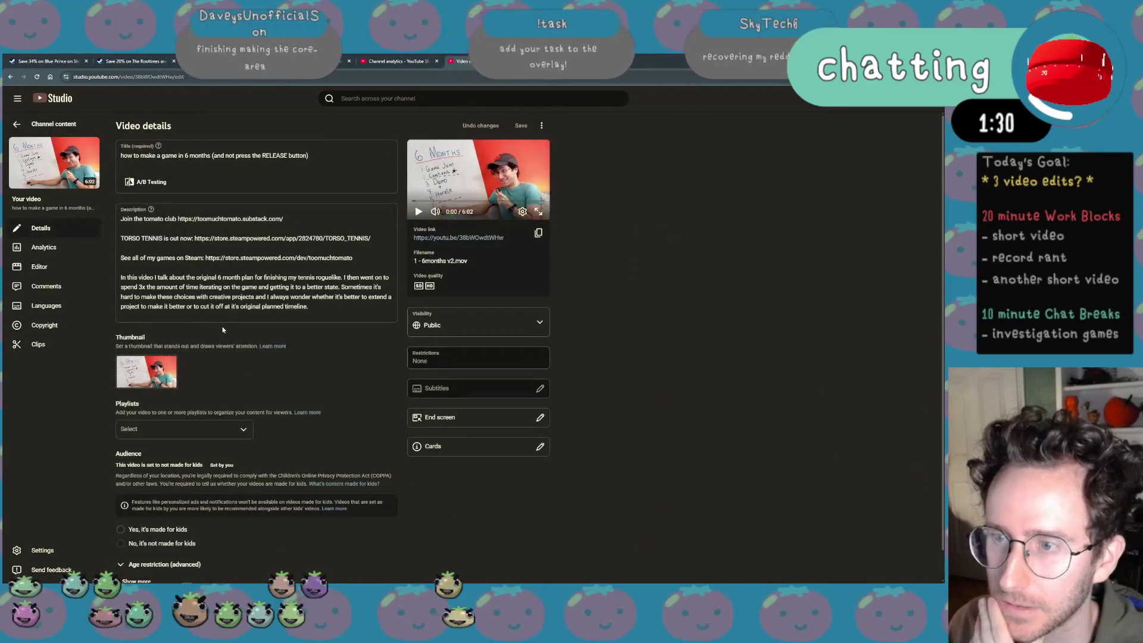
{"action": "scroll", "coordinate": [222, 330], "scroll_direction": "down", "scroll_amount": 1}
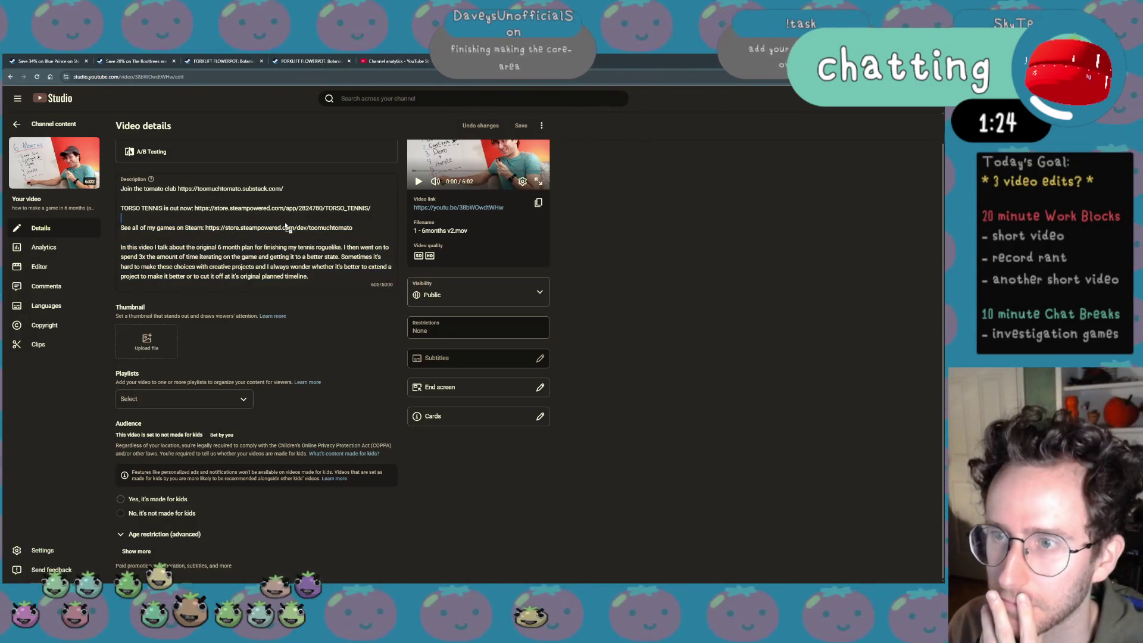
Check the descriptions of several older videos (Former Teacher interview, reddit roast) for the links block
{"action": "mouse_move", "coordinate": [353, 227]}
{"action": "left_mouse_down"}
{"action": "mouse_move", "coordinate": [122, 208]}
{"action": "mouse_move", "coordinate": [121, 227]}
{"action": "left_mouse_up"}
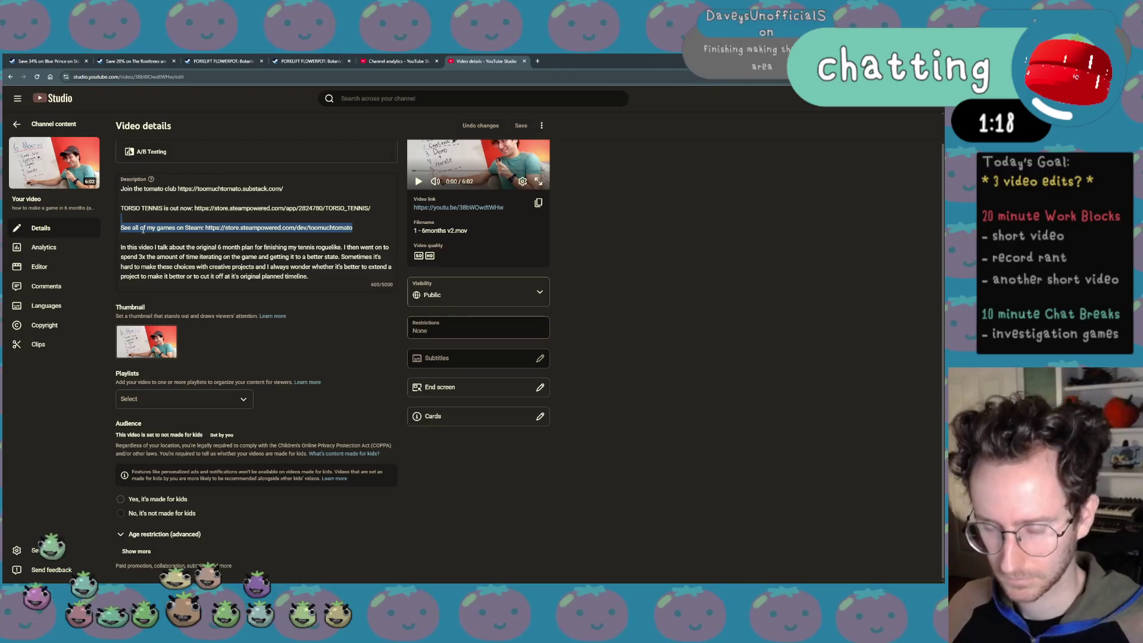
{"action": "left_click", "coordinate": [191, 269]}
{"action": "key", "text": "alt+Left"}
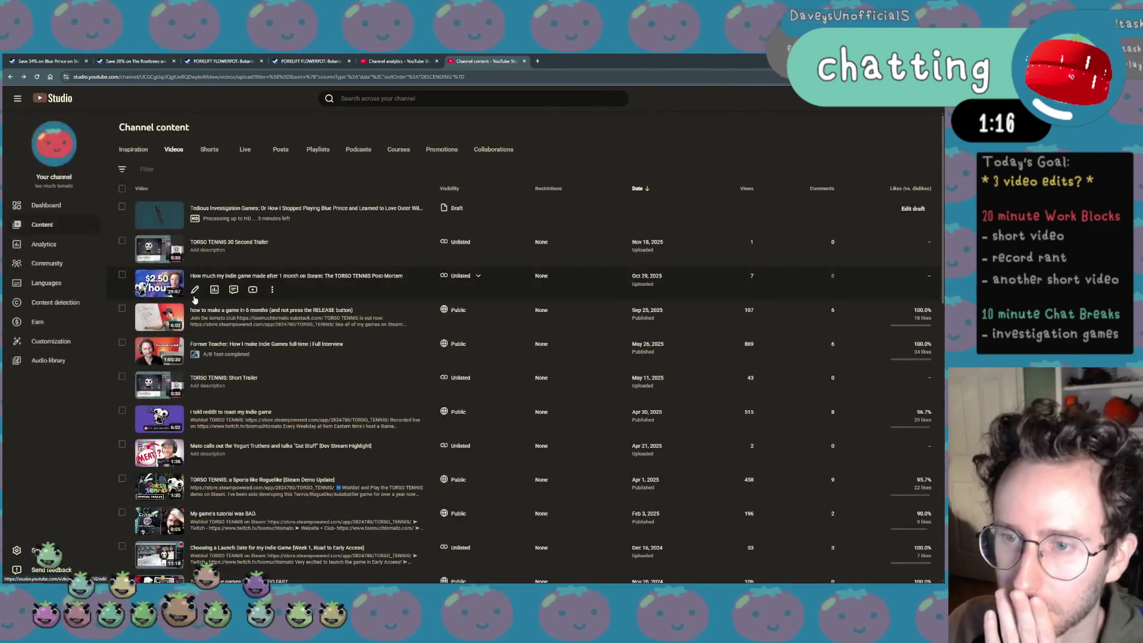
{"action": "scroll", "coordinate": [204, 328], "scroll_direction": "down", "scroll_amount": 1}
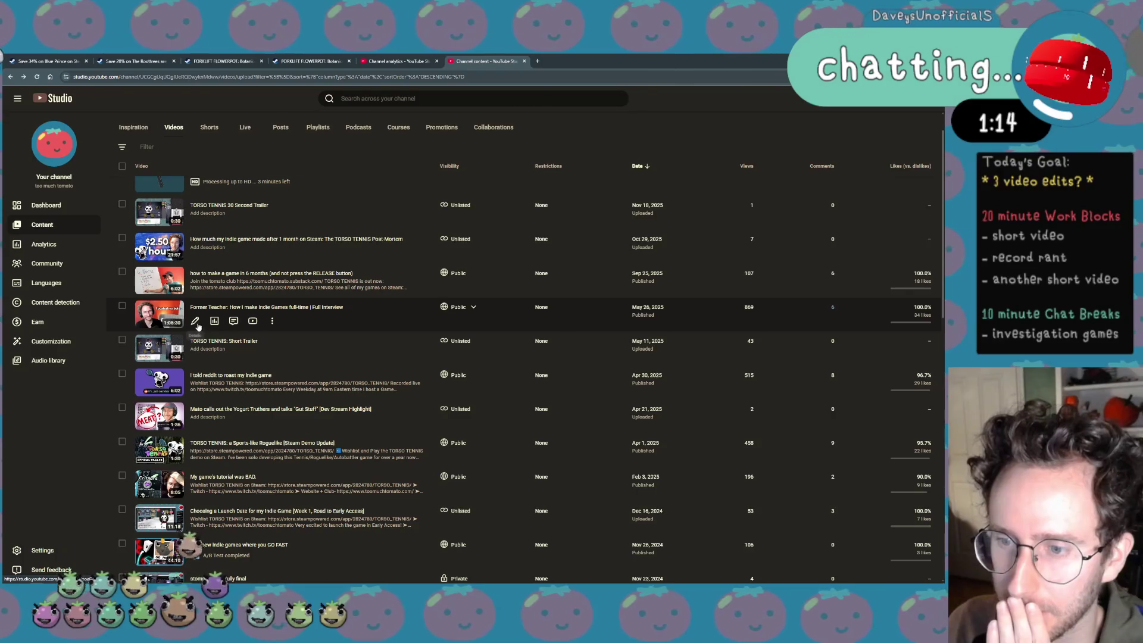
{"action": "left_click", "coordinate": [196, 321]}
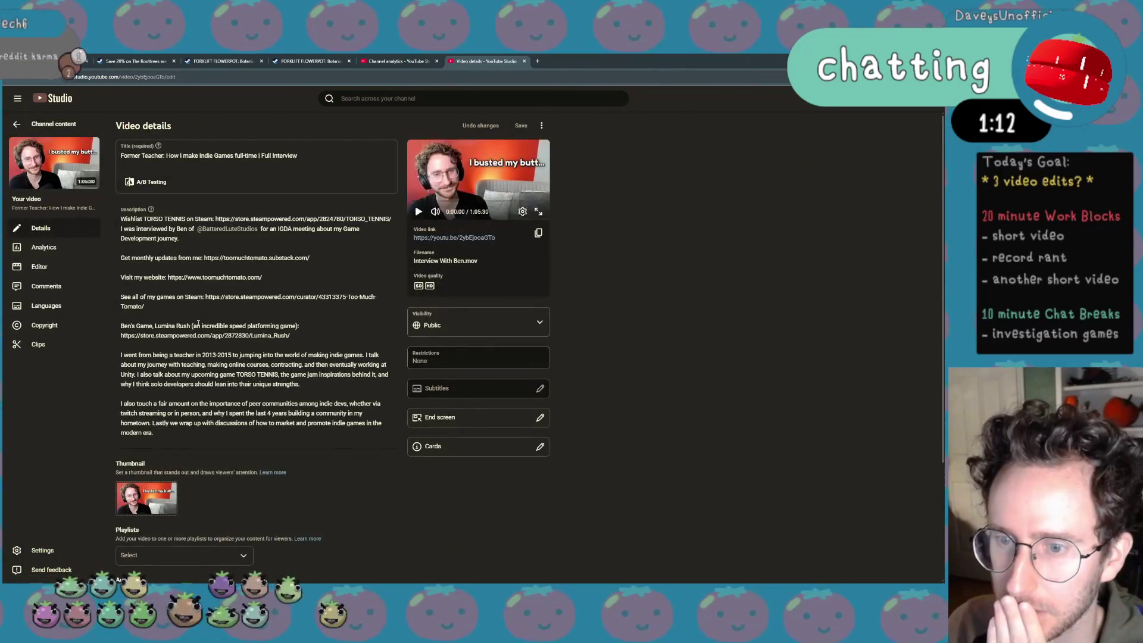
{"action": "key", "text": "alt+Left"}
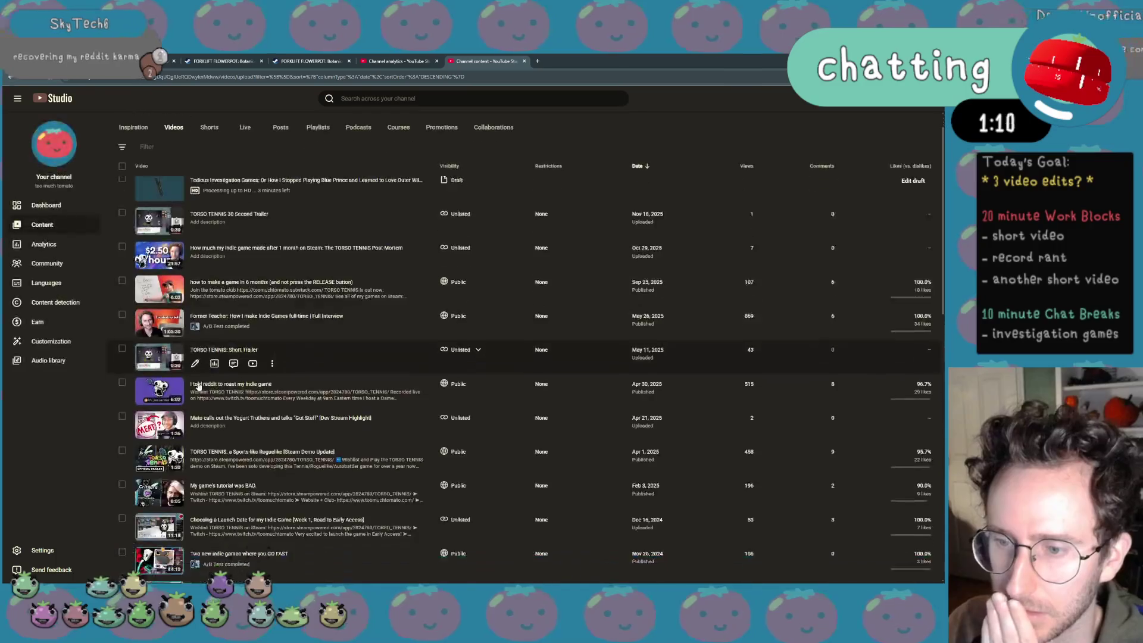
{"action": "left_click", "coordinate": [196, 315]}
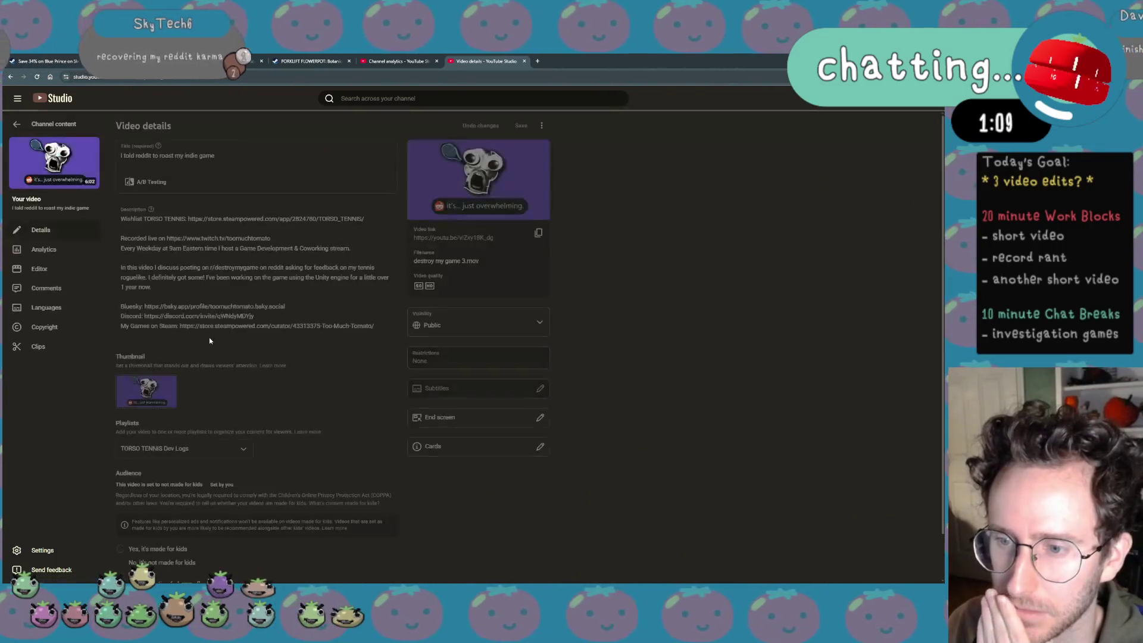
{"action": "key", "text": "alt+Left"}
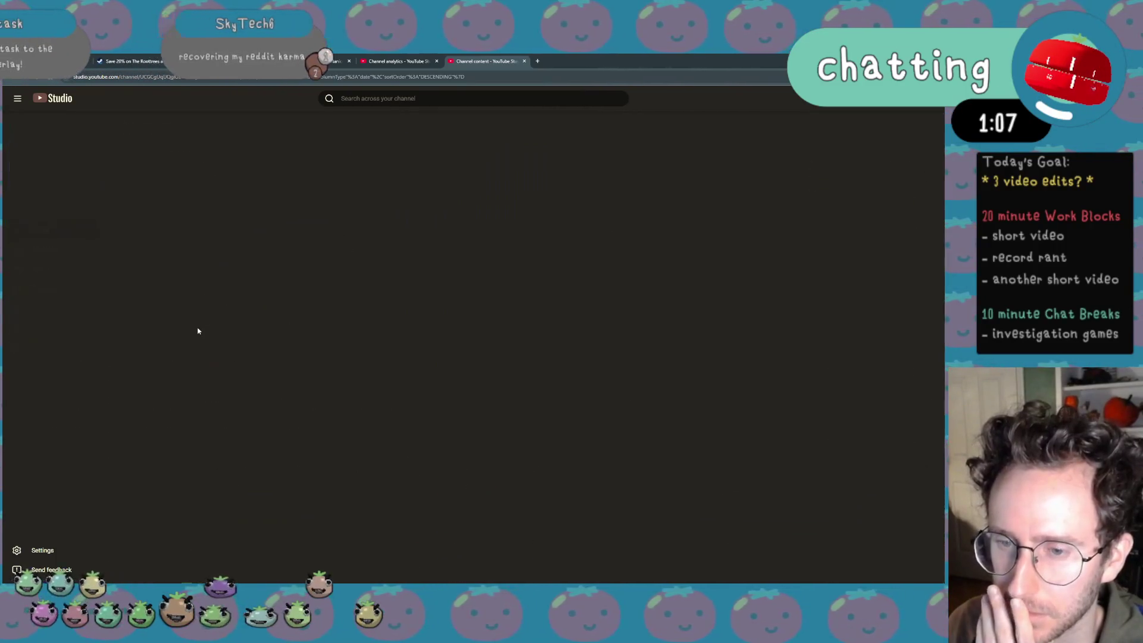
{"action": "scroll", "coordinate": [194, 357], "scroll_direction": "down", "scroll_amount": 2}
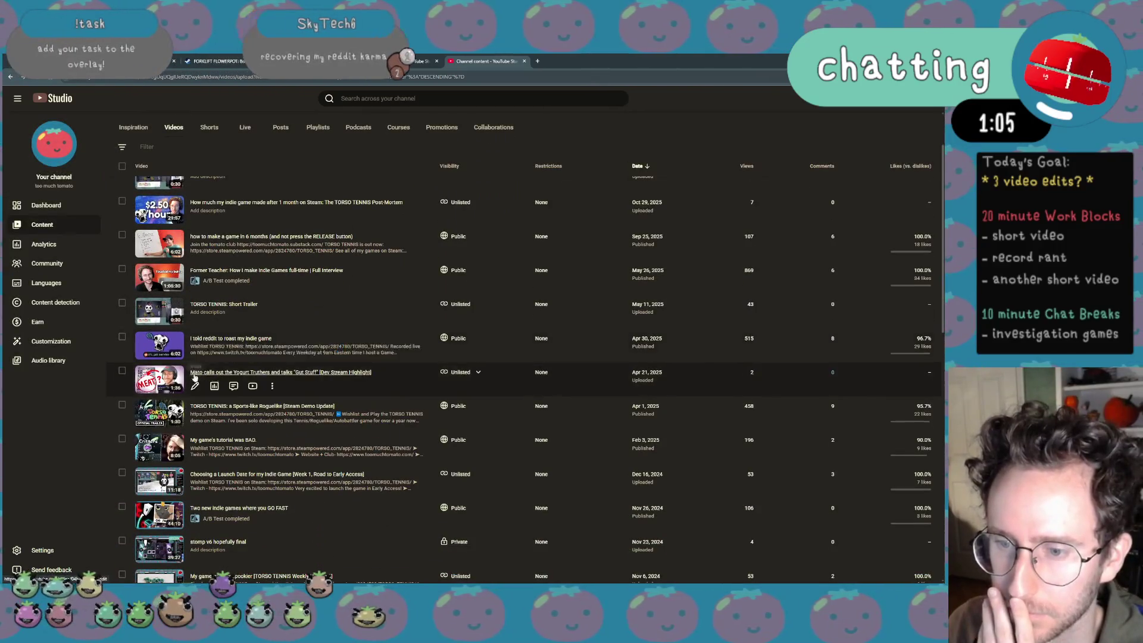
{"action": "scroll", "coordinate": [195, 386], "scroll_direction": "down", "scroll_amount": 3}
{"action": "scroll", "coordinate": [195, 268], "scroll_direction": "down", "scroll_amount": 3}
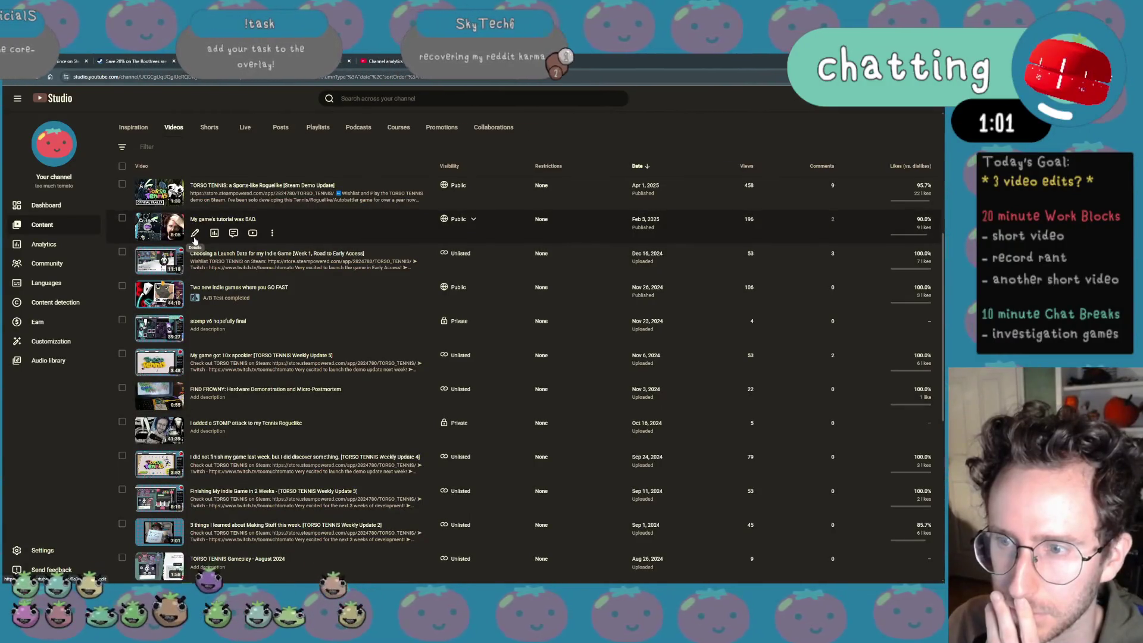
Copy the Wishlist and social links block from 'My game's tutorial was BAD.' and reopen the Tedious Investigation Games draft
{"action": "left_click", "coordinate": [195, 234]}
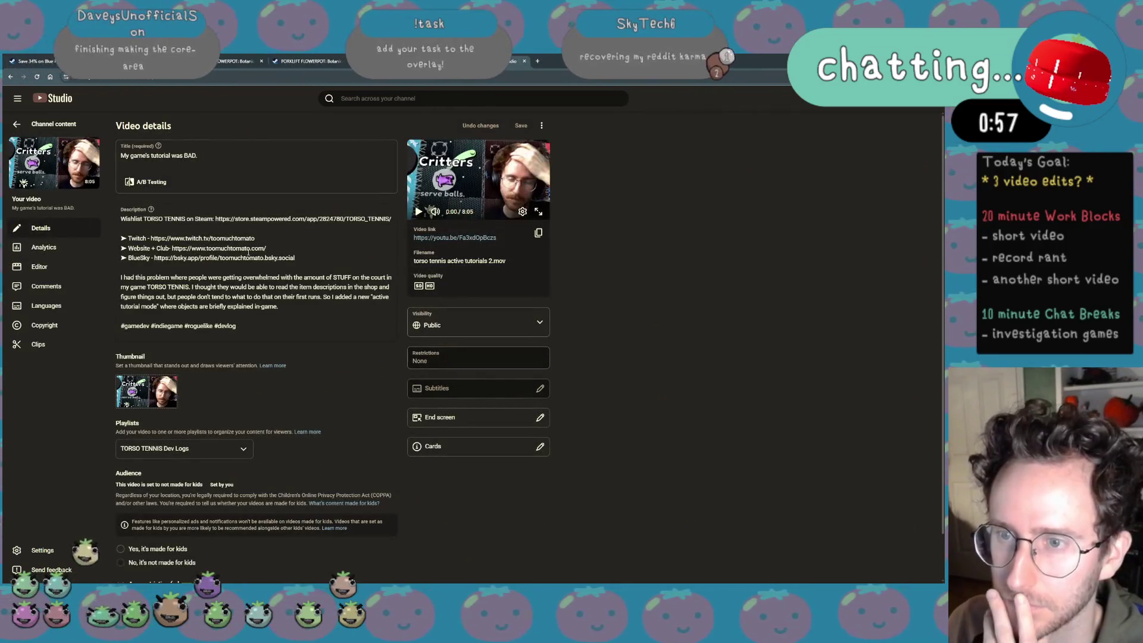
{"action": "left_click_drag", "start_coordinate": [297, 258], "coordinate": [119, 218]}
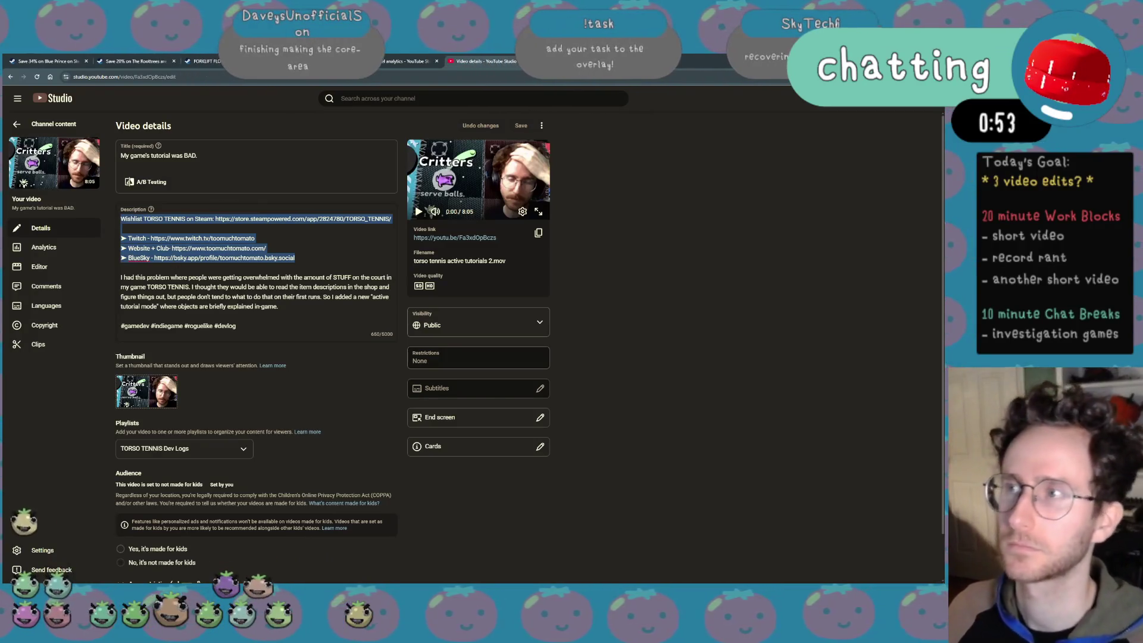
{"action": "left_click", "coordinate": [17, 124]}
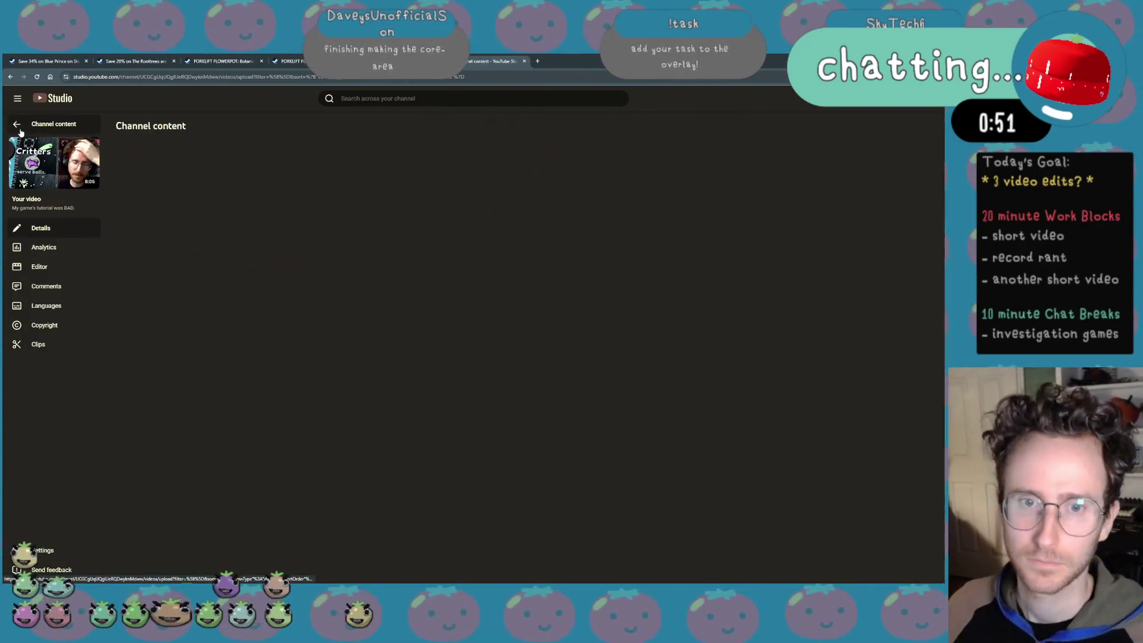
{"action": "mouse_move", "coordinate": [299, 215]}
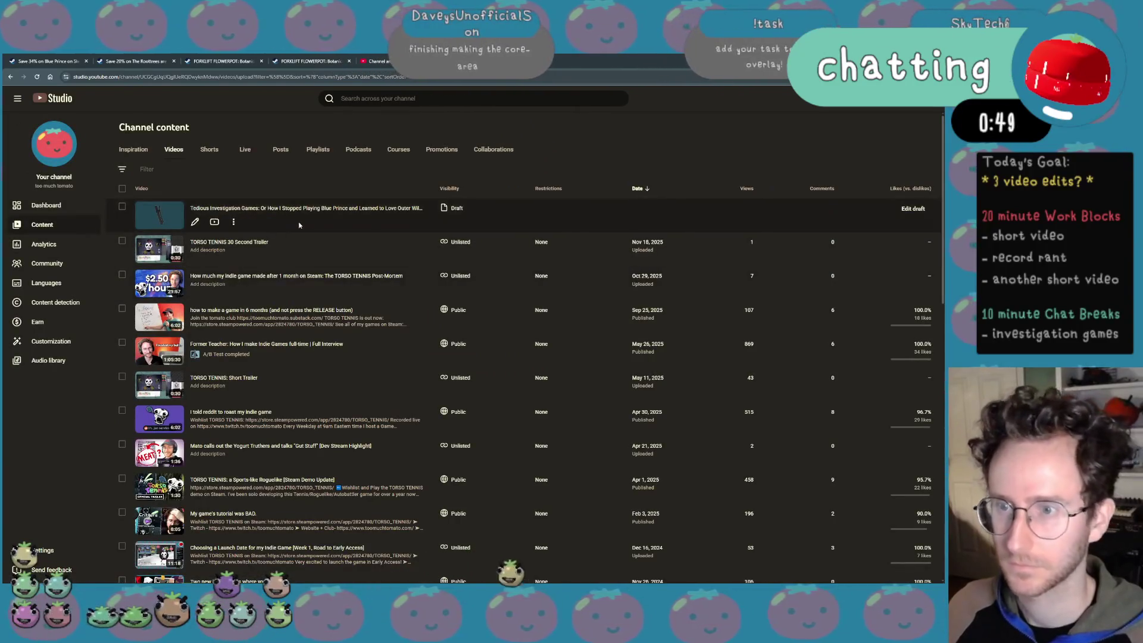
{"action": "left_click", "coordinate": [195, 223]}
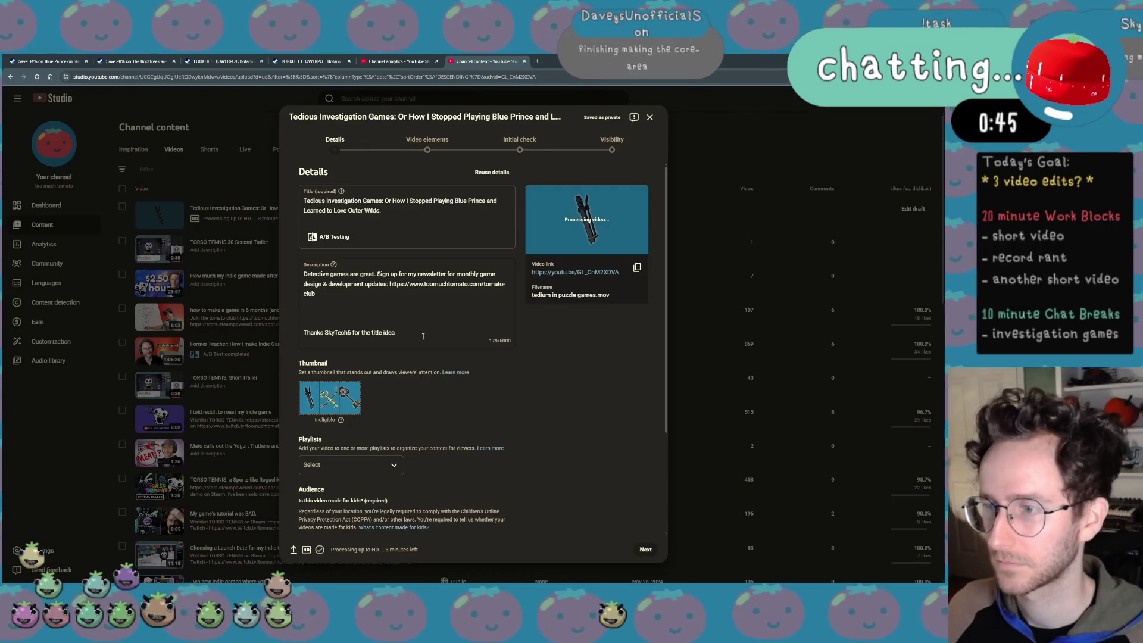
Paste the links block into the description, renaming the Wishlist line to FORKLIFT FLOWERPOT and trimming the old Steam link ending
{"action": "type", "text": "Wishlist TORSO TENNIS on Steam: https://store.steampowered.com/app/2824780/TORSO_TENNIS/  ➤ Twitch - https://www.twitch.tv/toomuchtomato ➤ Website + Club: https://www.toomuchtomato.com/ ➤ BlueSky - https://bsky.app/profile/toomuchtomato.bsky.social"}
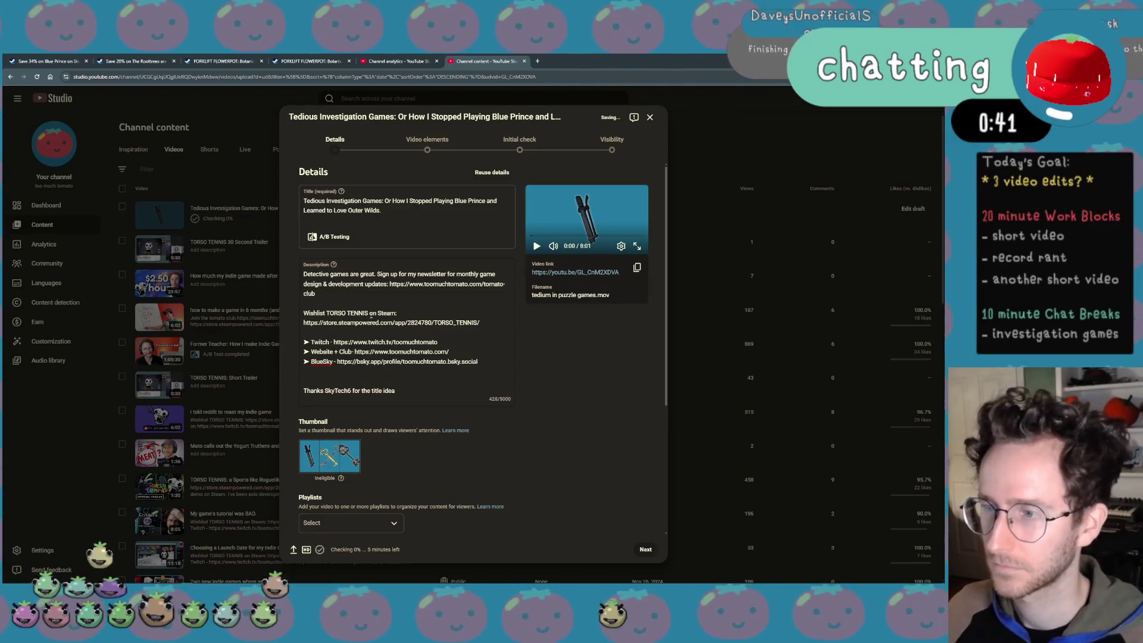
{"action": "left_click_drag", "start_coordinate": [369, 312], "coordinate": [324, 312]}
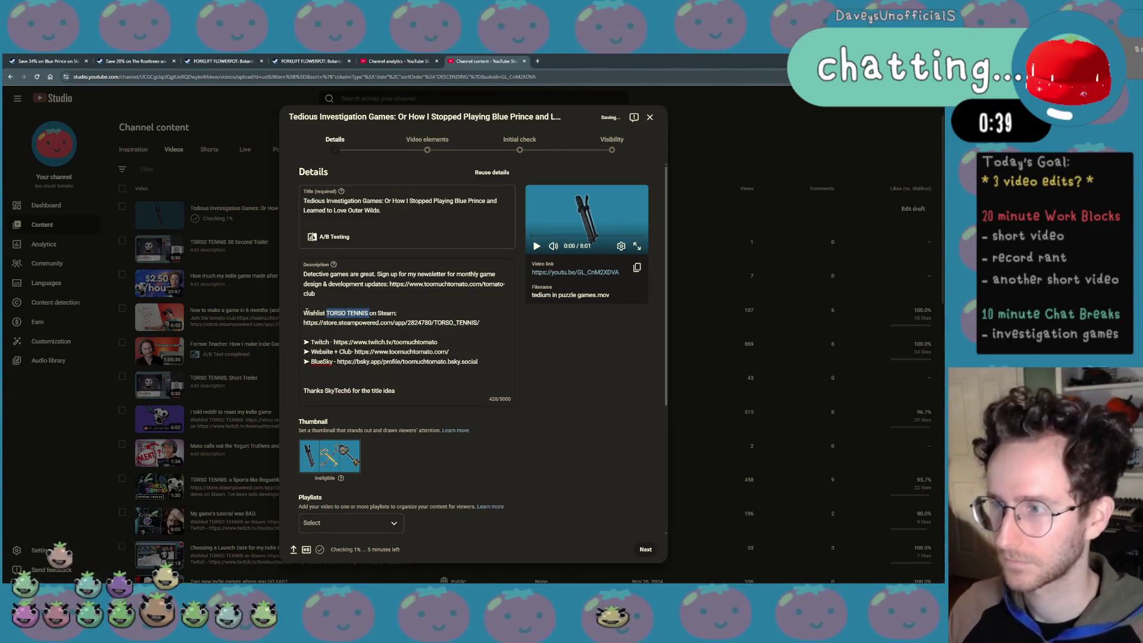
{"action": "type", "text": "FORKLIFT FLOWERPO"}
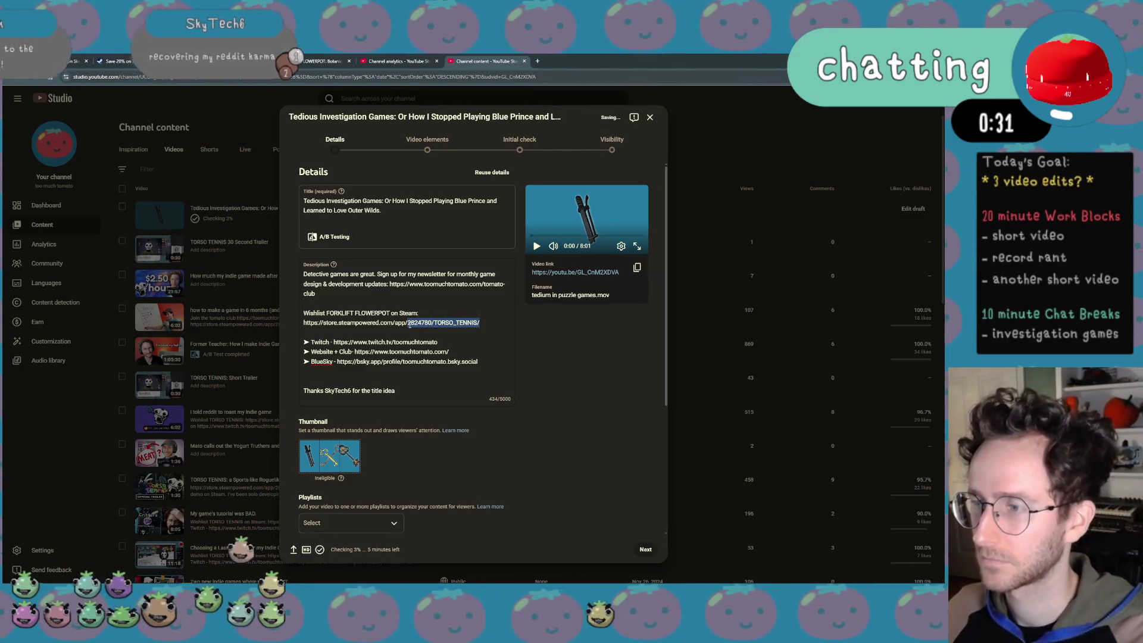
{"action": "key", "text": "BackSpace"}
{"action": "key", "text": "ctrl+t"}
{"action": "type", "text": "fo"}
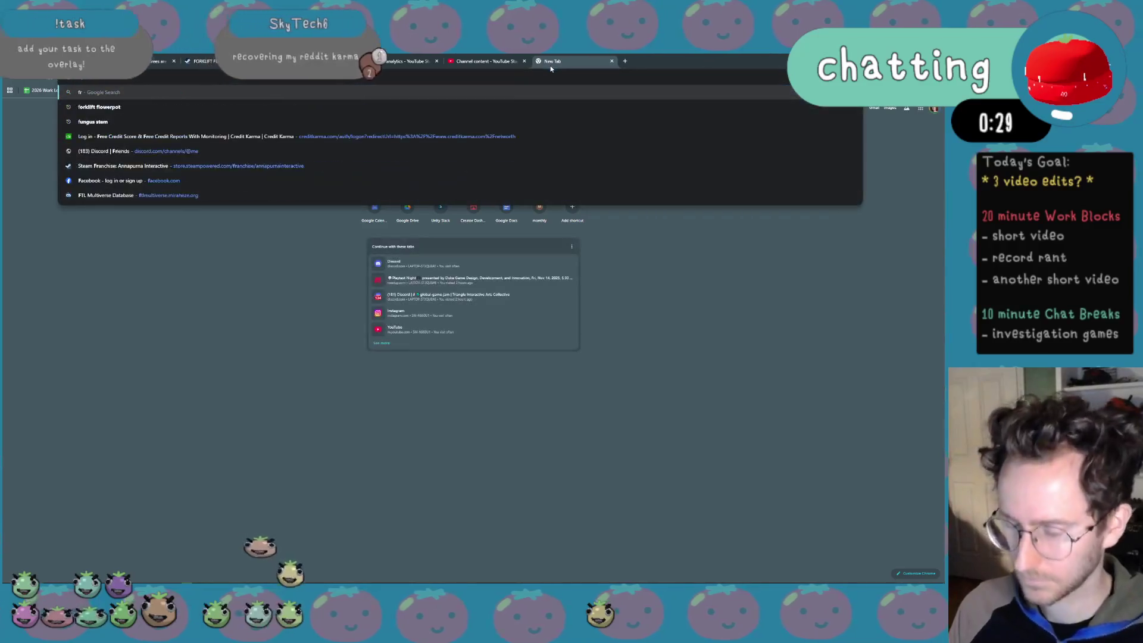
{"action": "type", "text": "rklift"}
Look up the FORKLIFT FLOWERPOT Steam store page and return to the draft details
{"action": "key", "text": "Return"}
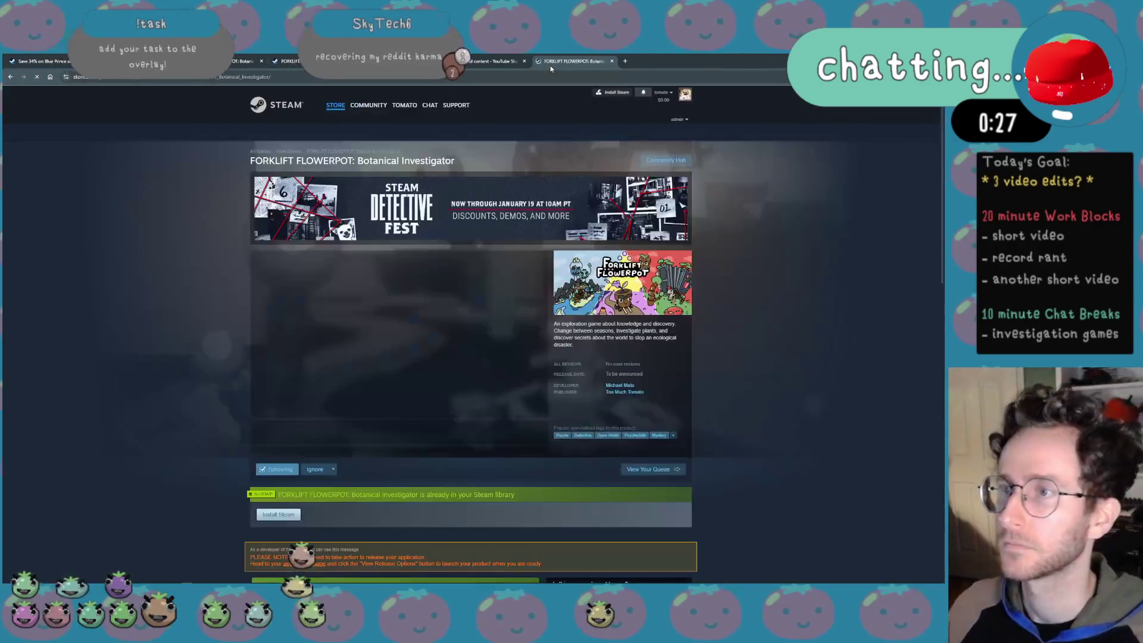
{"action": "scroll", "coordinate": [495, 268], "scroll_direction": "down", "scroll_amount": 5}
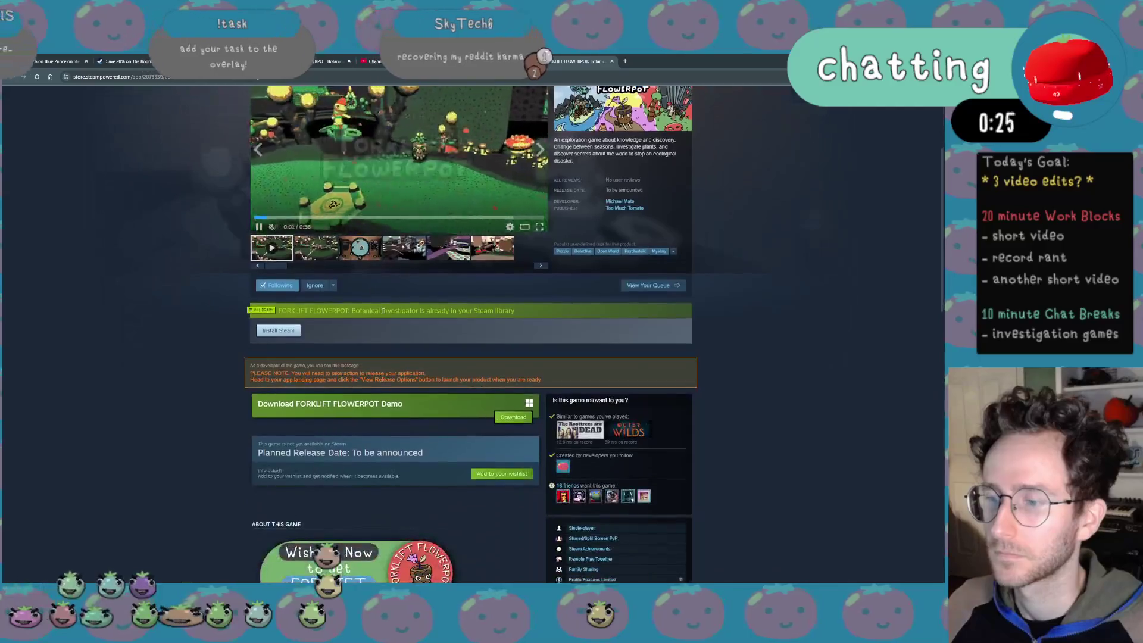
{"action": "scroll", "coordinate": [495, 268], "scroll_direction": "up", "scroll_amount": 5}
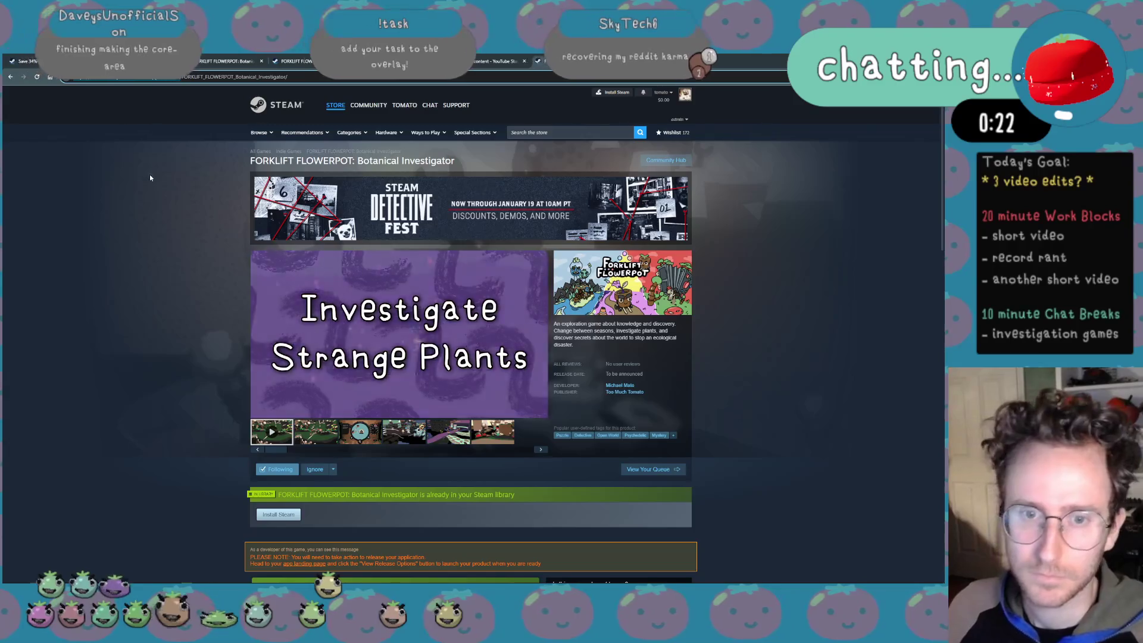
{"action": "key", "text": "ctrl+Tab"}
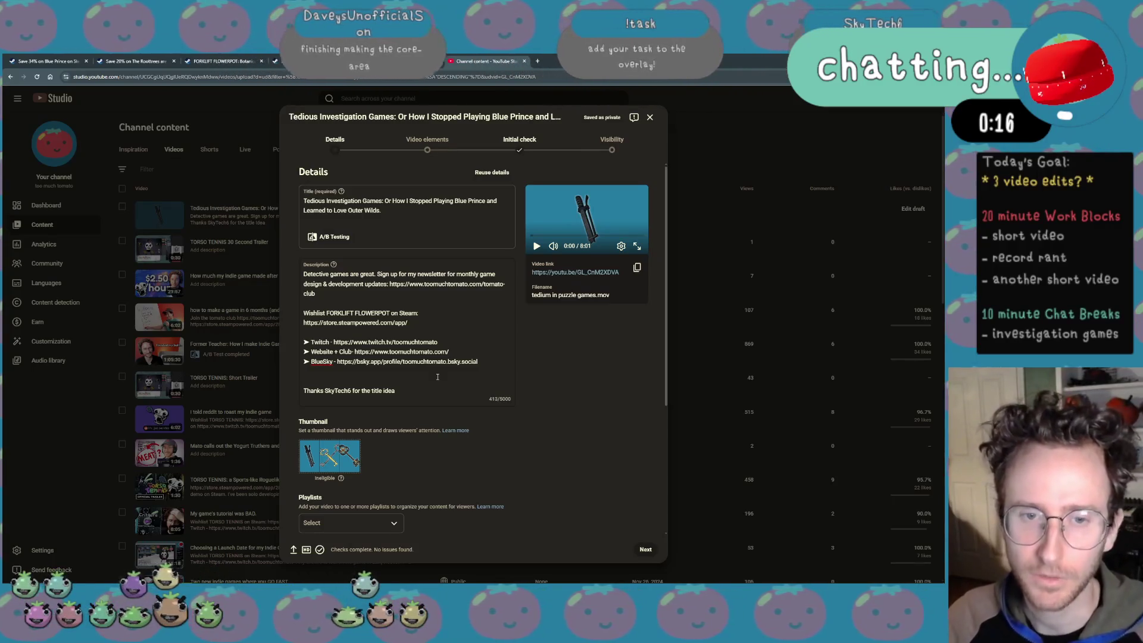
{"action": "type", "text": "https://store.steampowered.com/app/2073330"}
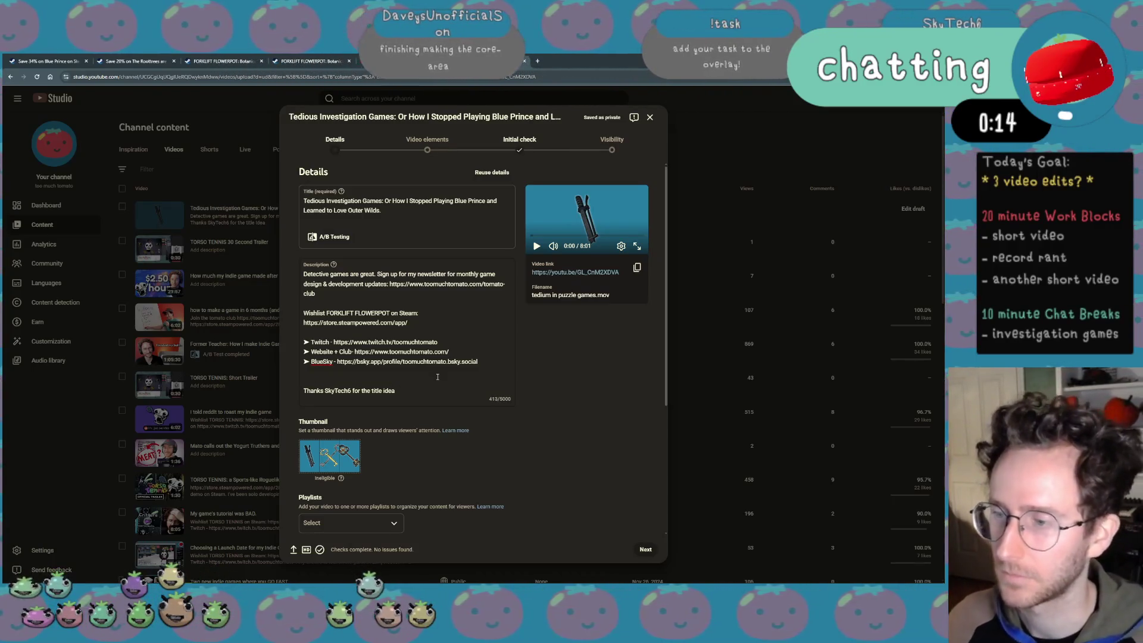
{"action": "left_click_drag", "start_coordinate": [408, 323], "coordinate": [304, 323]}
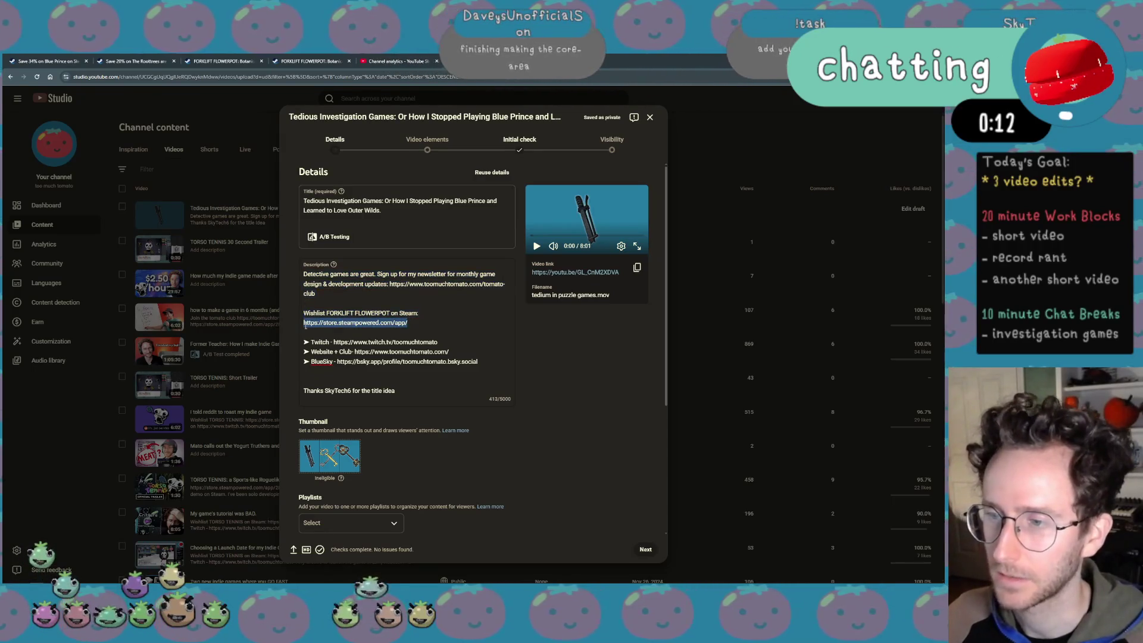
{"action": "type", "text": "https://store.steampowered.com/app/2073330"}
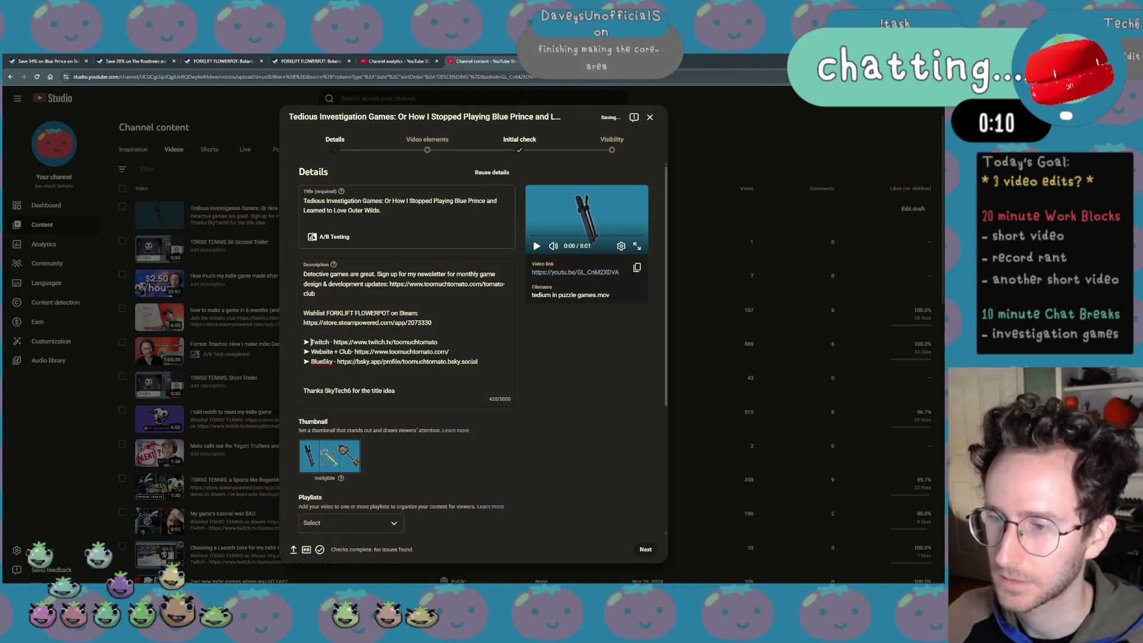
{"action": "left_click_drag", "start_coordinate": [304, 274], "coordinate": [299, 344]}
{"action": "left_click", "coordinate": [304, 342]}
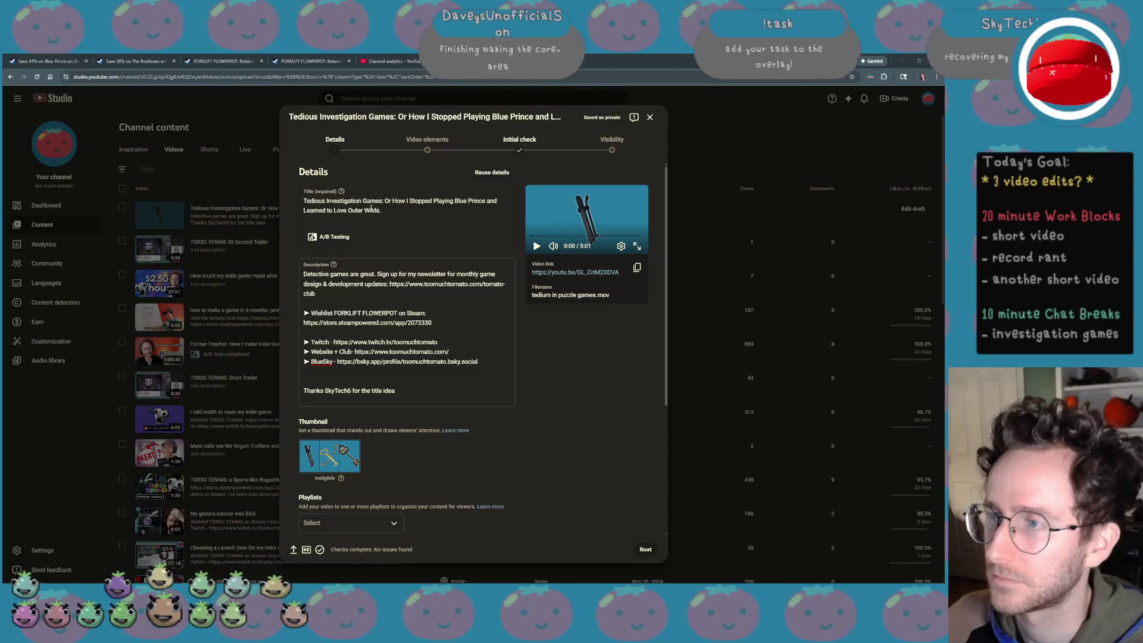
Delete the word 'Or' from the video title
{"action": "double_click", "coordinate": [386, 201]}
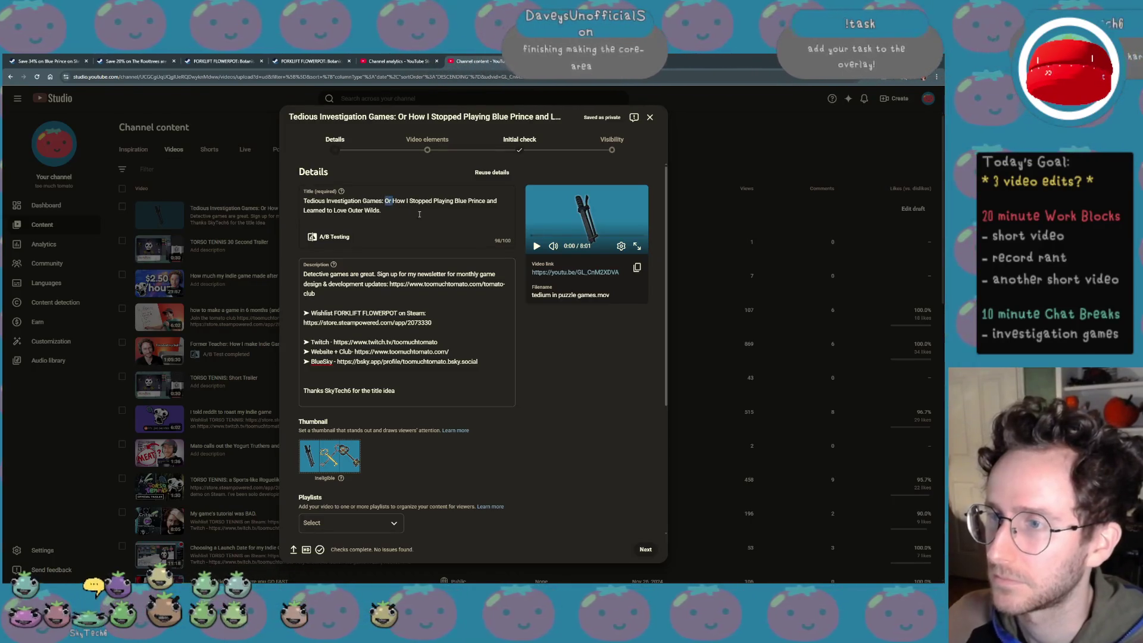
{"action": "key", "text": "BackSpace"}
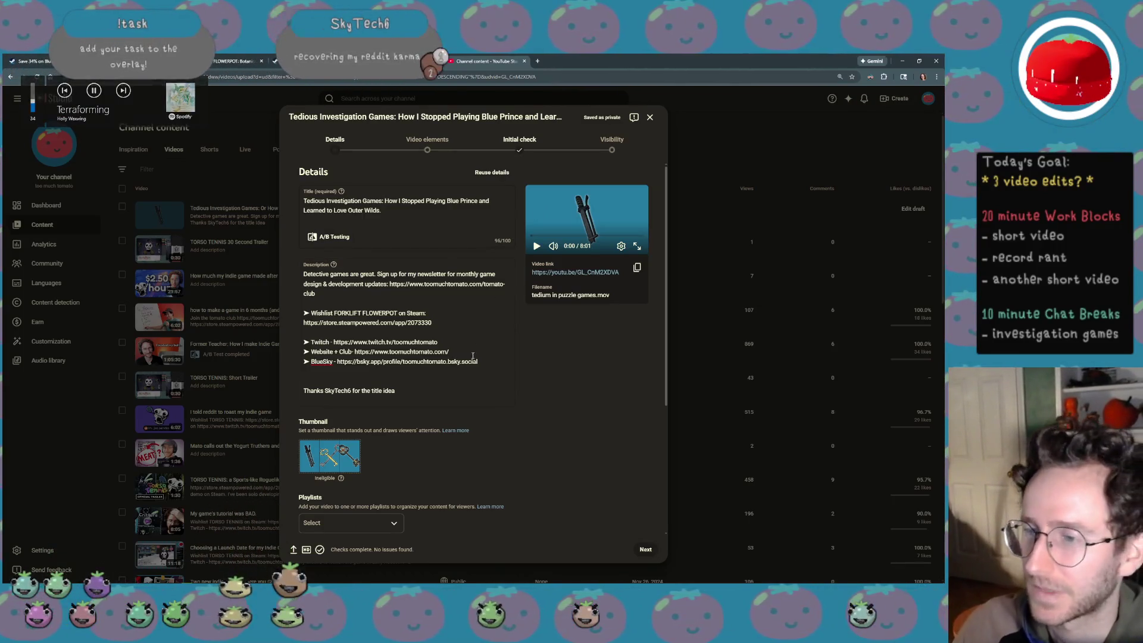
Reword the newsletter line to 'Sign up for my monthly newsletter, it's good:' as its own bulleted paragraph
{"action": "left_click", "coordinate": [462, 373]}
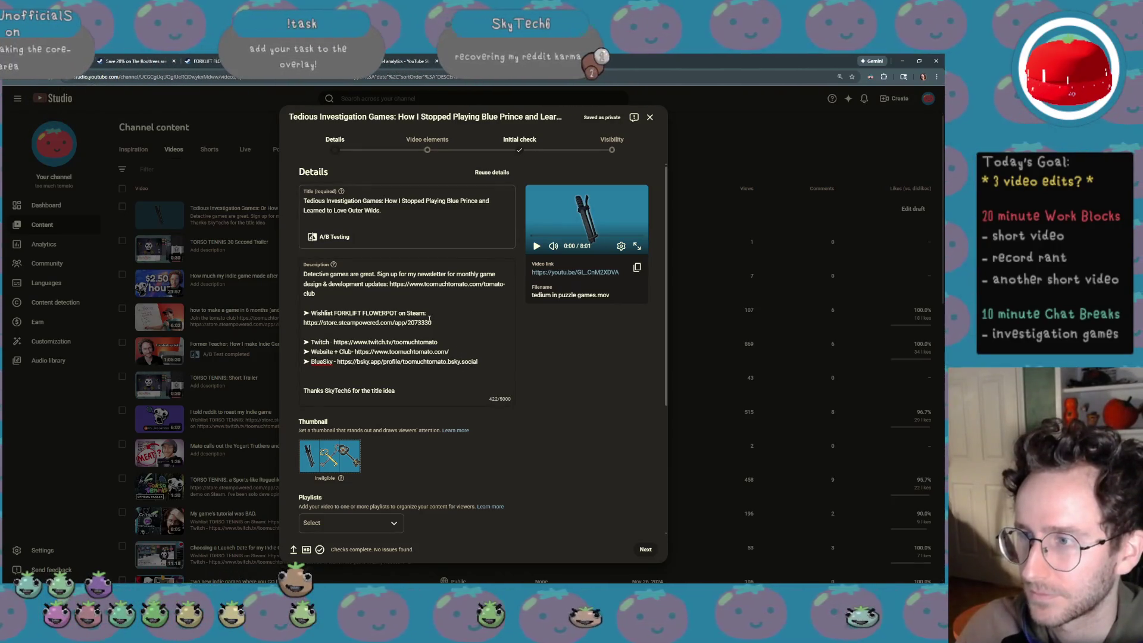
{"action": "left_click_drag", "start_coordinate": [387, 284], "coordinate": [417, 274]}
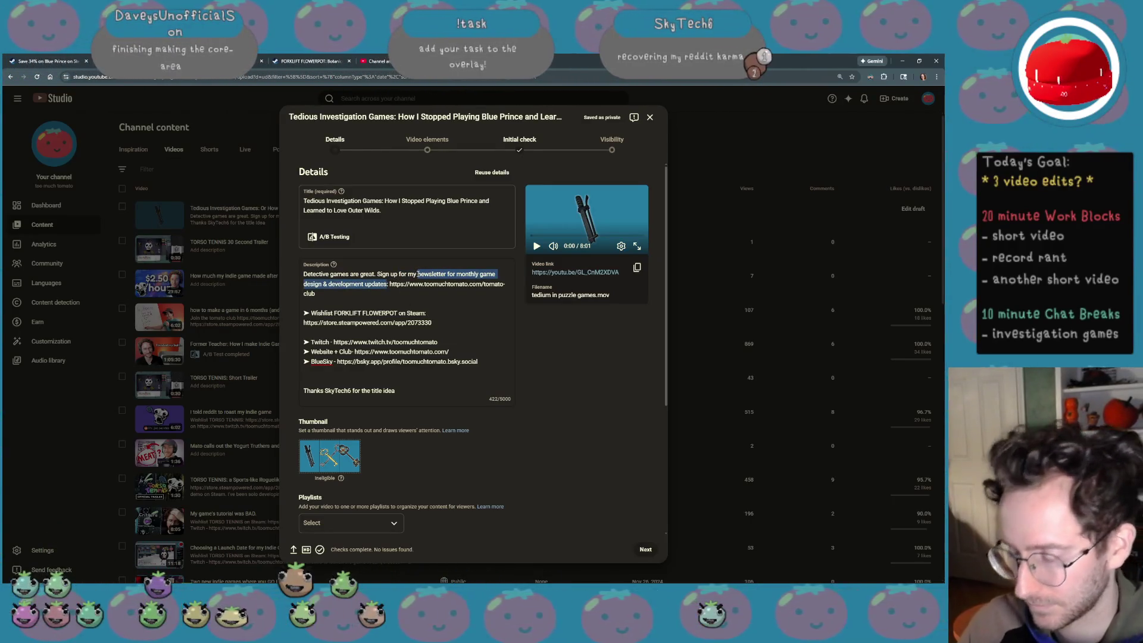
{"action": "type", "text": "monthly "}
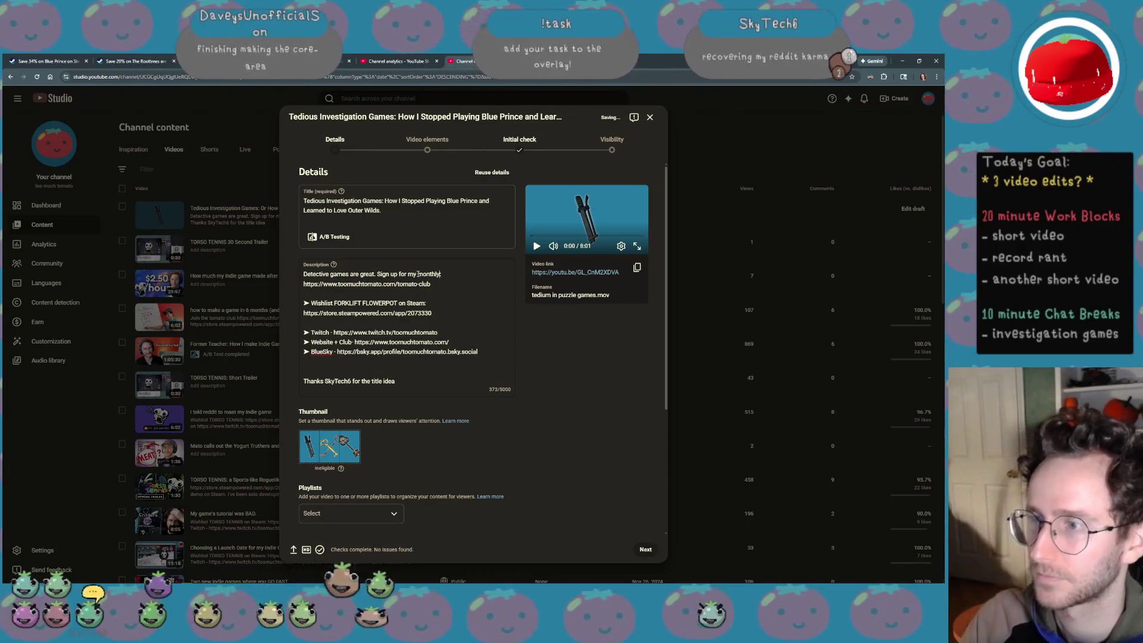
{"action": "type", "text": "newsletter:"}
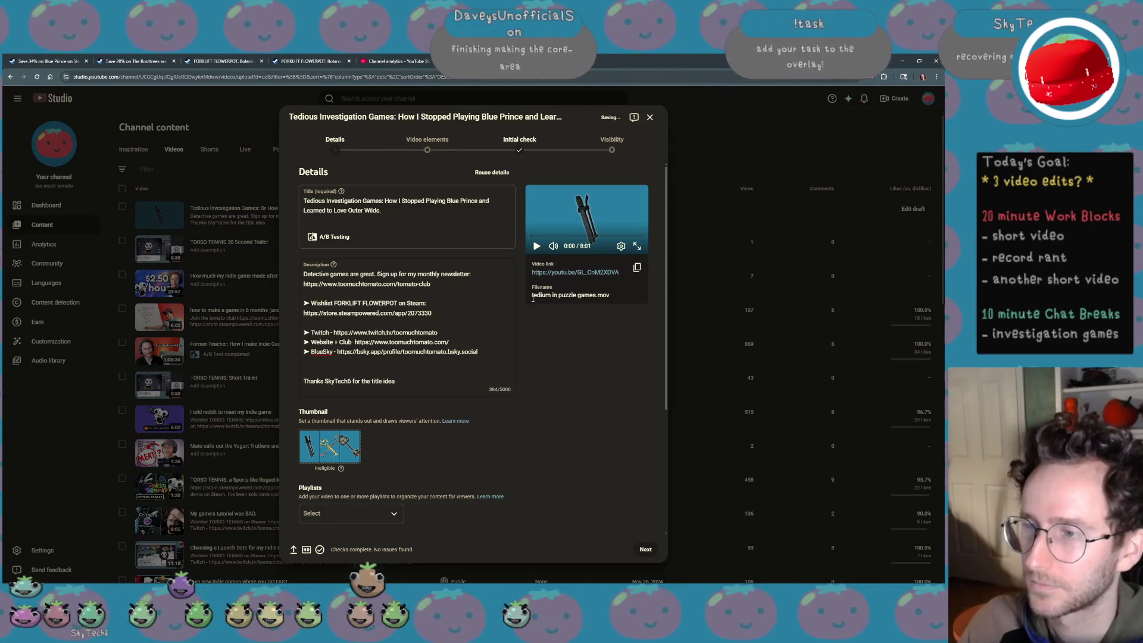
{"action": "key", "text": "Return"}
{"action": "key", "text": "Return"}
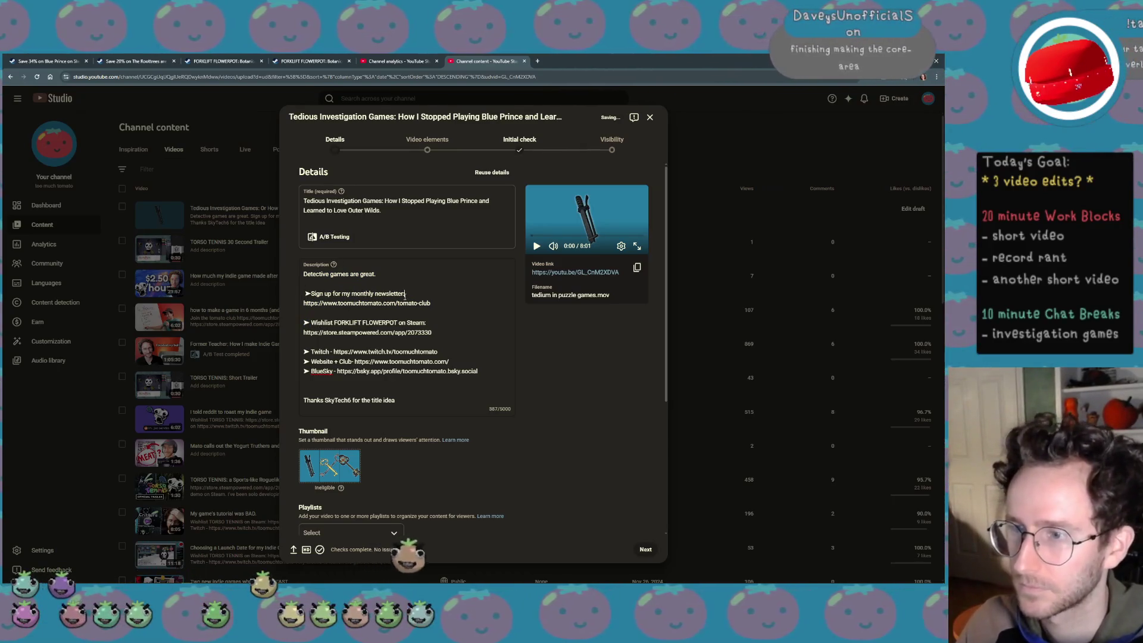
{"action": "type", "text": ", it"}
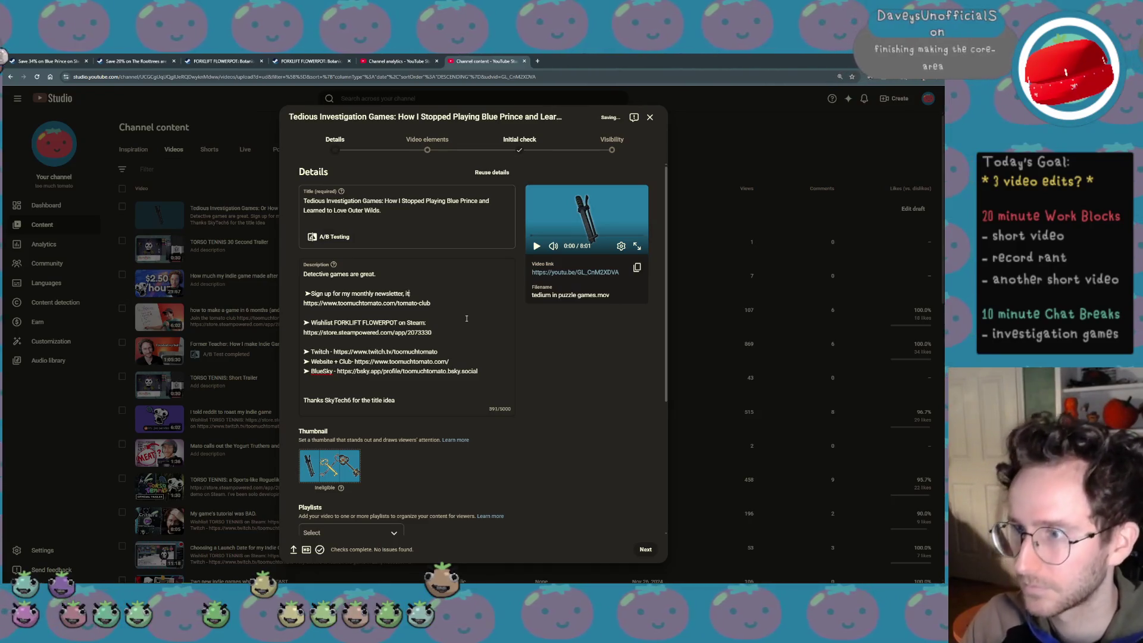
{"action": "type", "text": "'s good:"}
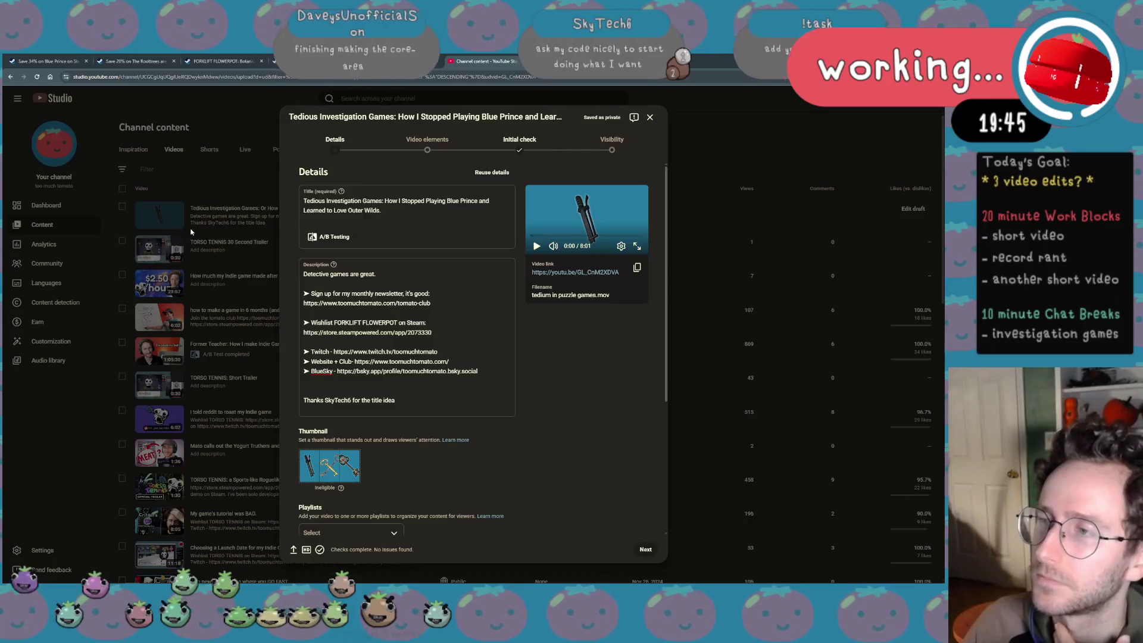
Replace 'Investigation' with 'Detective' in the title, undoing other wording trials to keep the remainder
{"action": "left_click", "coordinate": [398, 201]}
{"action": "double_click", "coordinate": [391, 200]}
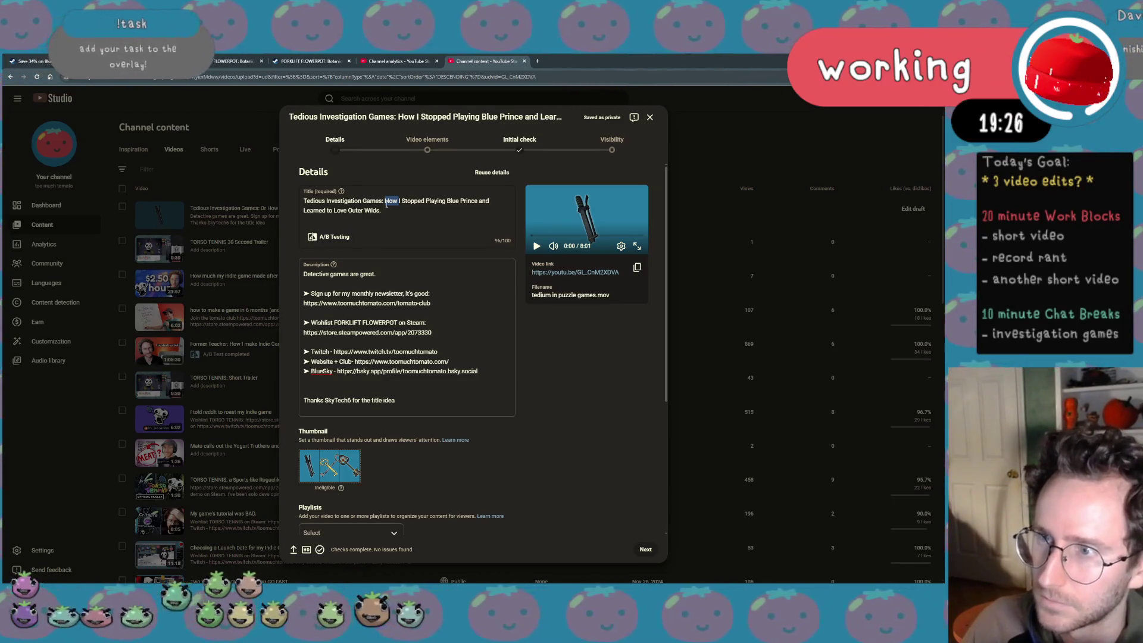
{"action": "double_click", "coordinate": [345, 200]}
{"action": "type", "text": "Detec"}
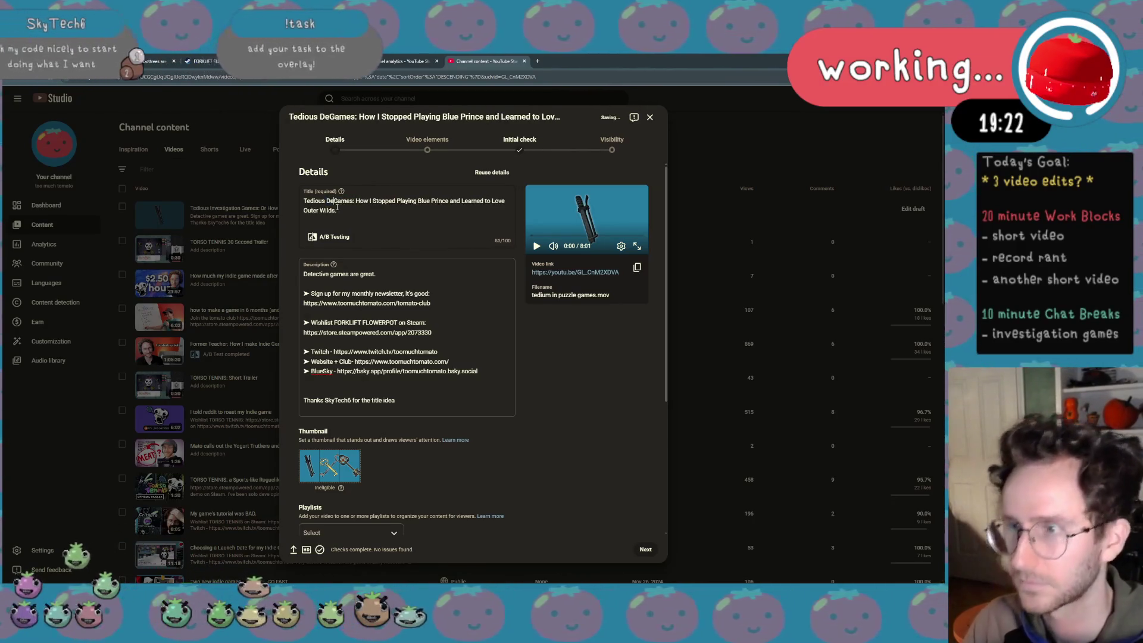
{"action": "type", "text": "tive"}
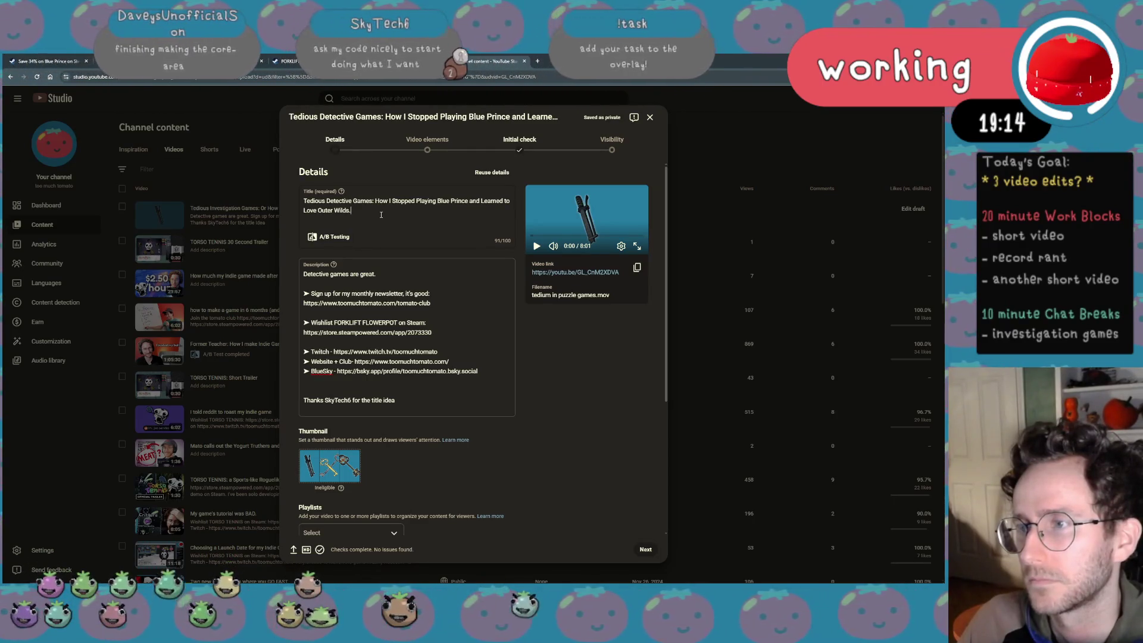
{"action": "type", "text": "Or"}
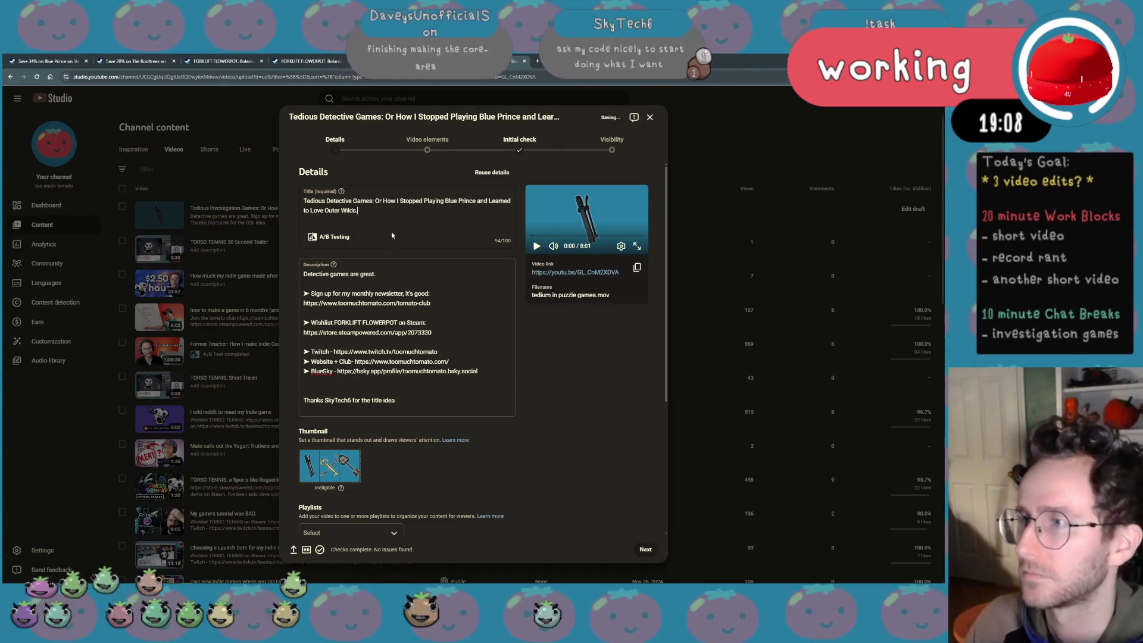
{"action": "key", "text": "BackSpace"}
{"action": "key", "text": "BackSpace"}
{"action": "key", "text": "BackSpace"}
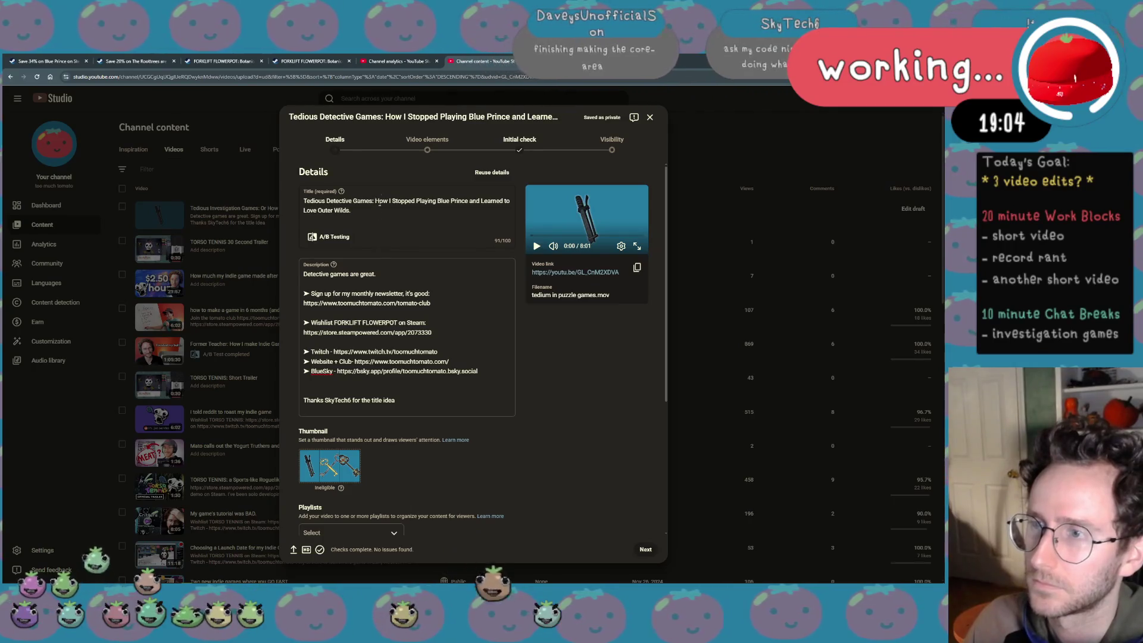
{"action": "left_click_drag", "start_coordinate": [384, 211], "coordinate": [384, 202]}
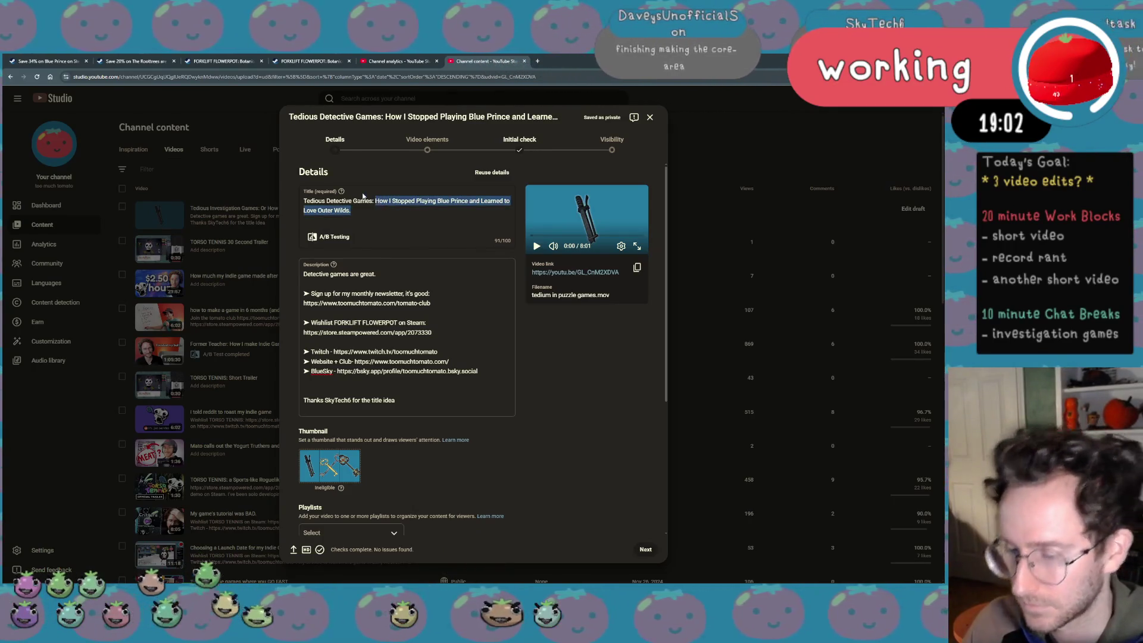
{"action": "type", "text": "Why Blue Pri"}
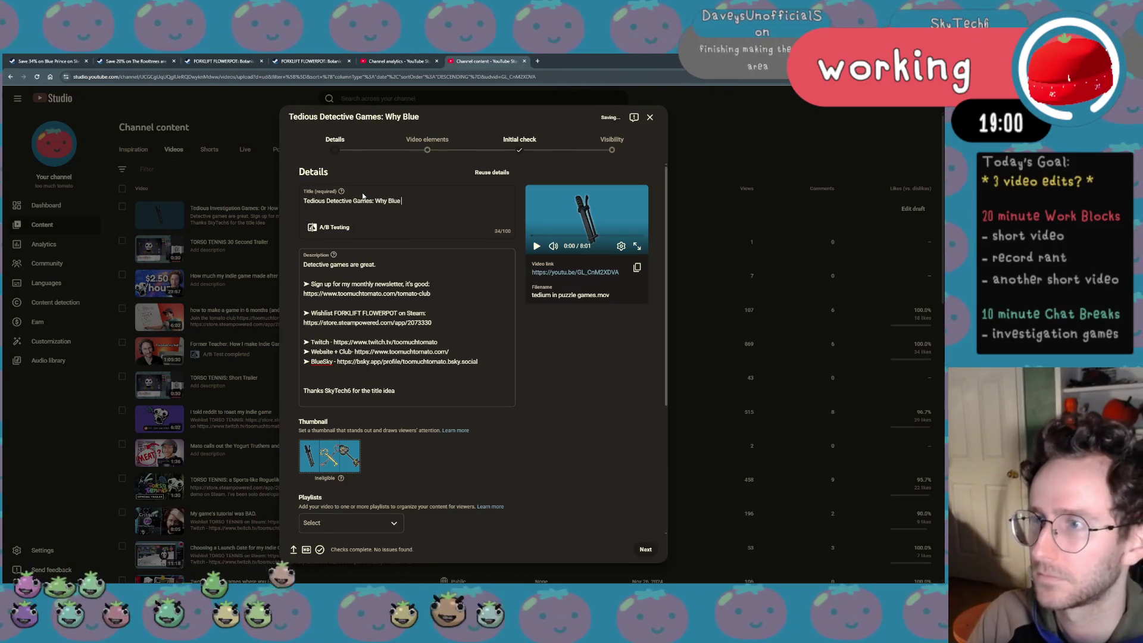
{"action": "type", "text": "nce w"}
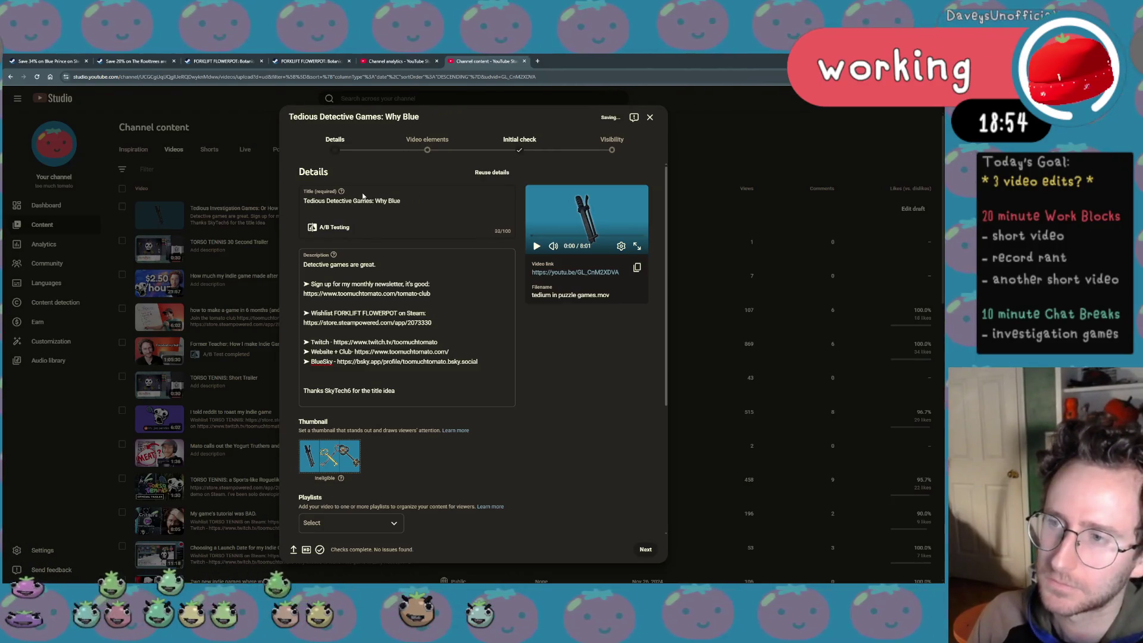
{"action": "key", "text": "ctrl+z"}
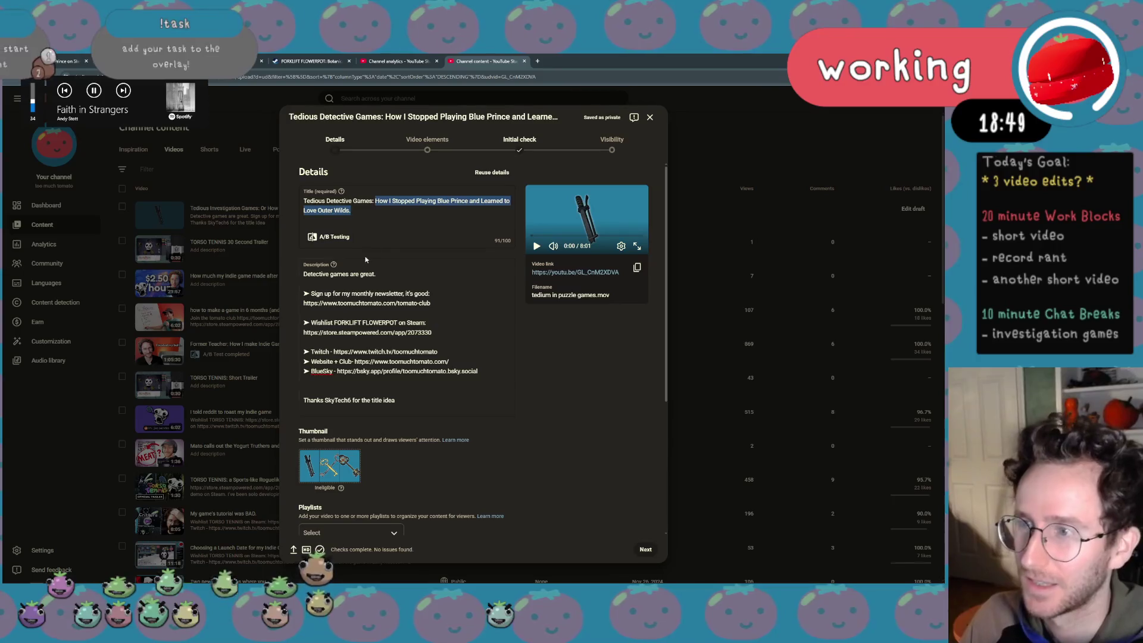
Add a sentence to the description about the video also touching on Outer Wilds
{"action": "left_click", "coordinate": [473, 400]}
{"action": "scroll", "coordinate": [473, 400], "scroll_direction": "down", "scroll_amount": 1}
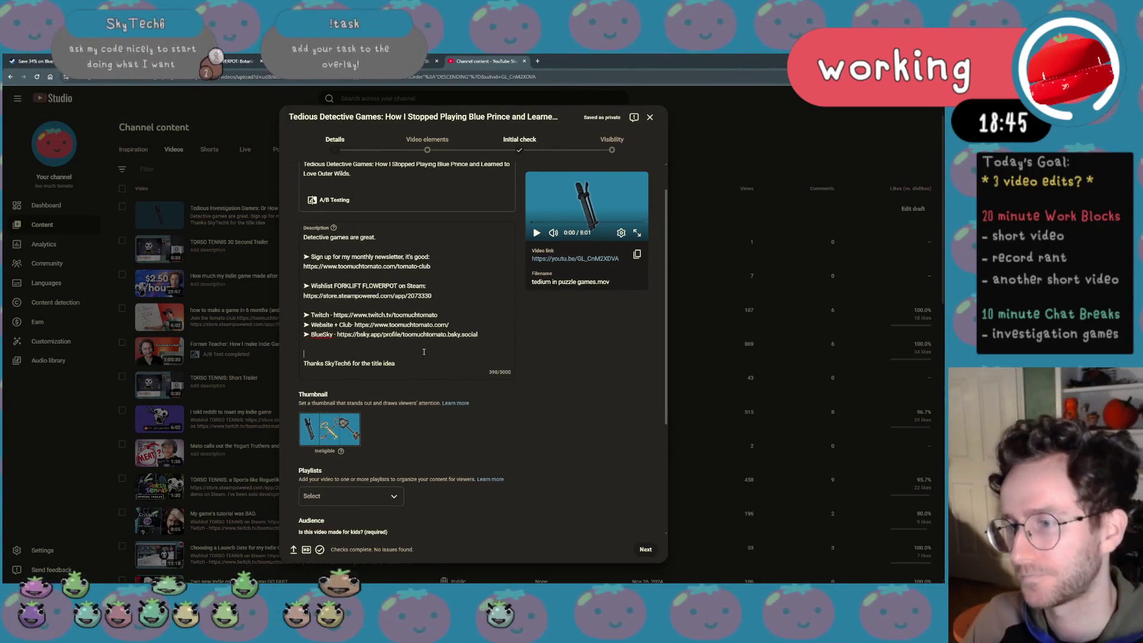
{"action": "key", "text": "Return"}
{"action": "key", "text": "Return"}
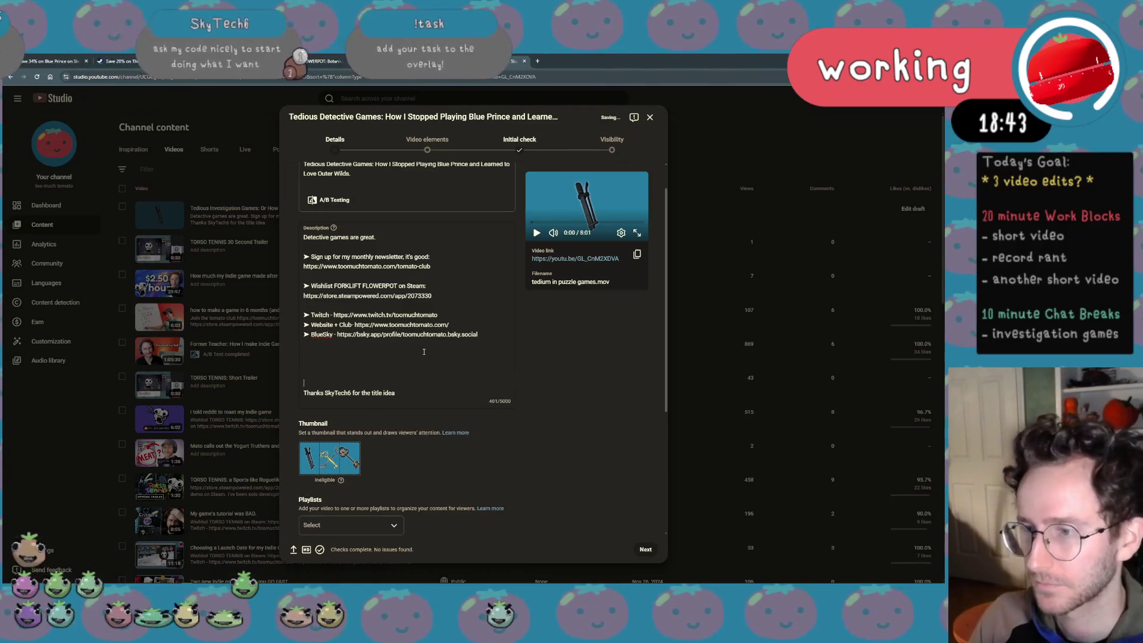
{"action": "type", "text": "In this vid"}
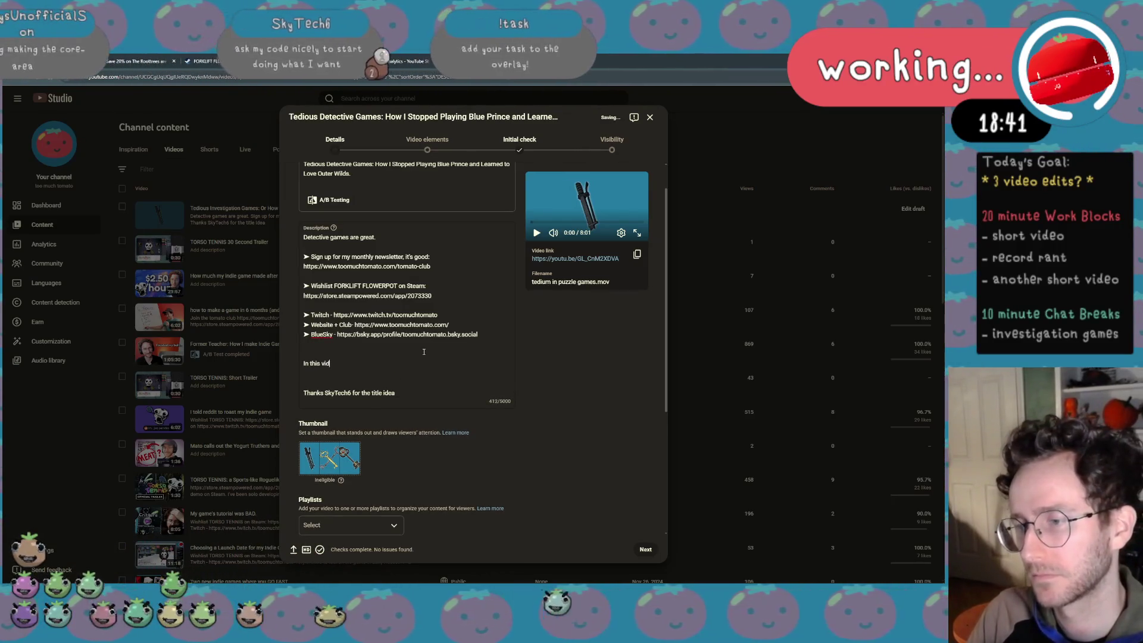
{"action": "type", "text": "eo I talk about m"}
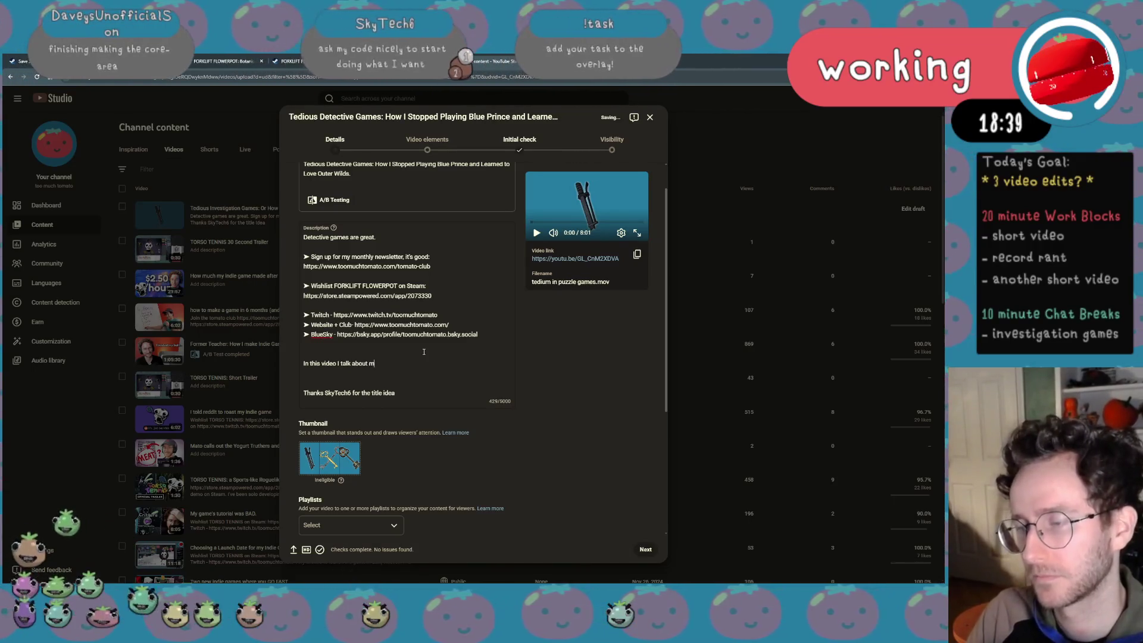
{"action": "type", "text": "y experienc"}
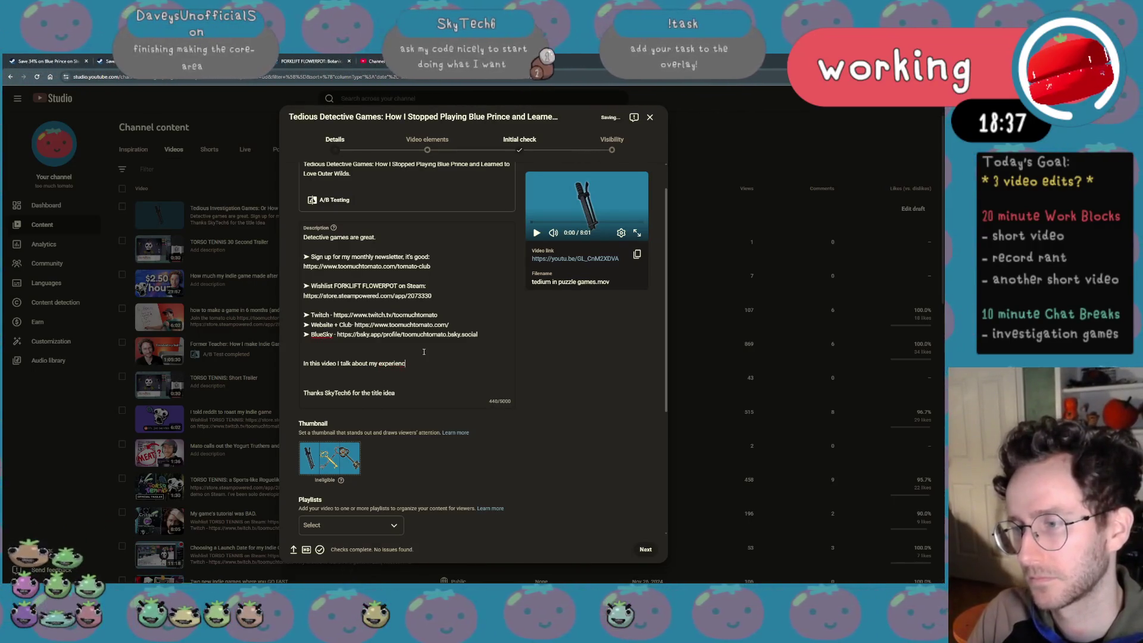
{"action": "type", "text": "e playing games fro"}
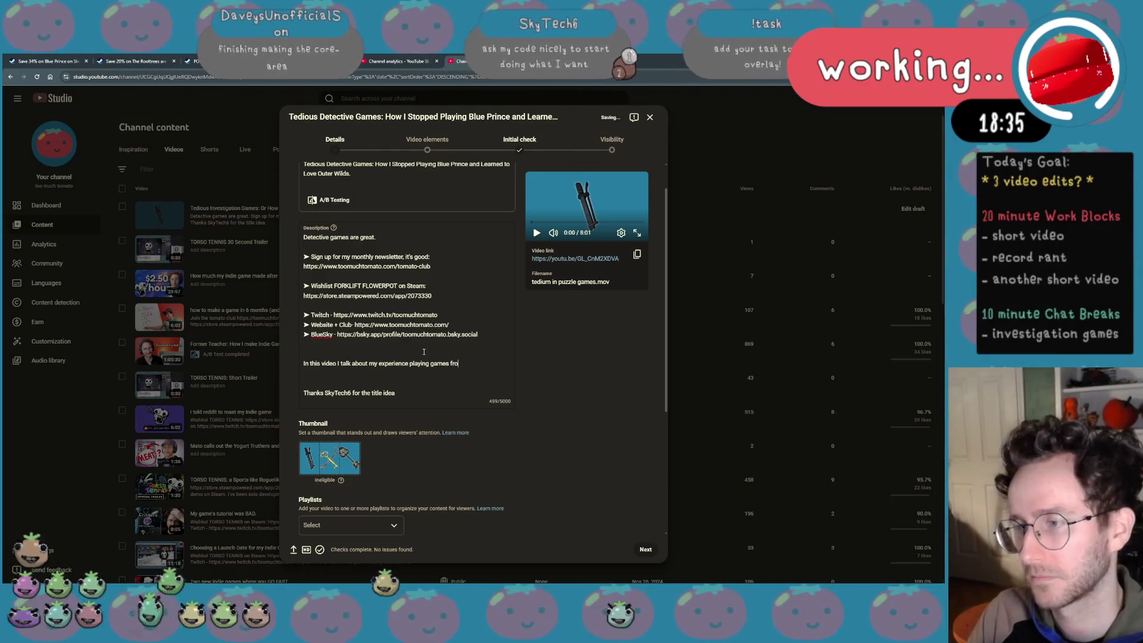
{"action": "type", "text": "m Steam Detective"}
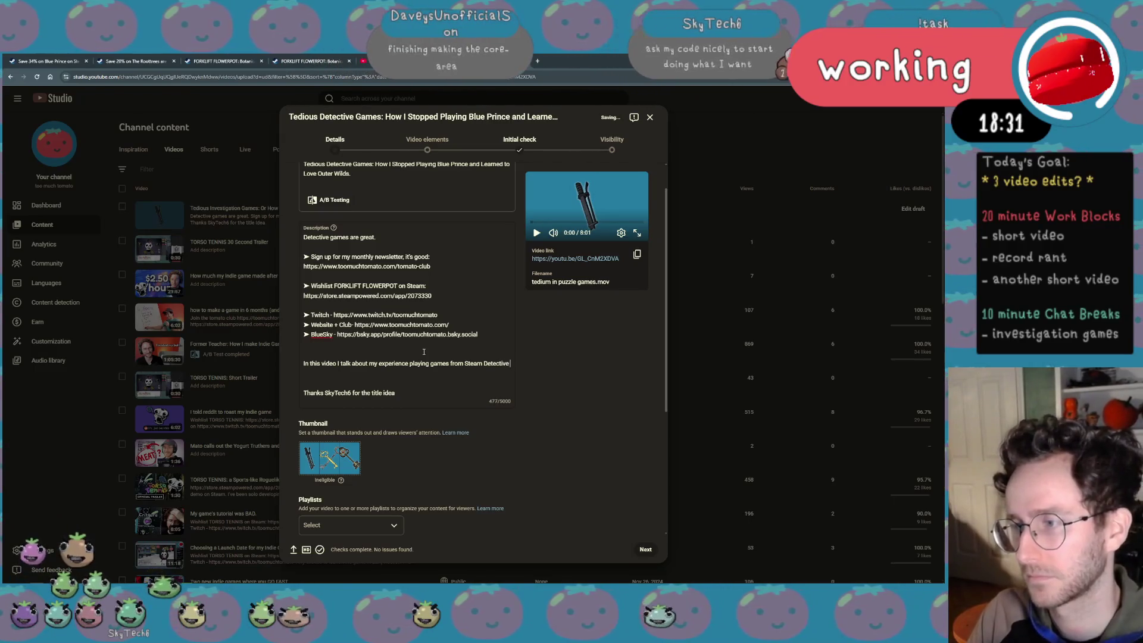
{"action": "type", "text": " Fest   Thanks"}
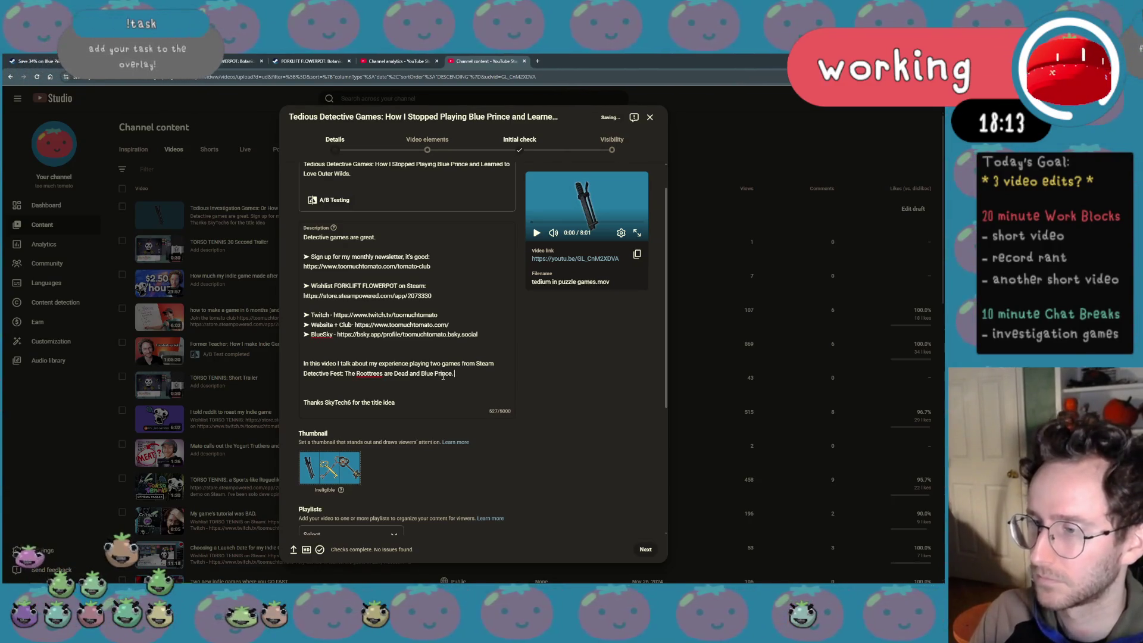
{"action": "type", "text": "also touc"}
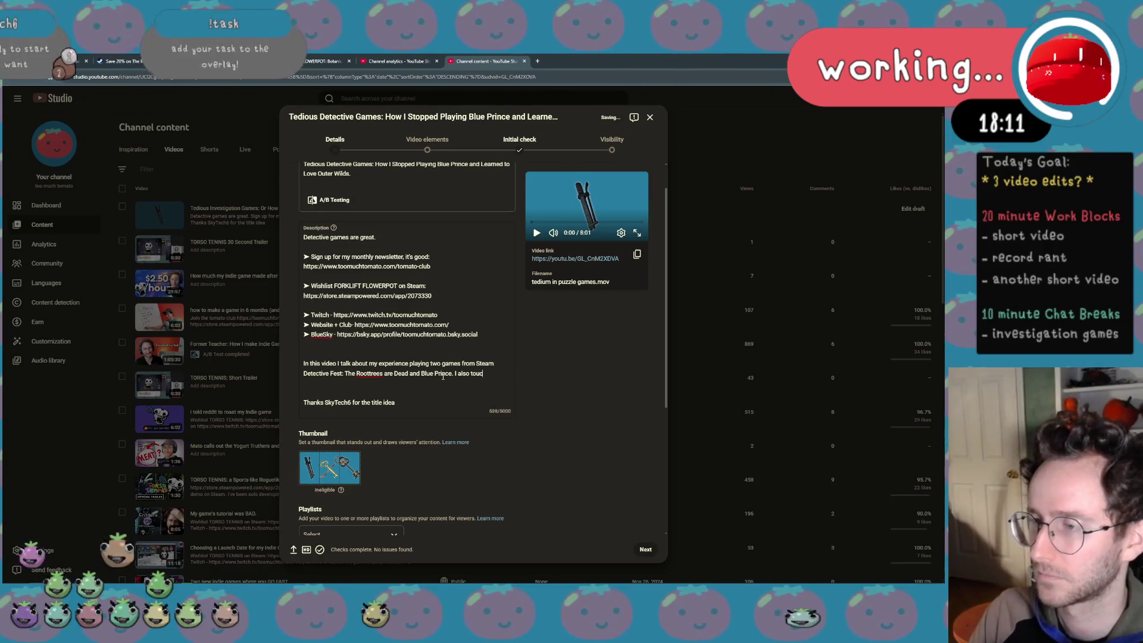
{"action": "type", "text": "h on why I think Outer"}
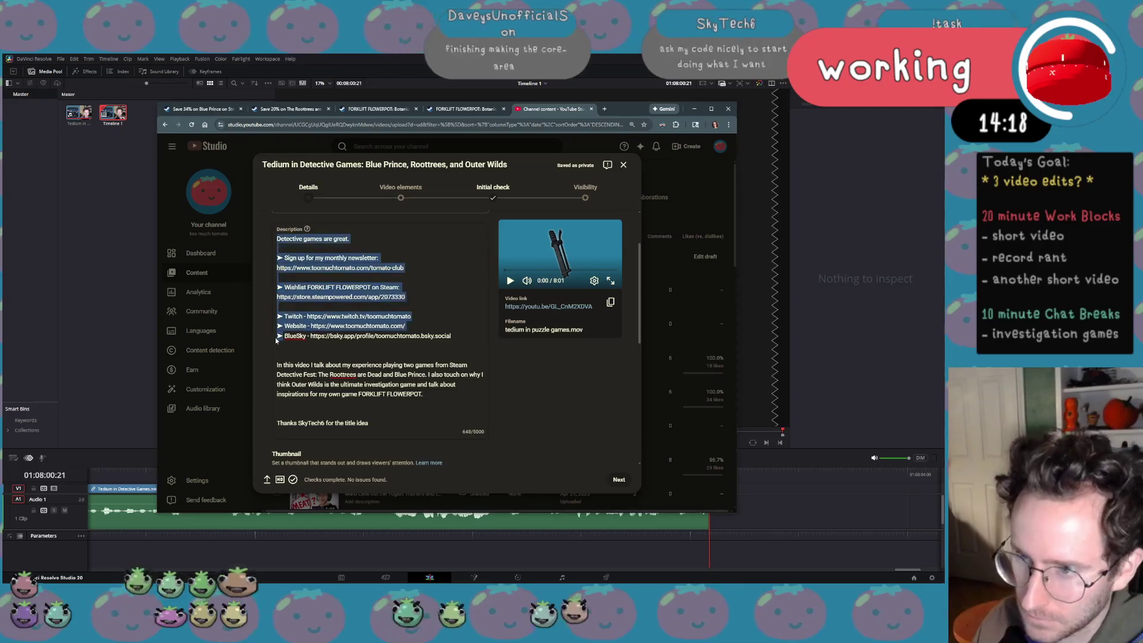
Add an empty ► bullet line beneath the BlueSky link in the description
{"action": "left_click", "coordinate": [375, 348]}
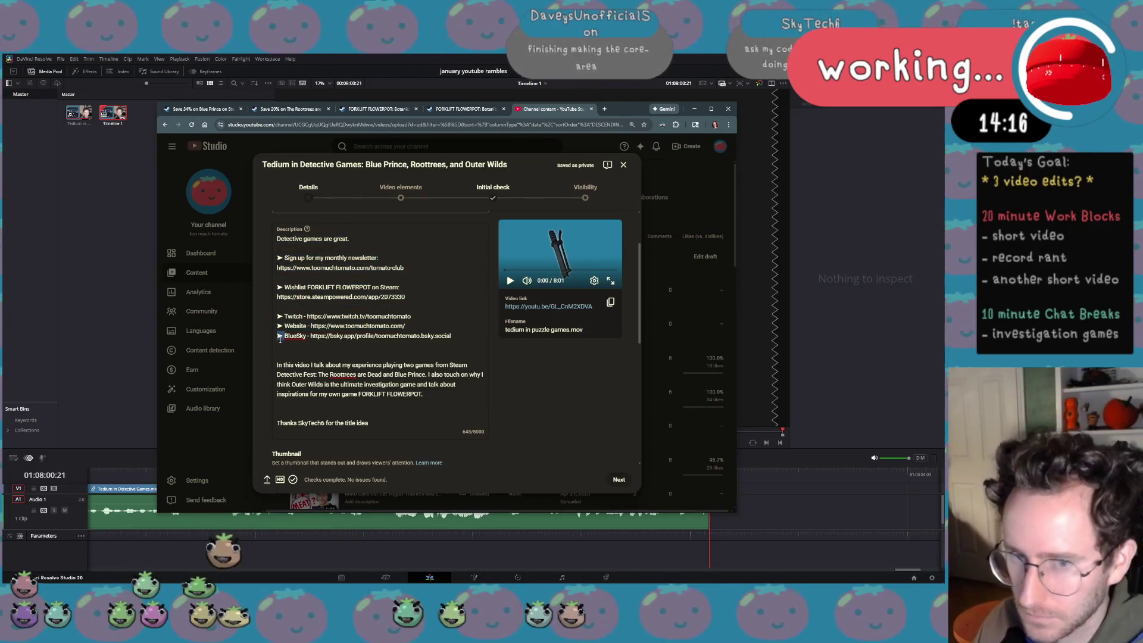
{"action": "key", "text": "Return"}
{"action": "type", "text": "►"}
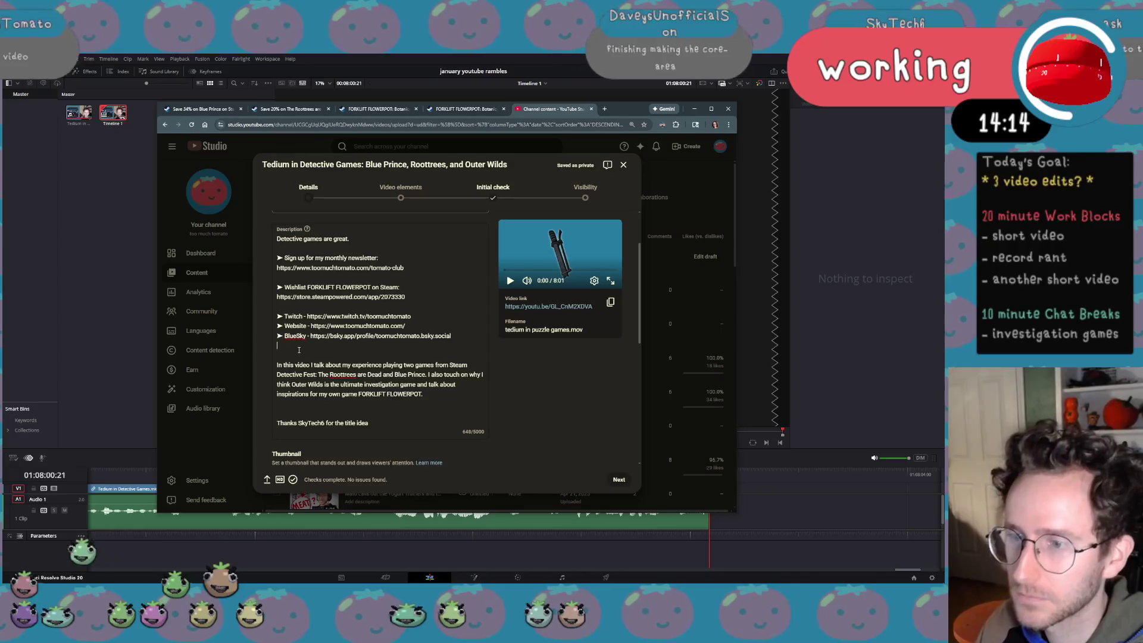
{"action": "left_click", "coordinate": [604, 107]}
{"action": "type", "text": "studio.youtube.com"}
Load Studio in the new tab and open the Tedium in Detective Games draft's details from Content
{"action": "key", "text": "Return"}
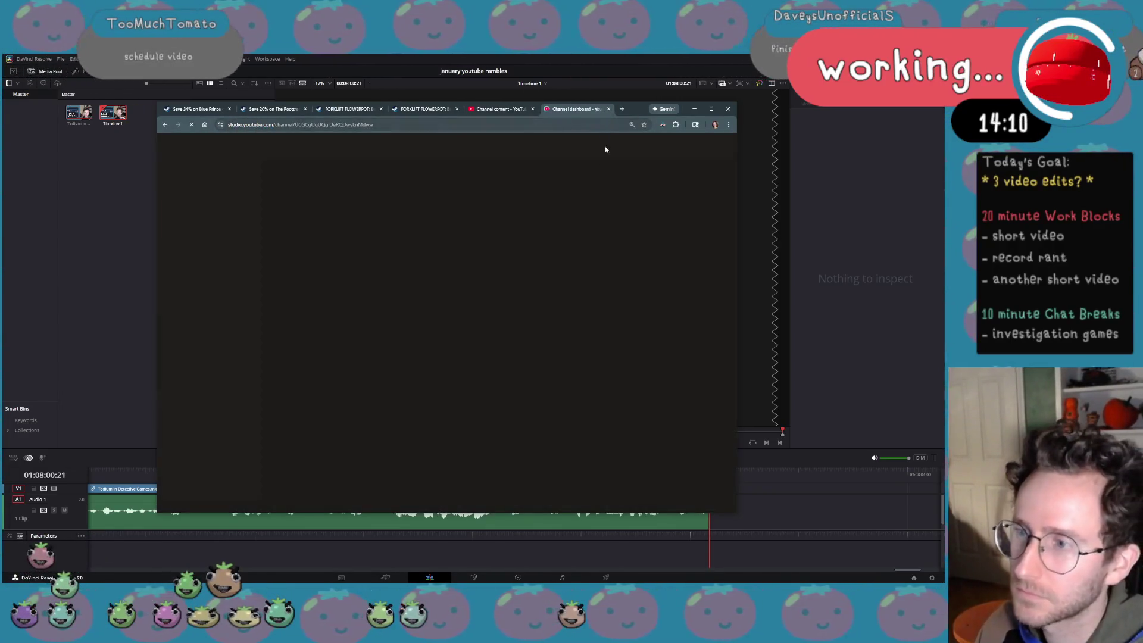
{"action": "scroll", "coordinate": [357, 366], "scroll_direction": "down", "scroll_amount": 1}
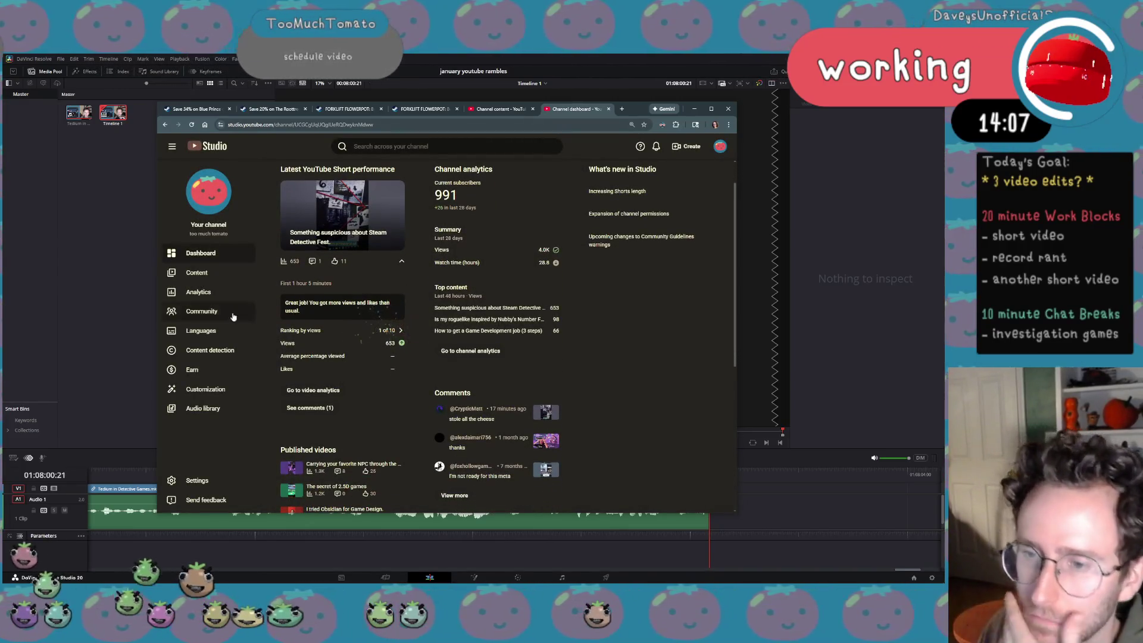
{"action": "left_click", "coordinate": [198, 291]}
{"action": "left_click", "coordinate": [197, 272]}
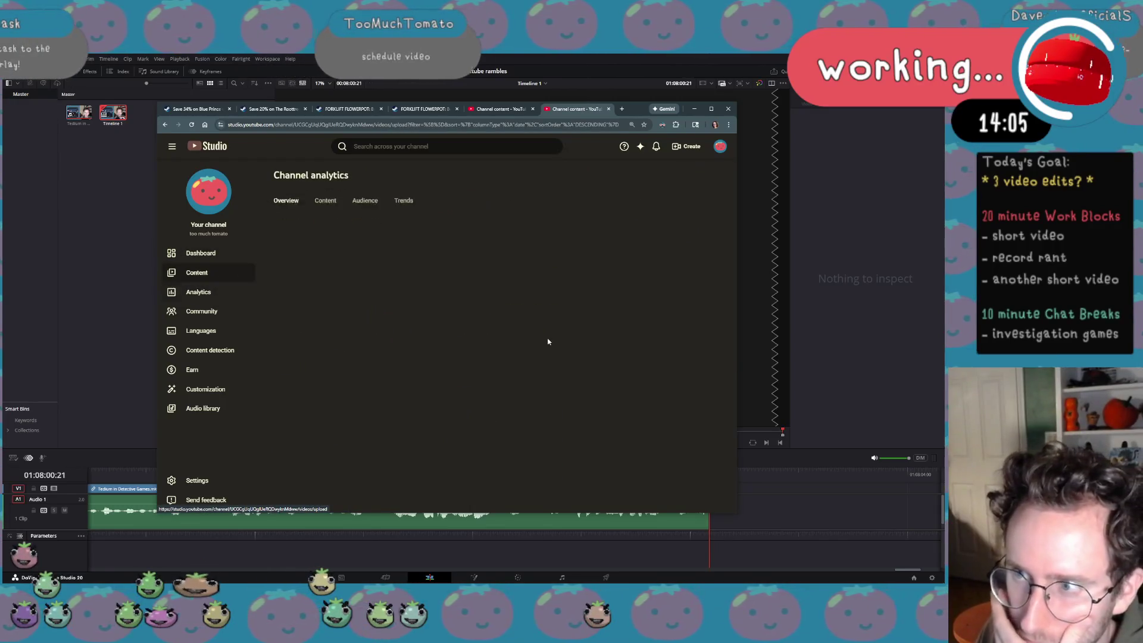
{"action": "mouse_move", "coordinate": [418, 264]}
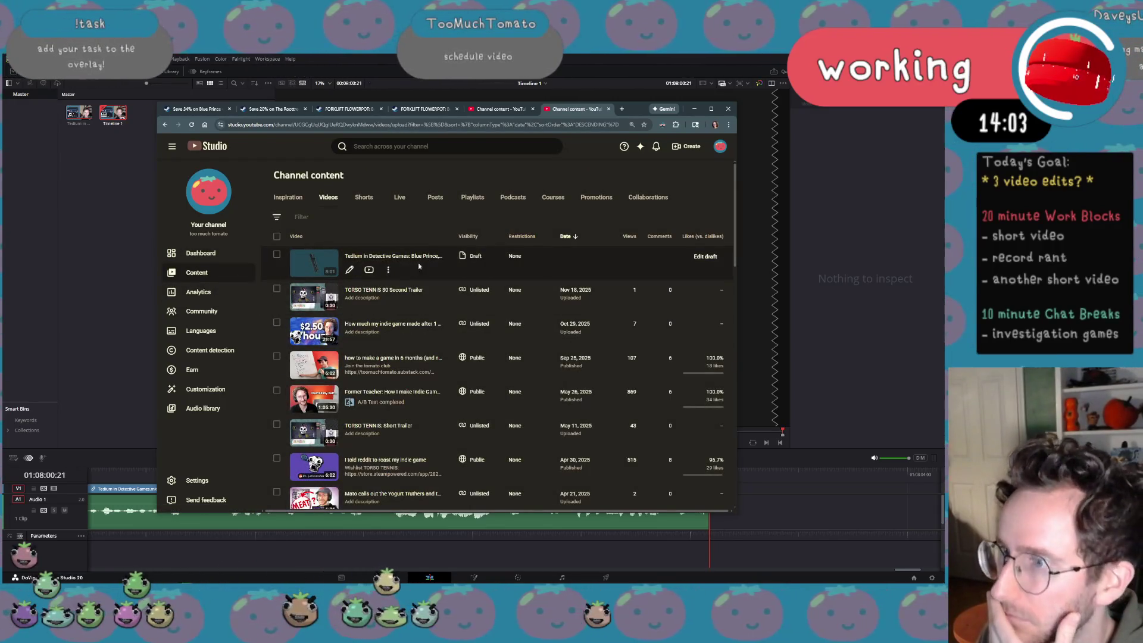
{"action": "left_click", "coordinate": [351, 271]}
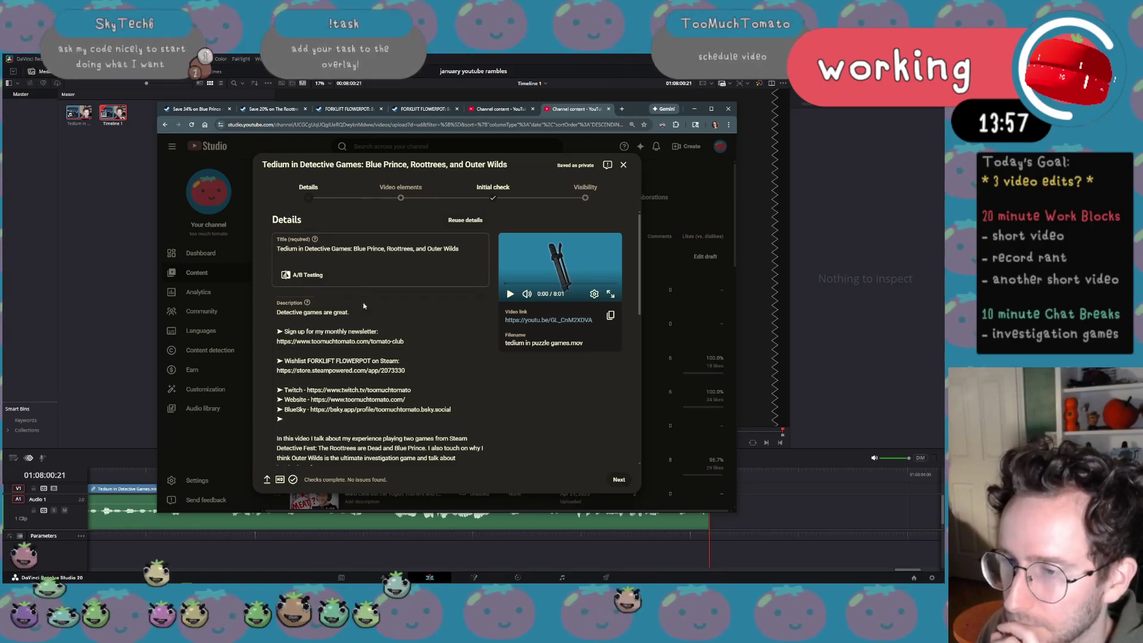
{"action": "scroll", "coordinate": [364, 305], "scroll_direction": "down", "scroll_amount": 3}
{"action": "scroll", "coordinate": [366, 322], "scroll_direction": "down", "scroll_amount": 3}
{"action": "scroll", "coordinate": [375, 349], "scroll_direction": "down", "scroll_amount": 3}
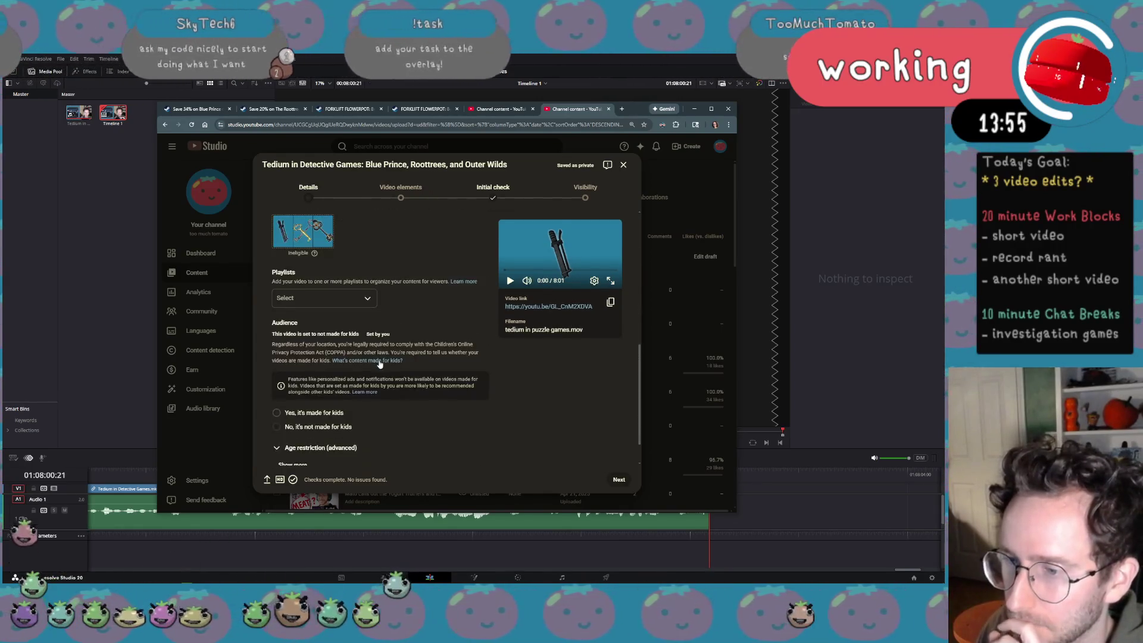
{"action": "scroll", "coordinate": [379, 360], "scroll_direction": "down", "scroll_amount": 1}
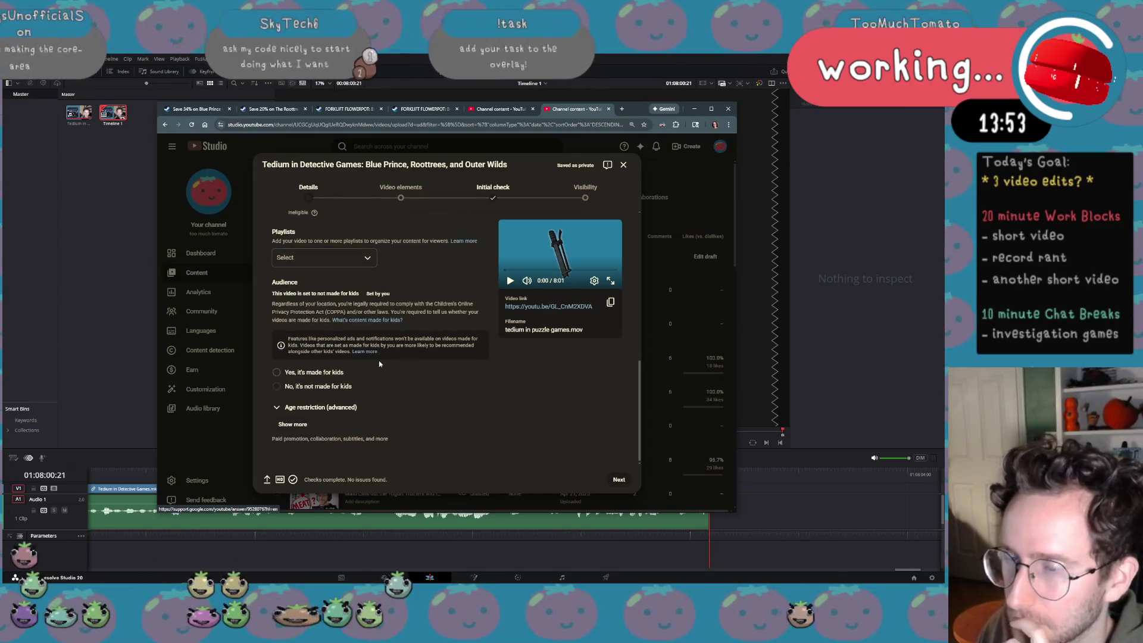
{"action": "scroll", "coordinate": [388, 401], "scroll_direction": "up", "scroll_amount": 3}
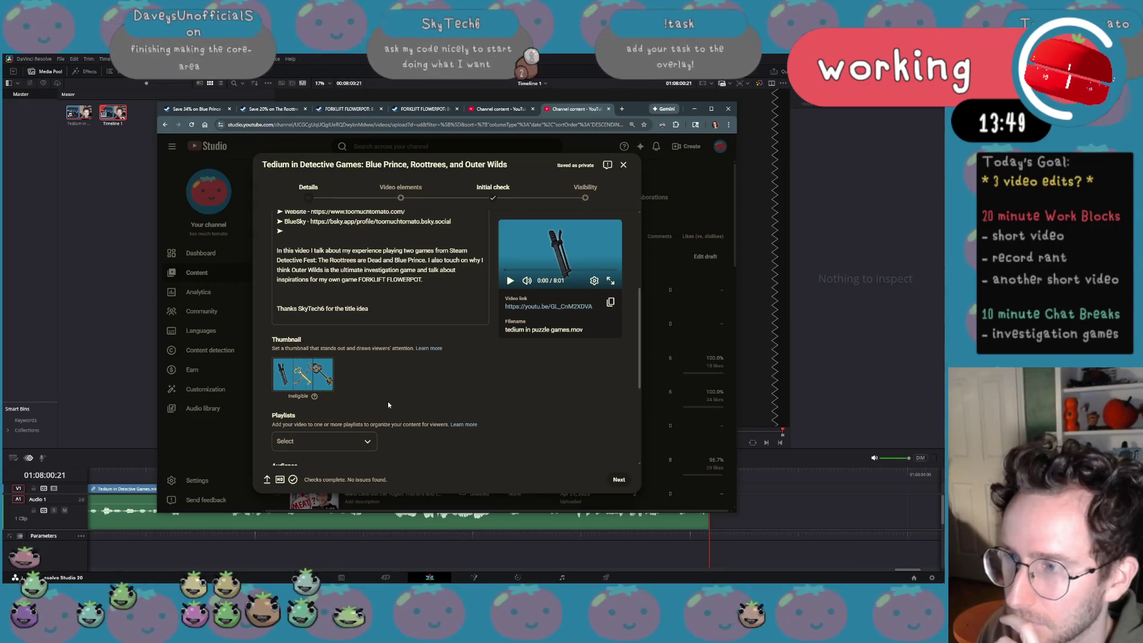
{"action": "scroll", "coordinate": [388, 401], "scroll_direction": "up", "scroll_amount": 4}
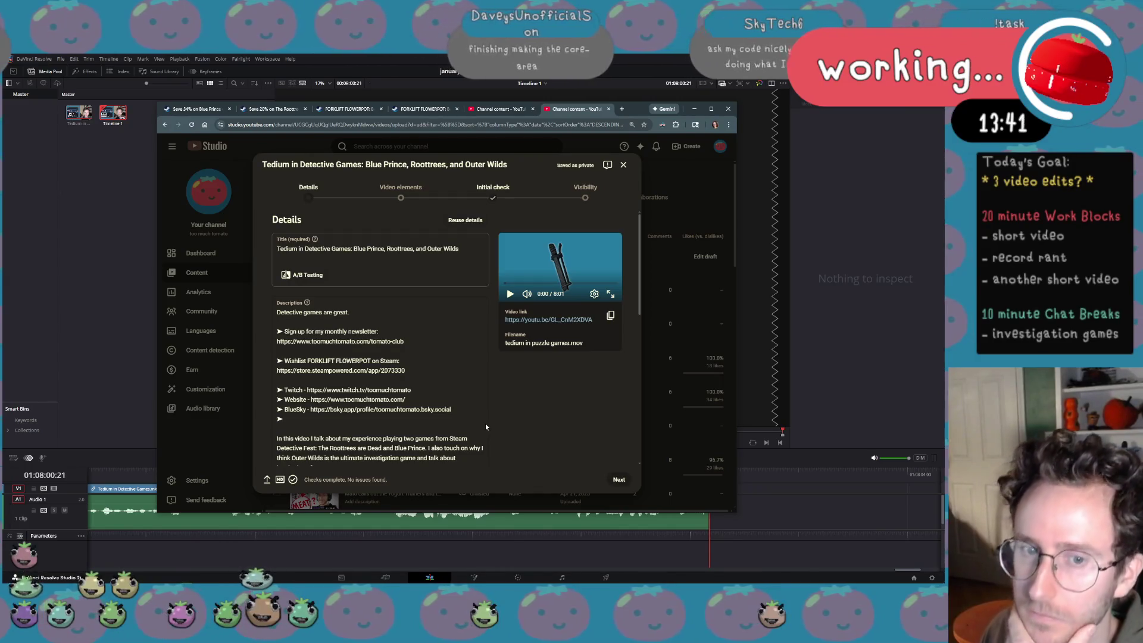
{"action": "scroll", "coordinate": [450, 351], "scroll_direction": "down", "scroll_amount": 1}
{"action": "scroll", "coordinate": [450, 352], "scroll_direction": "down", "scroll_amount": 1}
{"action": "scroll", "coordinate": [451, 357], "scroll_direction": "down", "scroll_amount": 2}
{"action": "scroll", "coordinate": [447, 376], "scroll_direction": "down", "scroll_amount": 2}
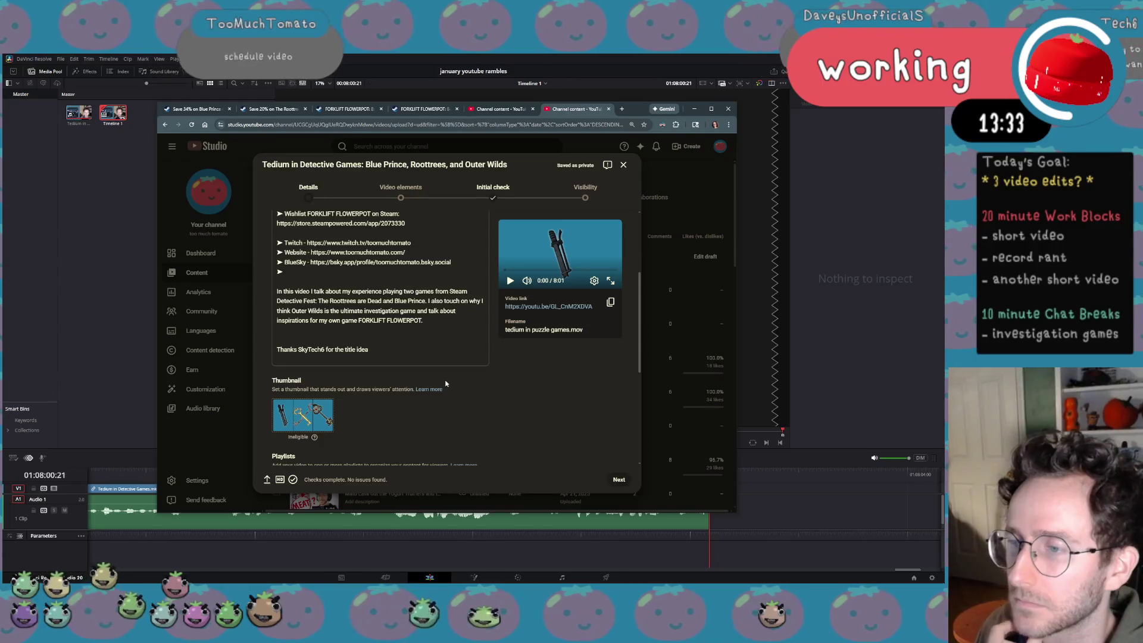
{"action": "scroll", "coordinate": [444, 383], "scroll_direction": "down", "scroll_amount": 2}
{"action": "scroll", "coordinate": [438, 357], "scroll_direction": "up", "scroll_amount": 1}
Close the duplicate Studio tab, confirming leave, and start a fresh browser tab
{"action": "left_click", "coordinate": [428, 283]}
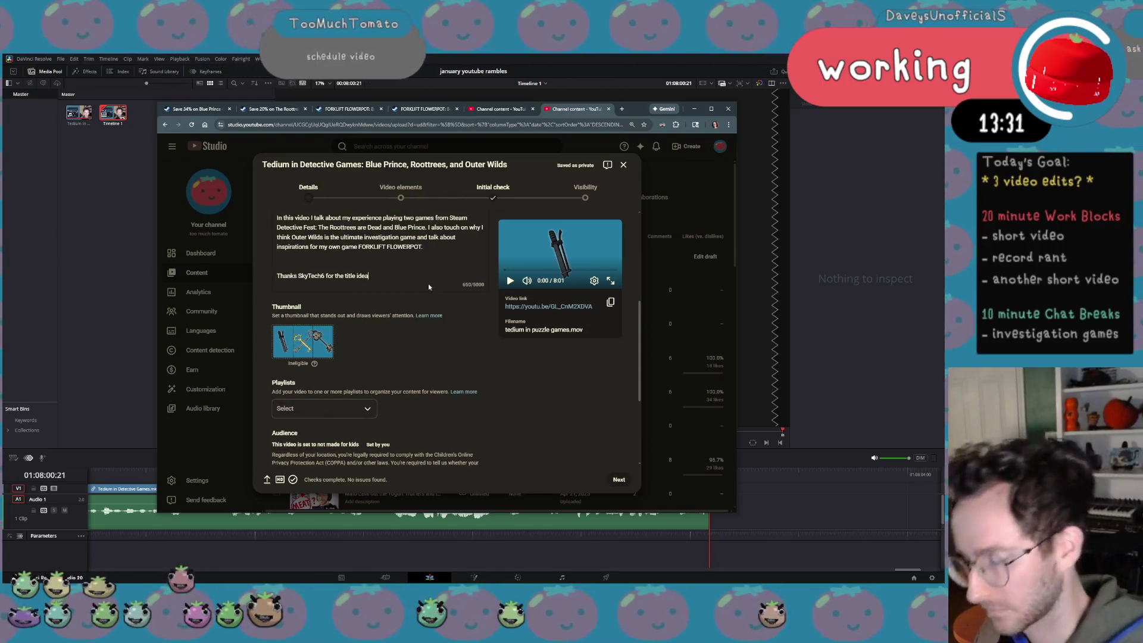
{"action": "type", "text": "."}
{"action": "scroll", "coordinate": [431, 295], "scroll_direction": "down", "scroll_amount": 2}
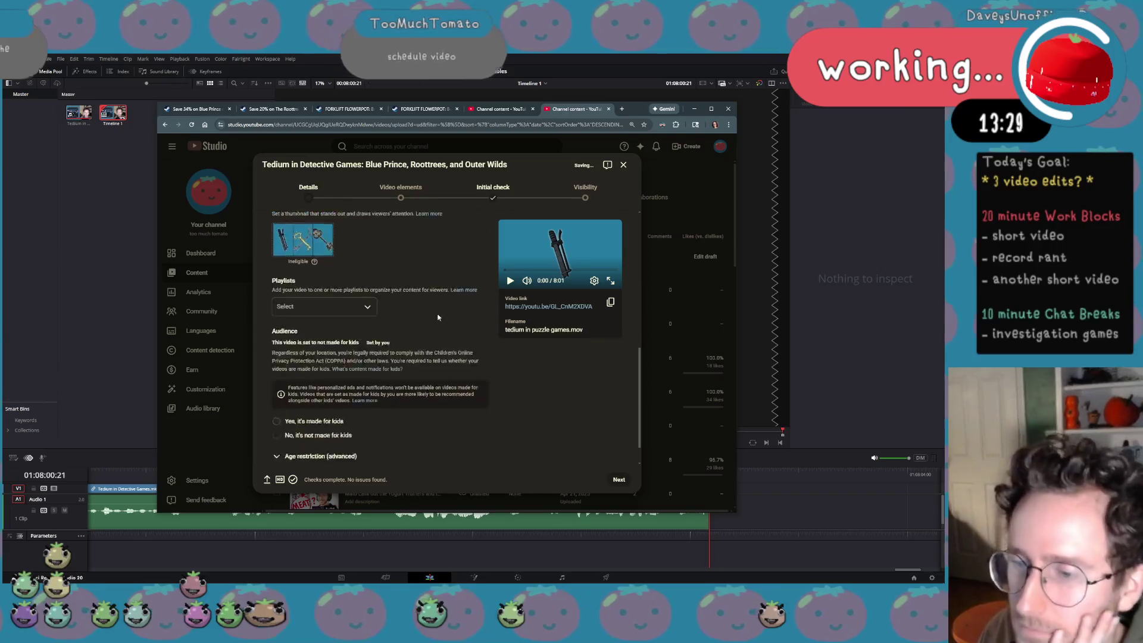
{"action": "scroll", "coordinate": [437, 317], "scroll_direction": "down", "scroll_amount": 1}
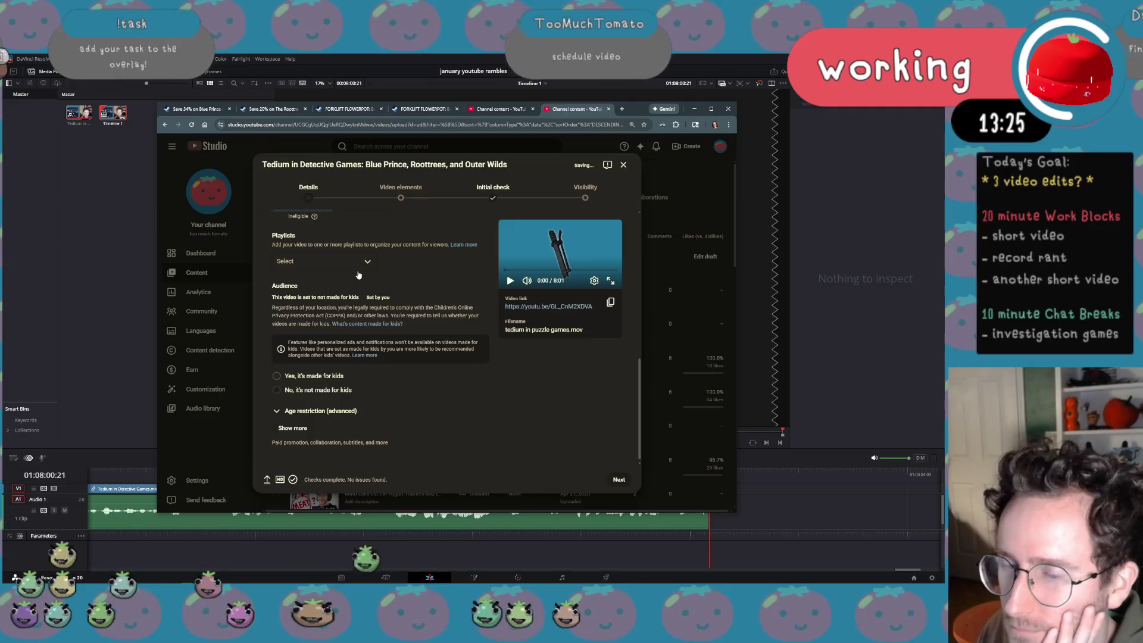
{"action": "scroll", "coordinate": [357, 271], "scroll_direction": "up", "scroll_amount": 5}
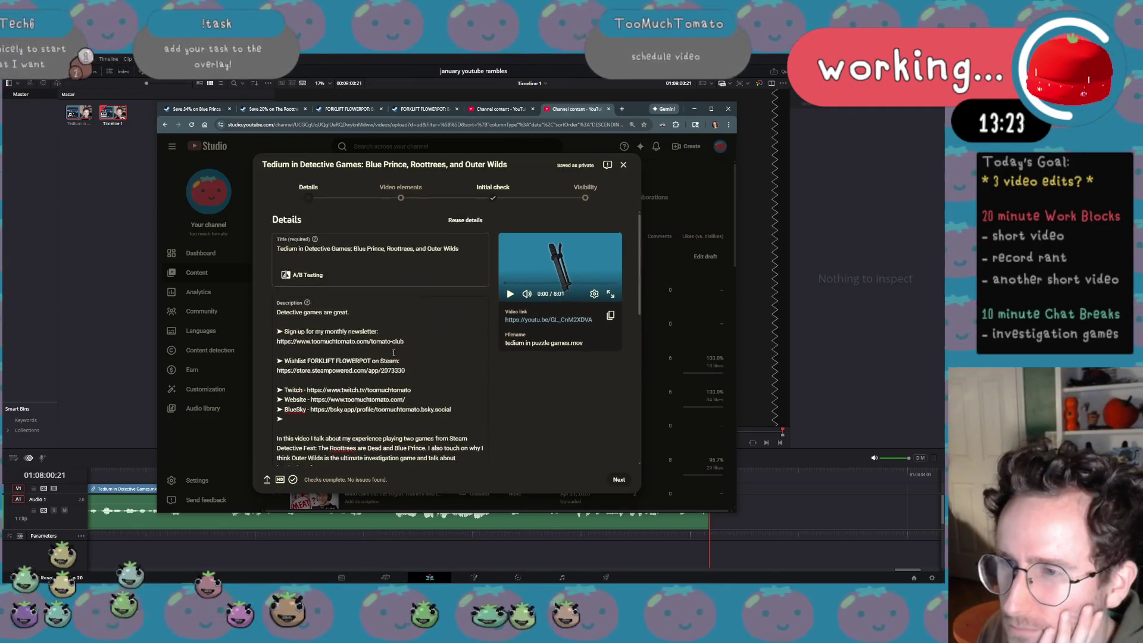
{"action": "scroll", "coordinate": [375, 357], "scroll_direction": "down", "scroll_amount": 2}
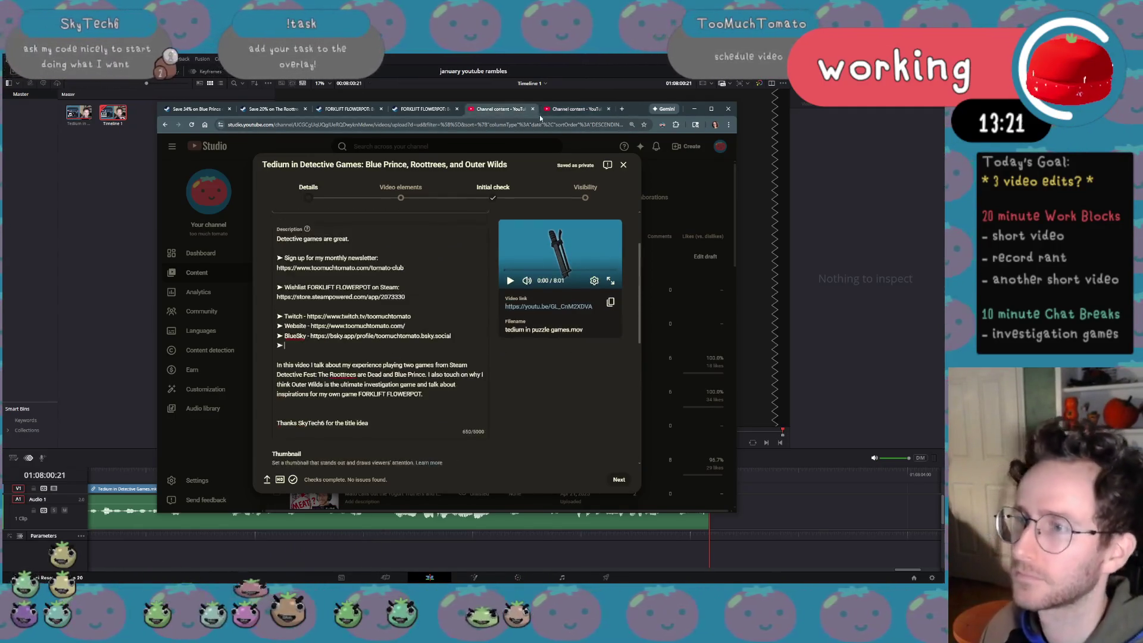
{"action": "scroll", "coordinate": [375, 358], "scroll_direction": "up", "scroll_amount": 2}
{"action": "left_click", "coordinate": [547, 108]}
{"action": "left_click", "coordinate": [489, 174]}
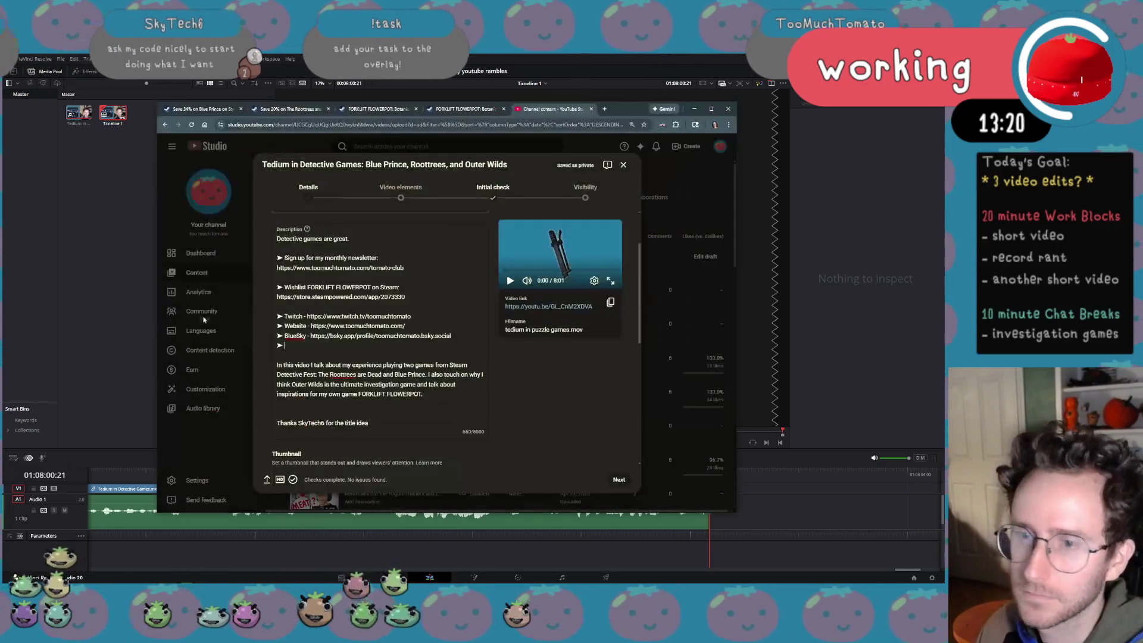
{"action": "scroll", "coordinate": [357, 295], "scroll_direction": "down", "scroll_amount": 2}
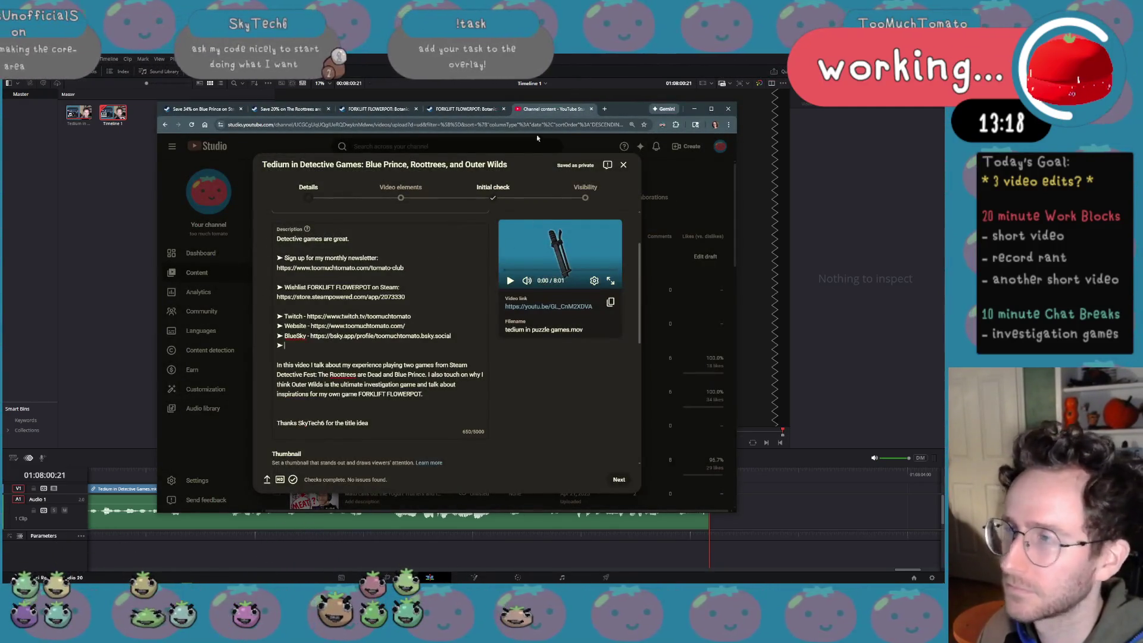
{"action": "key", "text": "ctrl+t"}
{"action": "type", "text": "studio"}
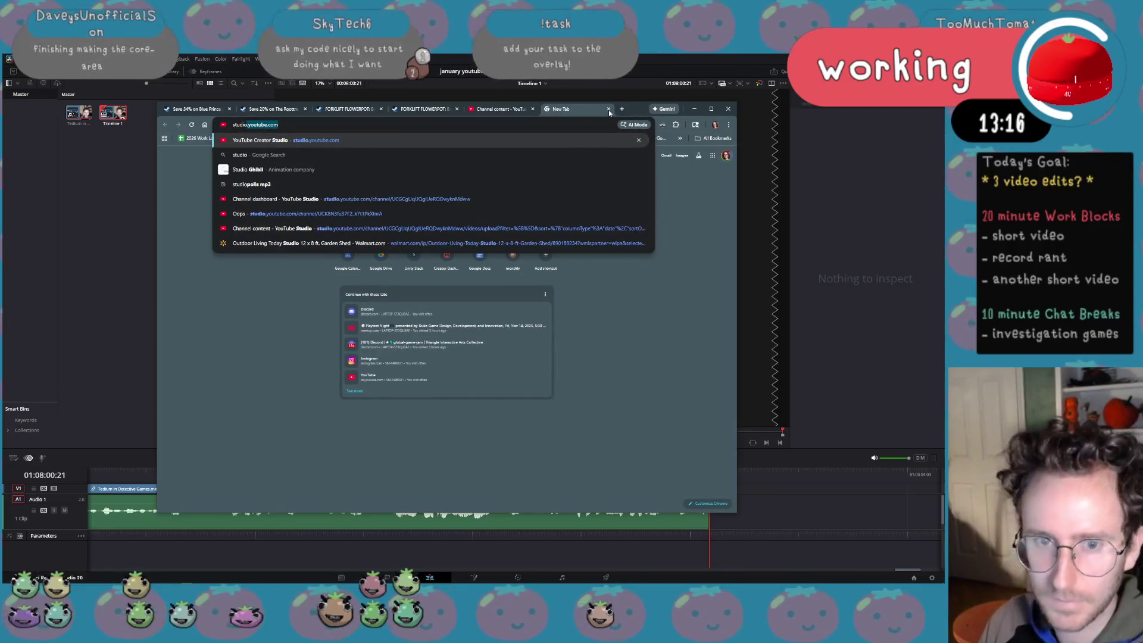
Open the reddit roast video's details from Content and select its Steam curator URL
{"action": "key", "text": "Return"}
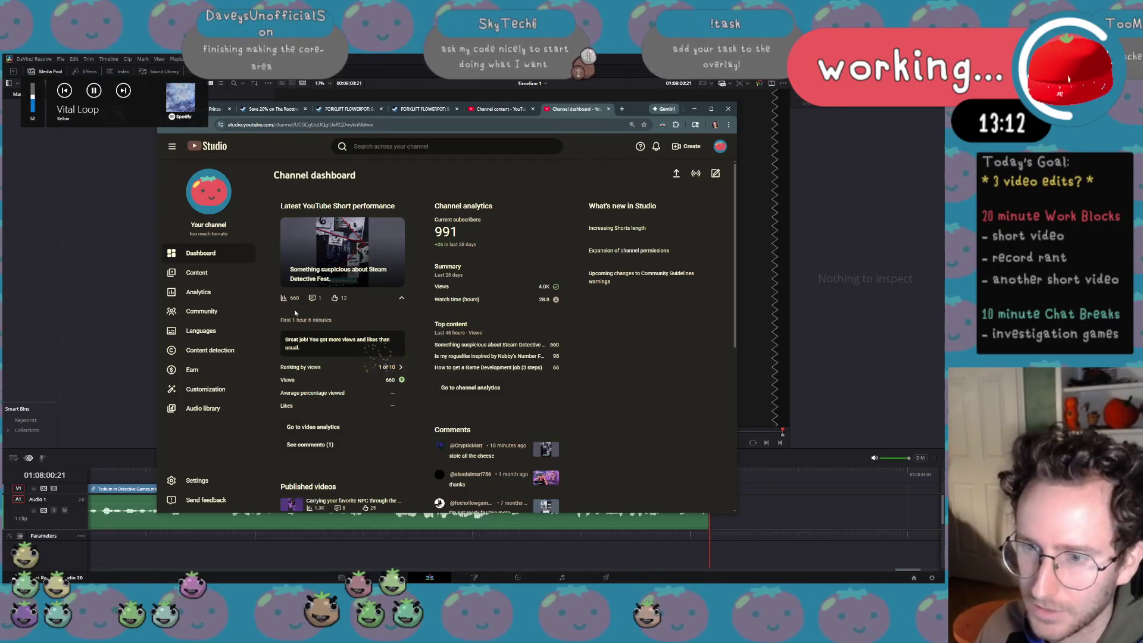
{"action": "left_click", "coordinate": [198, 272]}
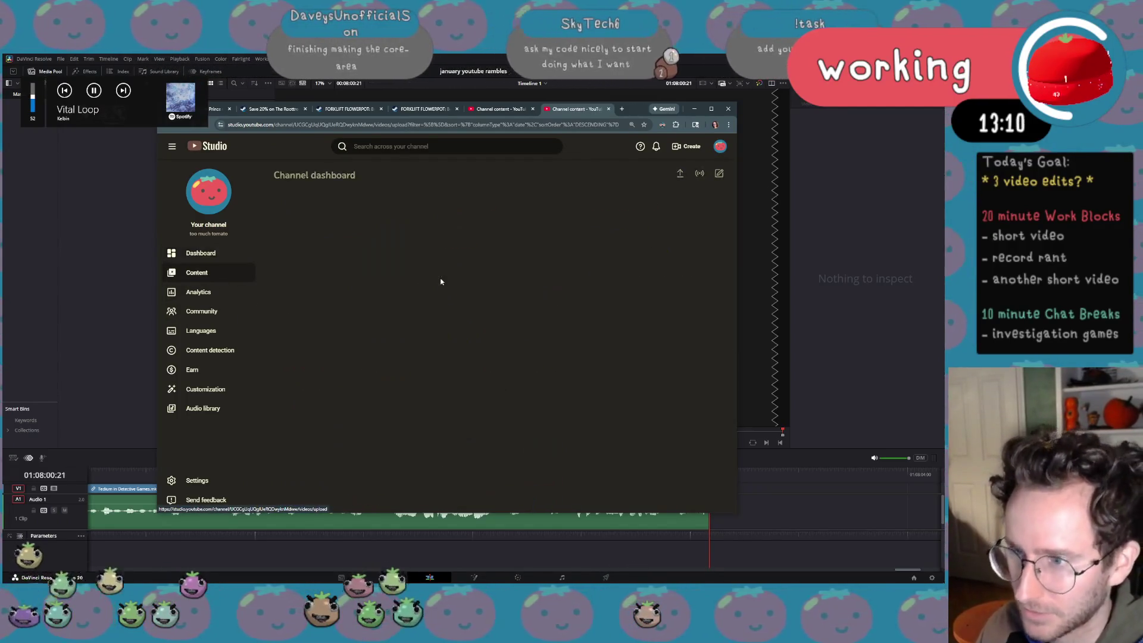
{"action": "scroll", "coordinate": [440, 357], "scroll_direction": "down", "scroll_amount": 3}
{"action": "scroll", "coordinate": [447, 403], "scroll_direction": "down", "scroll_amount": 3}
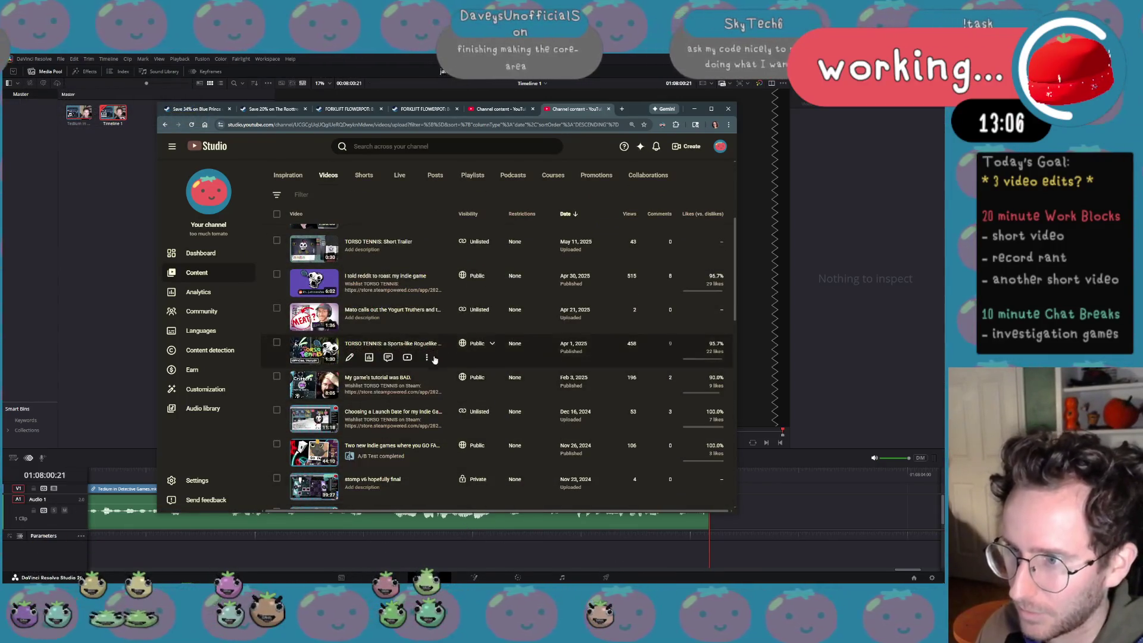
{"action": "scroll", "coordinate": [368, 358], "scroll_direction": "up", "scroll_amount": 1}
{"action": "left_click", "coordinate": [369, 314]}
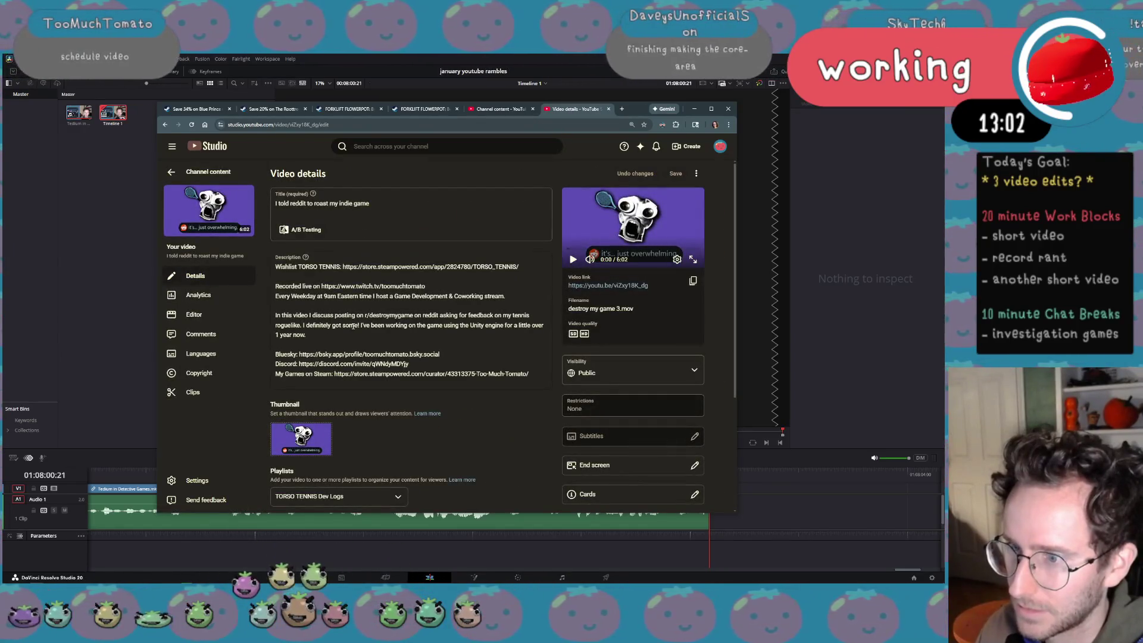
{"action": "left_click_drag", "start_coordinate": [334, 374], "coordinate": [534, 375]}
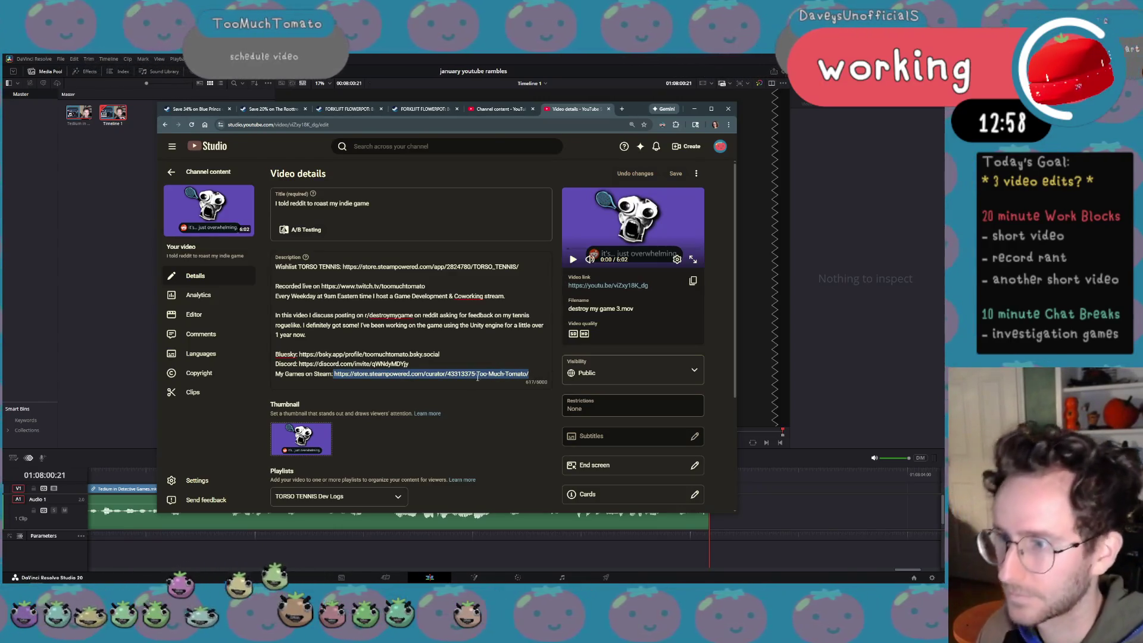
{"action": "left_click", "coordinate": [623, 110]}
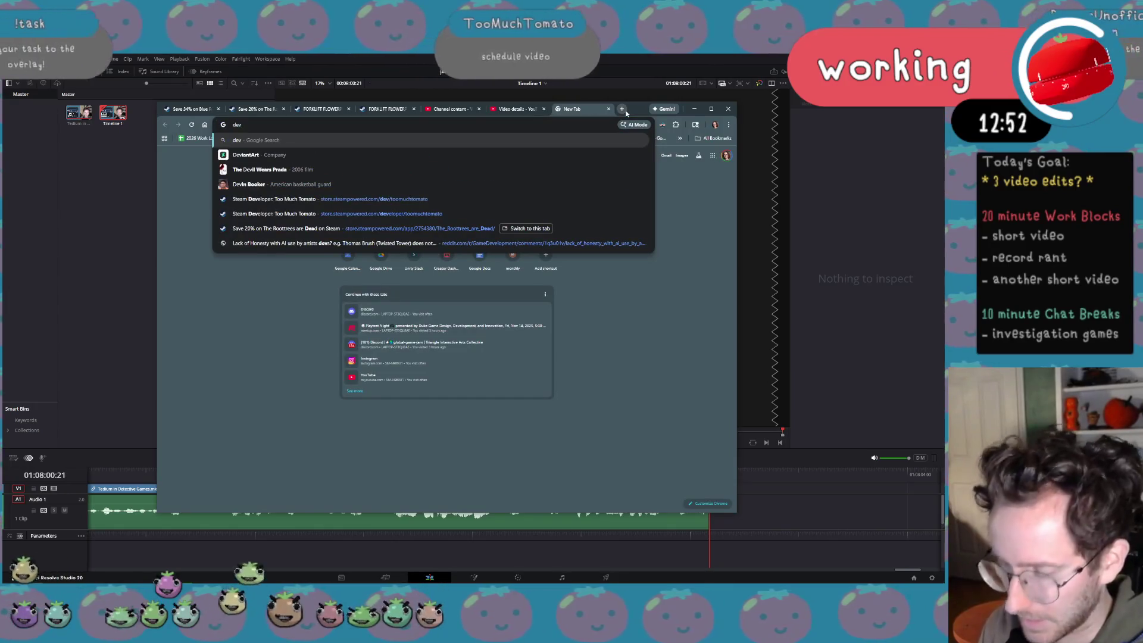
{"action": "type", "text": "dev/too"}
Visit the Too Much Tomato Steam developer page, close it, and return to the detective-games draft
{"action": "key", "text": "Down"}
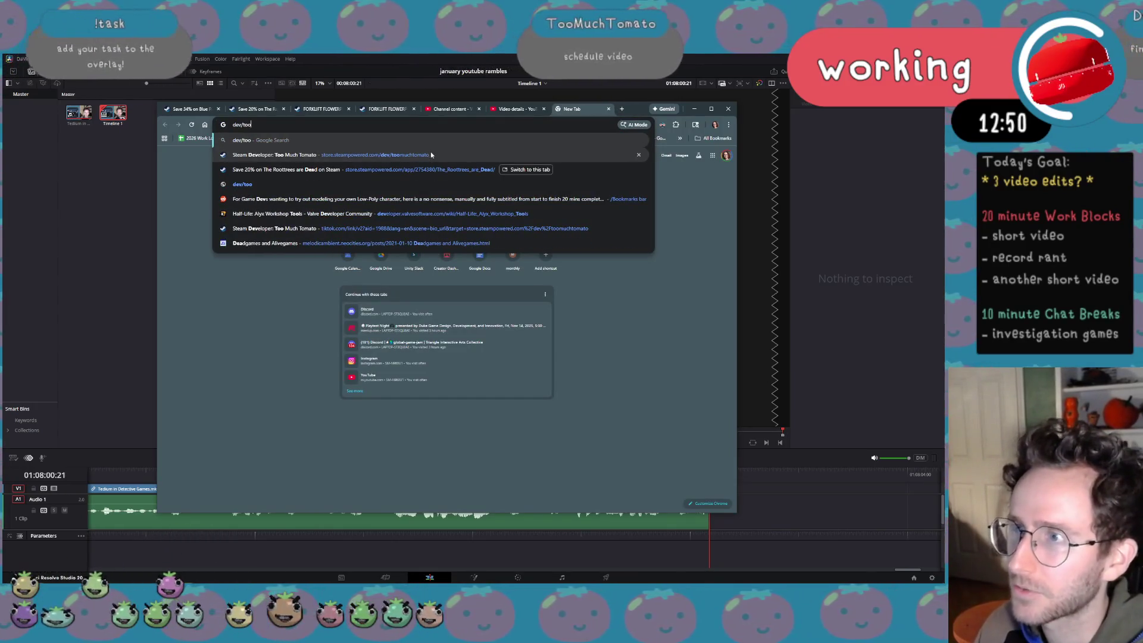
{"action": "key", "text": "Return"}
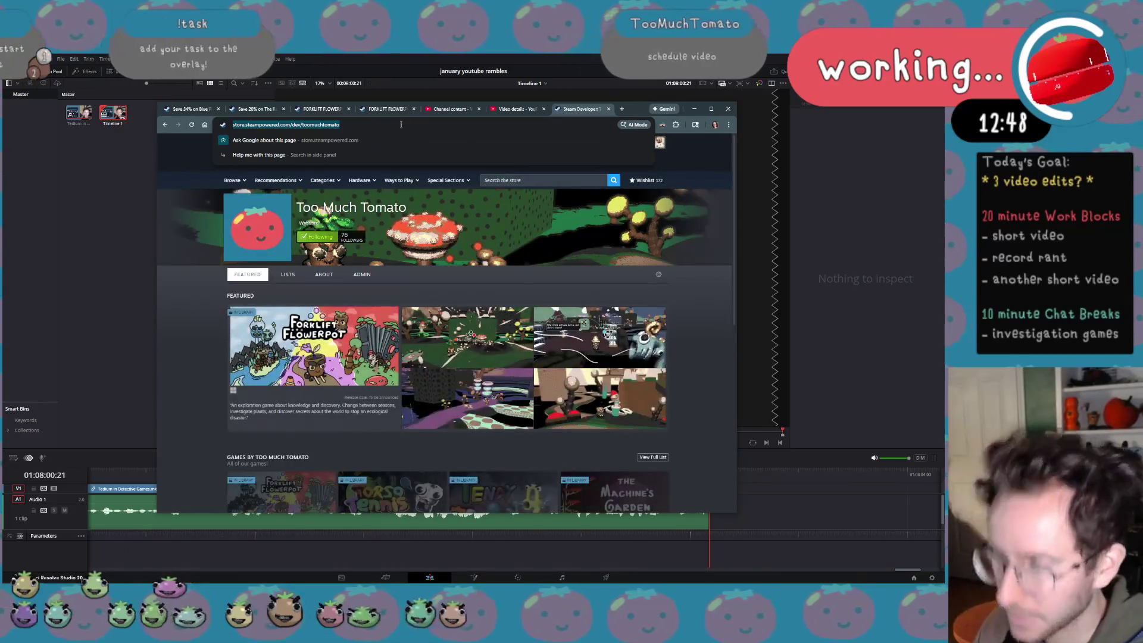
{"action": "key", "text": "ctrl+w"}
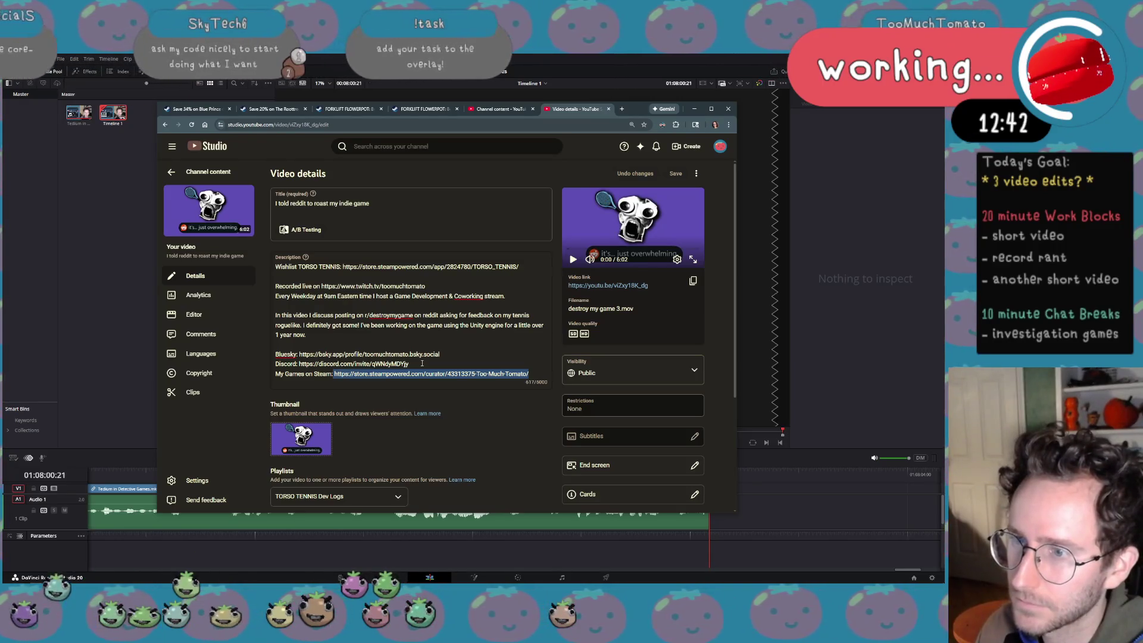
{"action": "left_click", "coordinate": [500, 108]}
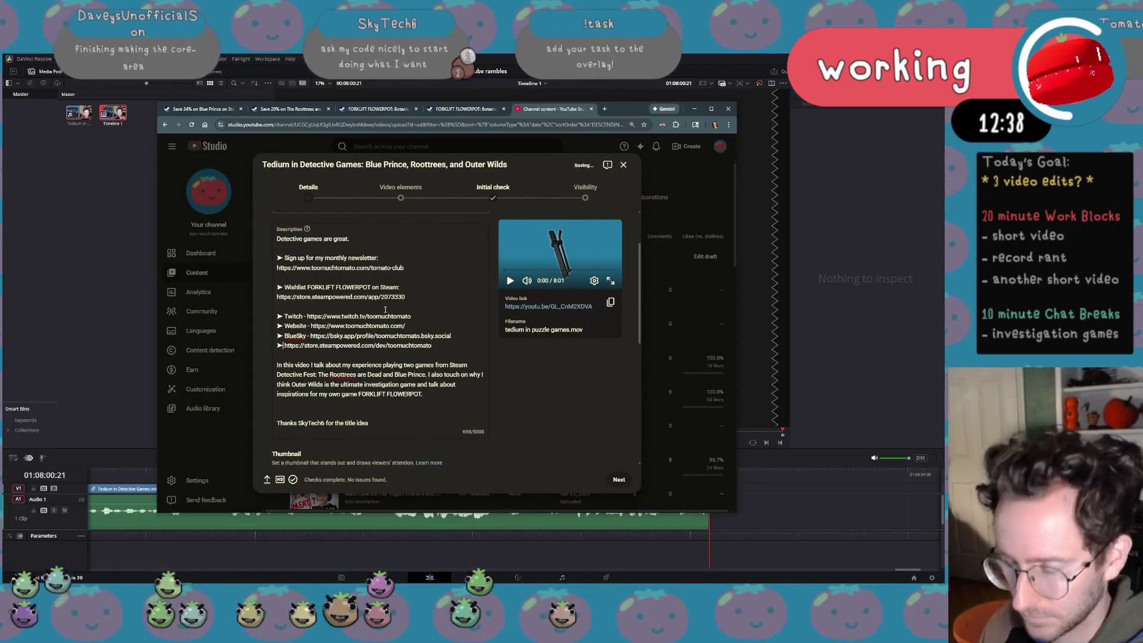
{"action": "type", "text": "My Steam"}
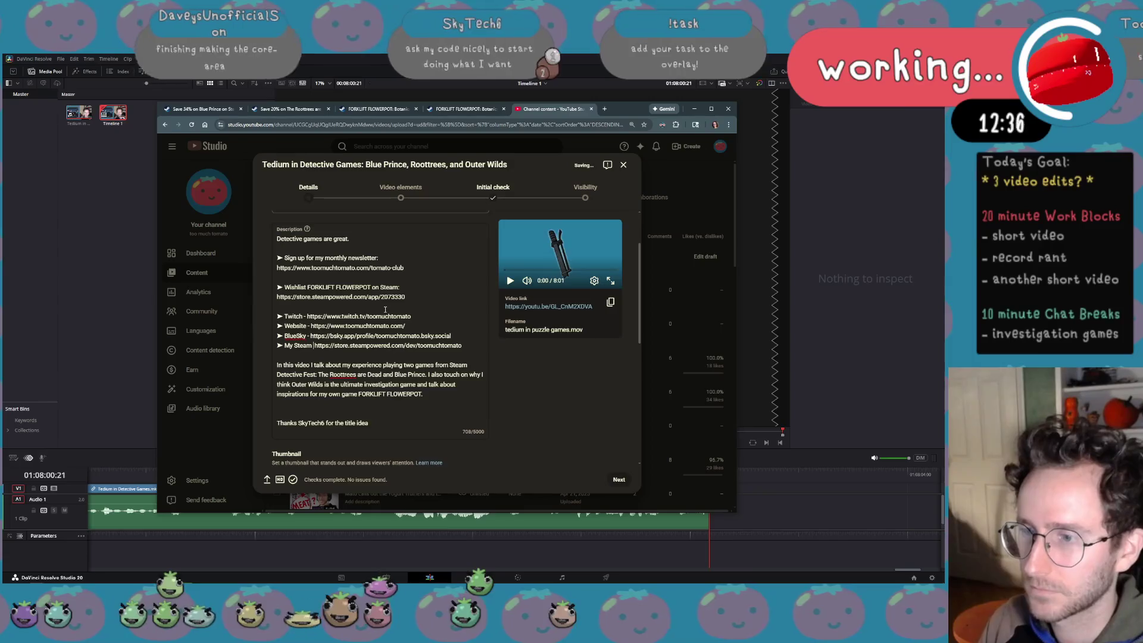
{"action": "type", "text": " Games "}
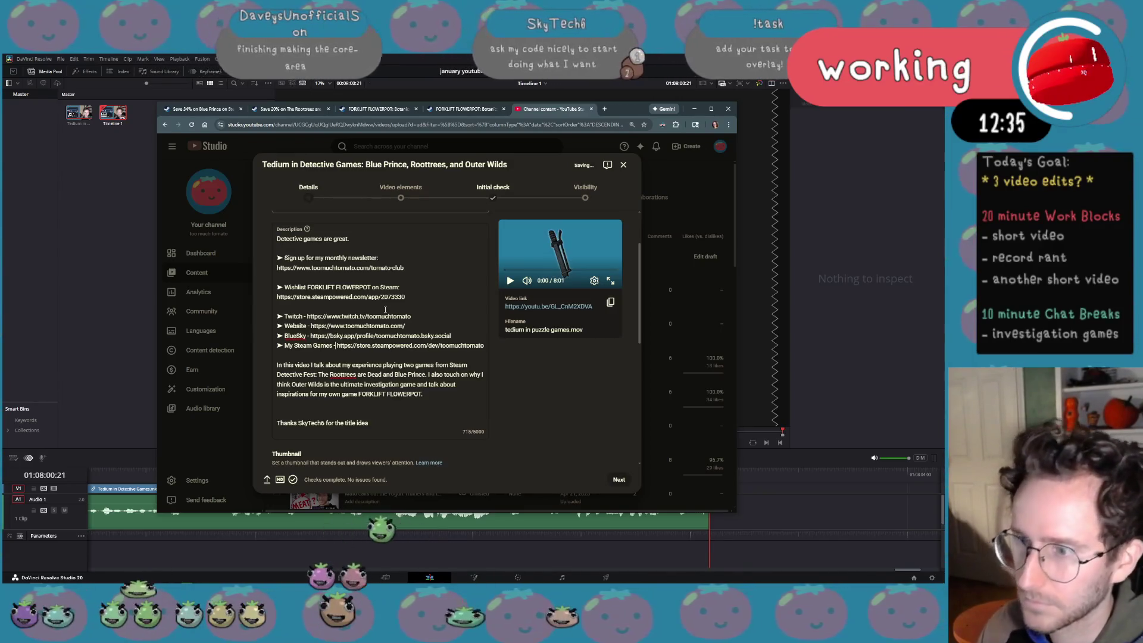
{"action": "type", "text": "- "}
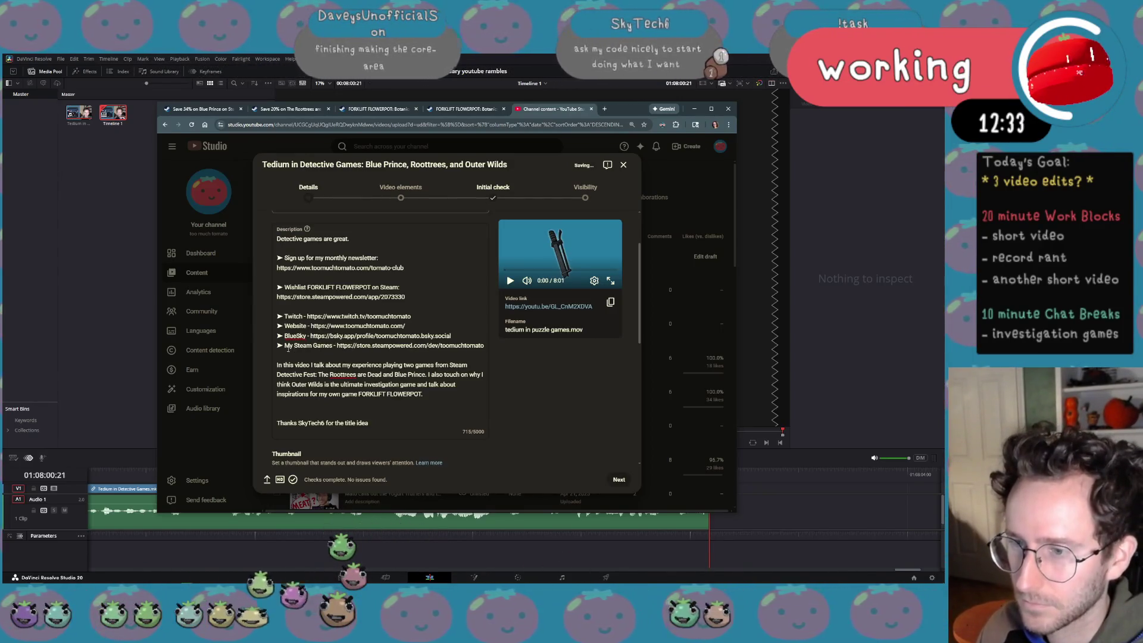
{"action": "type", "text": "All of m"}
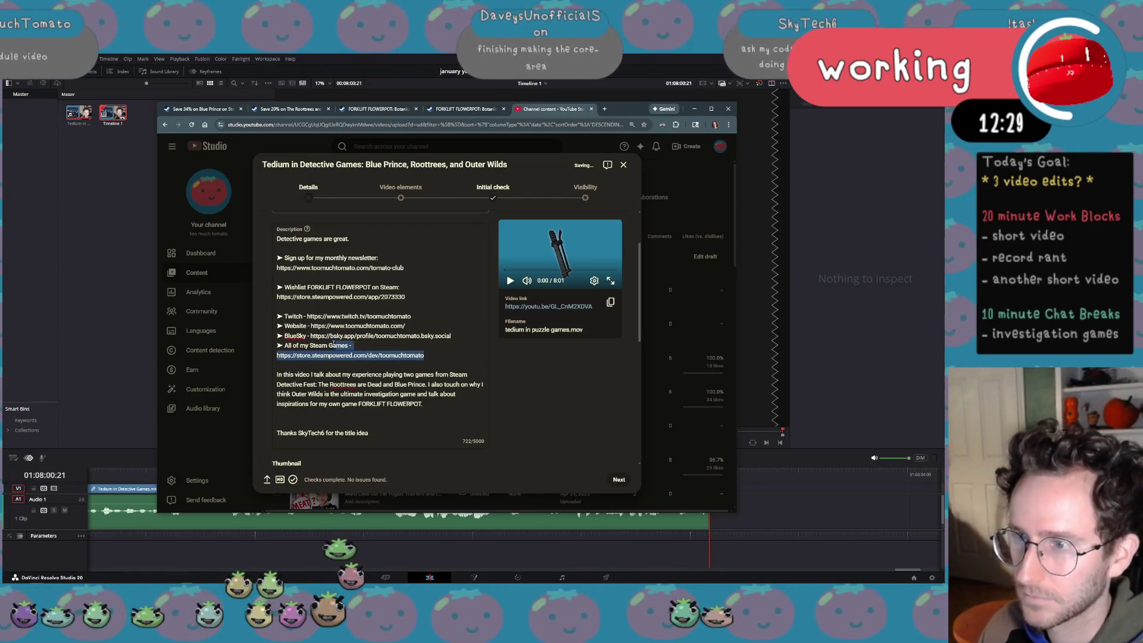
Label the dev link 'All of my Steam Games -' and add a blank line after the BlueSky line
{"action": "left_click_drag", "start_coordinate": [425, 356], "coordinate": [273, 237]}
{"action": "left_click_drag", "start_coordinate": [272, 349], "coordinate": [277, 344]}
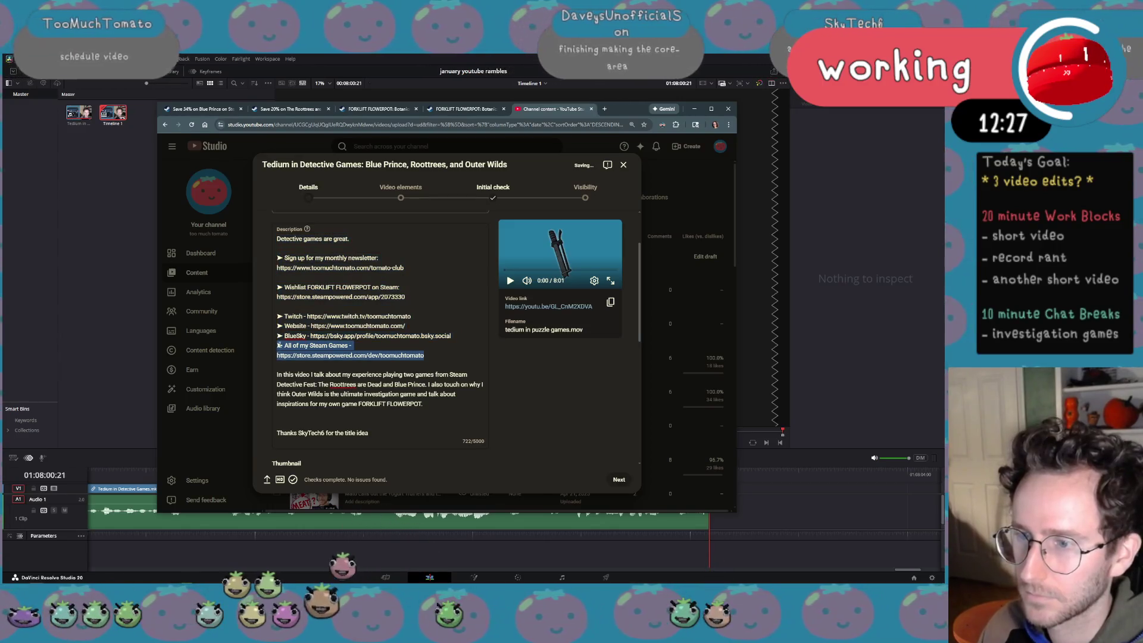
{"action": "left_click", "coordinate": [475, 336]}
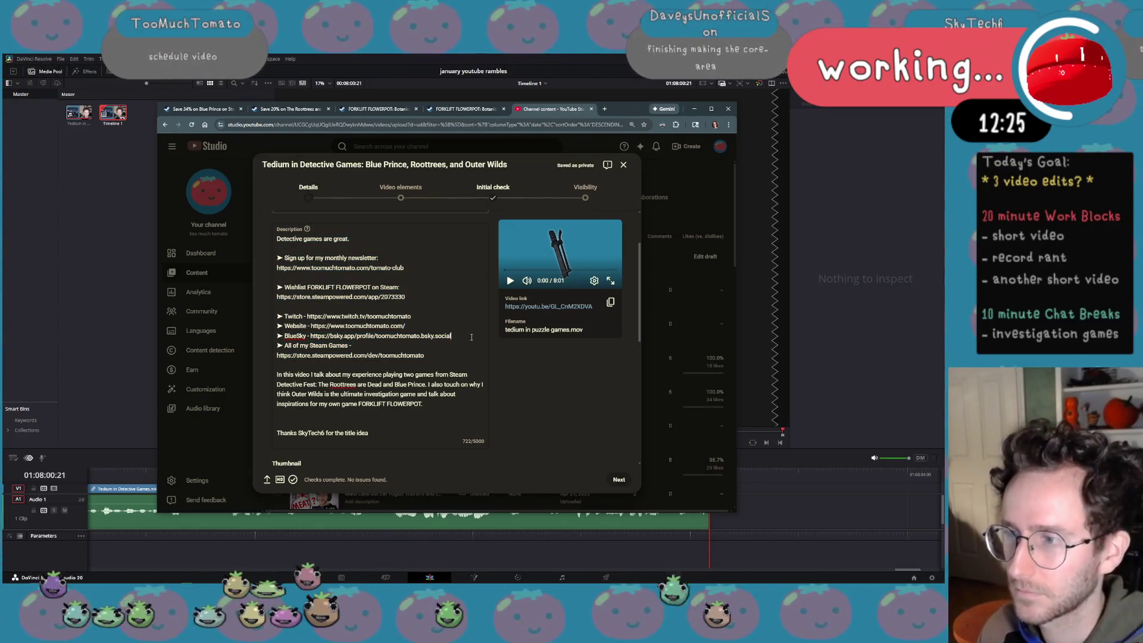
{"action": "key", "text": "Return"}
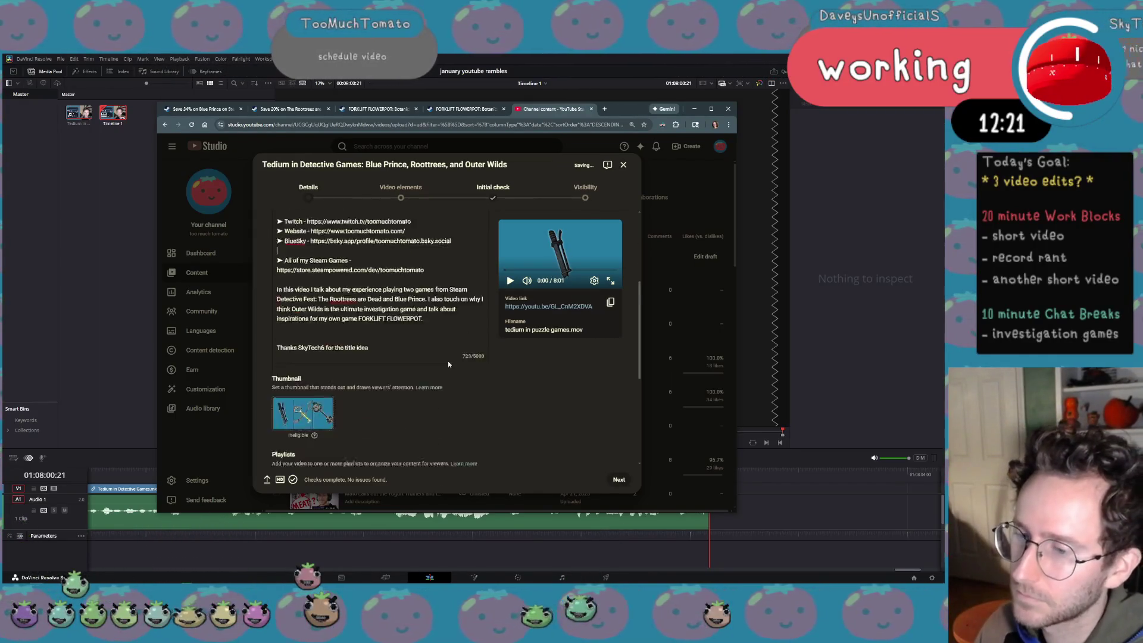
{"action": "scroll", "coordinate": [447, 366], "scroll_direction": "down", "scroll_amount": 3}
{"action": "scroll", "coordinate": [444, 395], "scroll_direction": "down", "scroll_amount": 3}
{"action": "scroll", "coordinate": [439, 410], "scroll_direction": "down", "scroll_amount": 2}
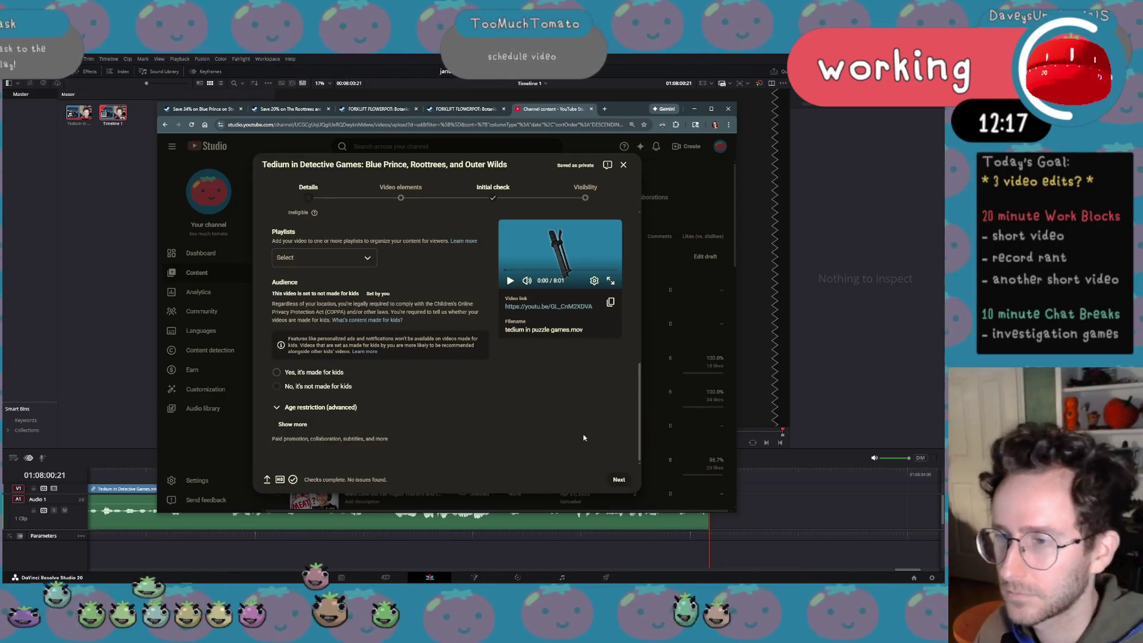
{"action": "scroll", "coordinate": [582, 435], "scroll_direction": "up", "scroll_amount": 5}
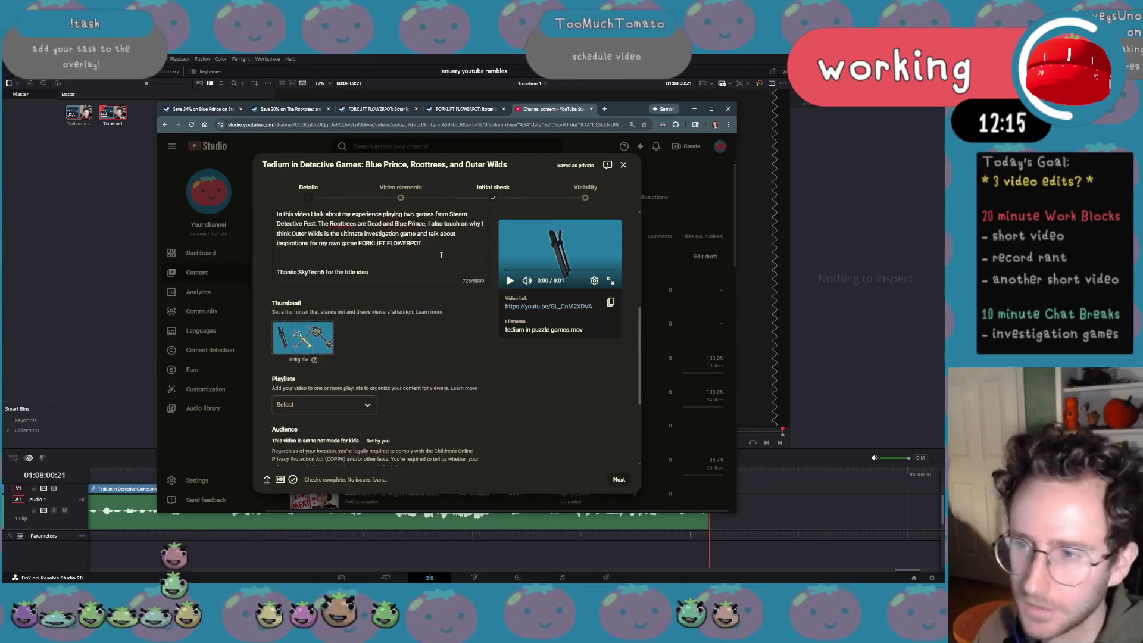
{"action": "scroll", "coordinate": [446, 376], "scroll_direction": "up", "scroll_amount": 3}
{"action": "scroll", "coordinate": [430, 320], "scroll_direction": "up", "scroll_amount": 2}
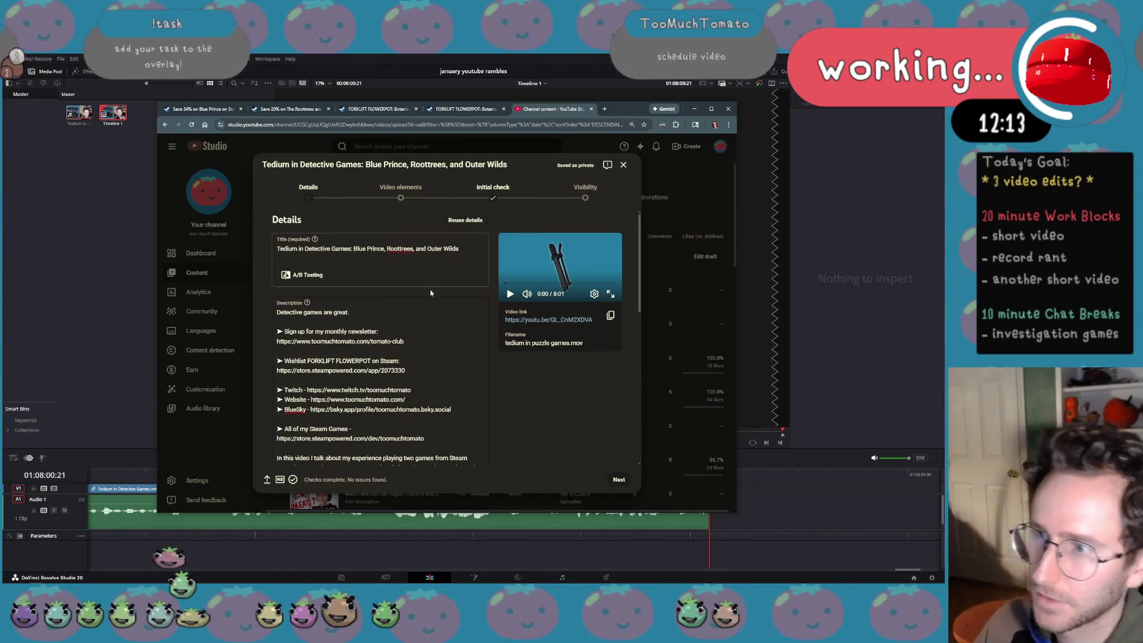
{"action": "left_click_drag", "start_coordinate": [332, 248], "coordinate": [466, 251]}
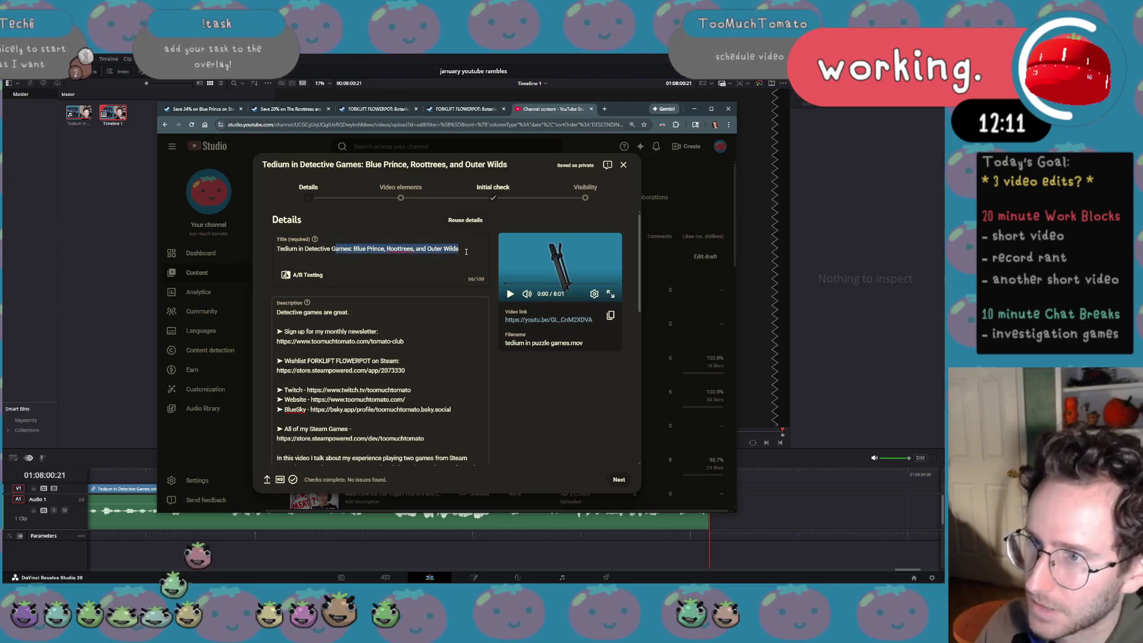
{"action": "left_click", "coordinate": [466, 354]}
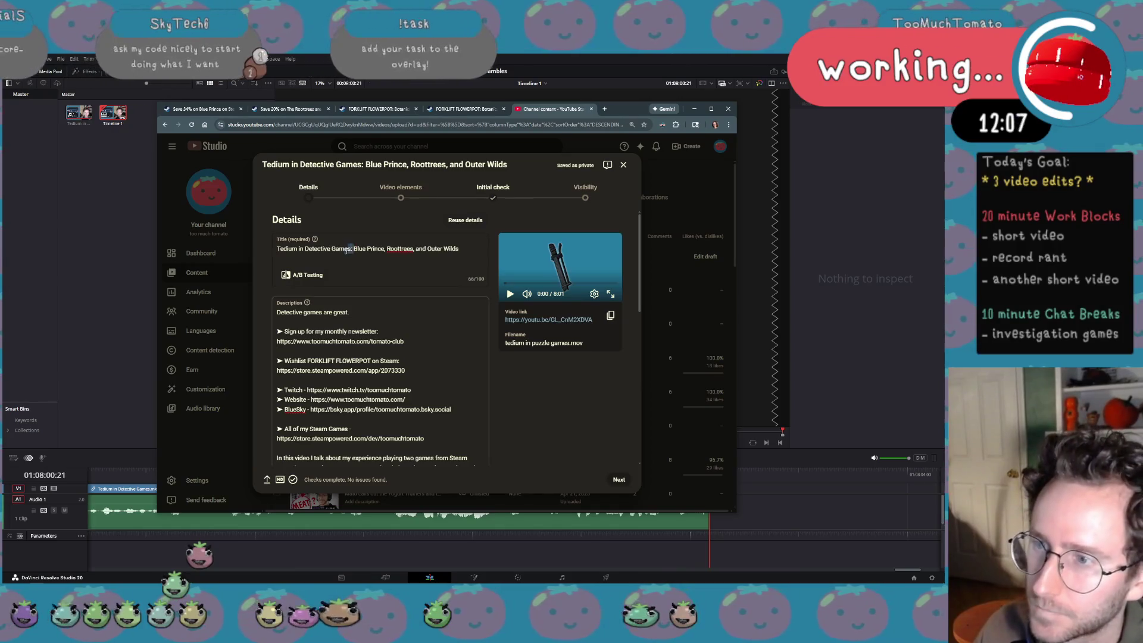
{"action": "left_click_drag", "start_coordinate": [354, 248], "coordinate": [459, 249]}
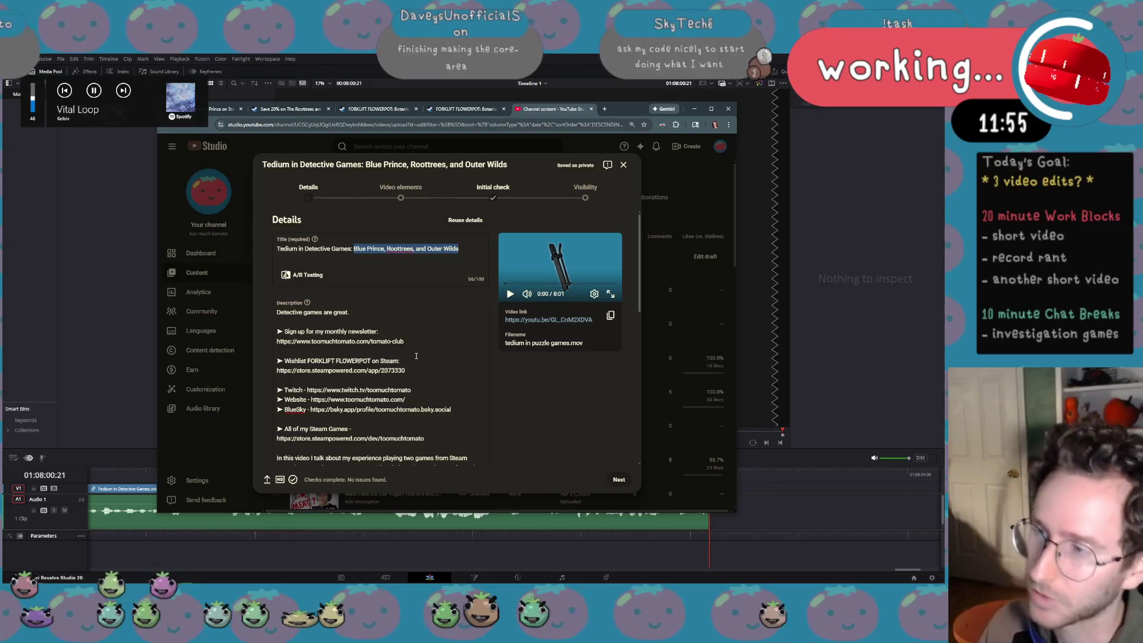
{"action": "left_click", "coordinate": [416, 357]}
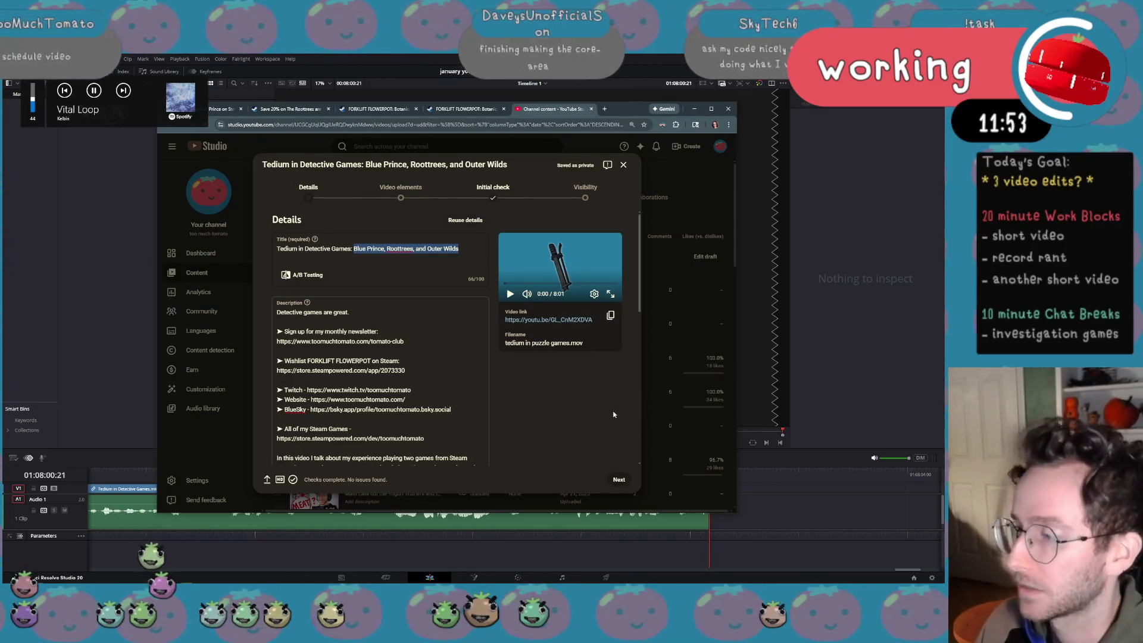
{"action": "scroll", "coordinate": [457, 418], "scroll_direction": "down", "scroll_amount": 5}
{"action": "scroll", "coordinate": [457, 416], "scroll_direction": "down", "scroll_amount": 4}
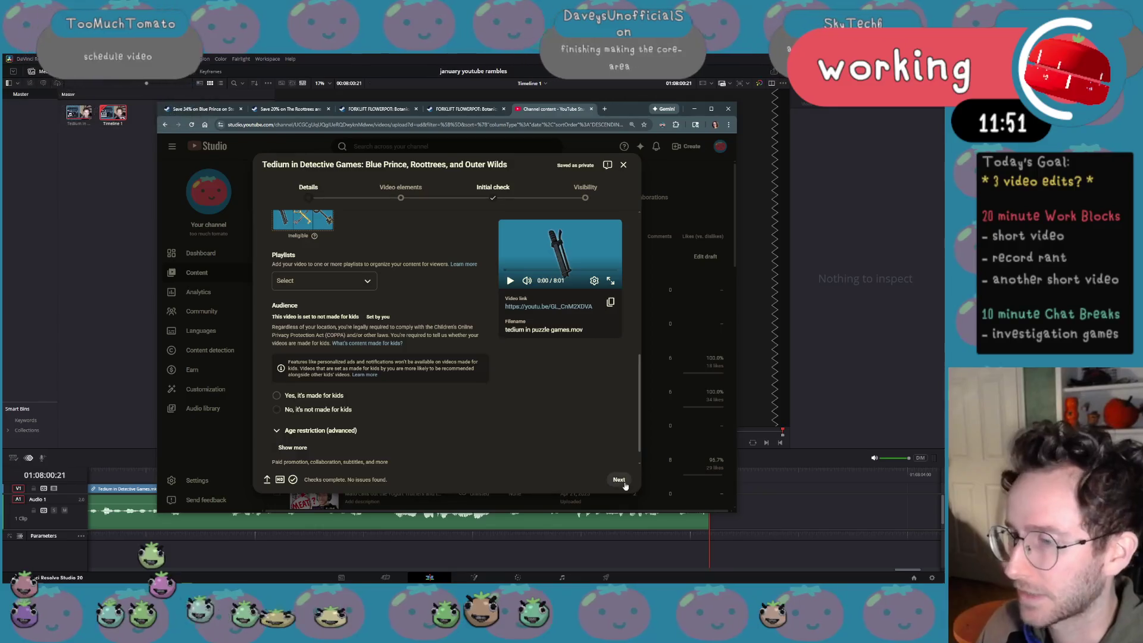
Advance to Visibility, expand Schedule and keep January 19, 2026 as the publish date
{"action": "left_click", "coordinate": [619, 479]}
{"action": "left_click", "coordinate": [619, 480]}
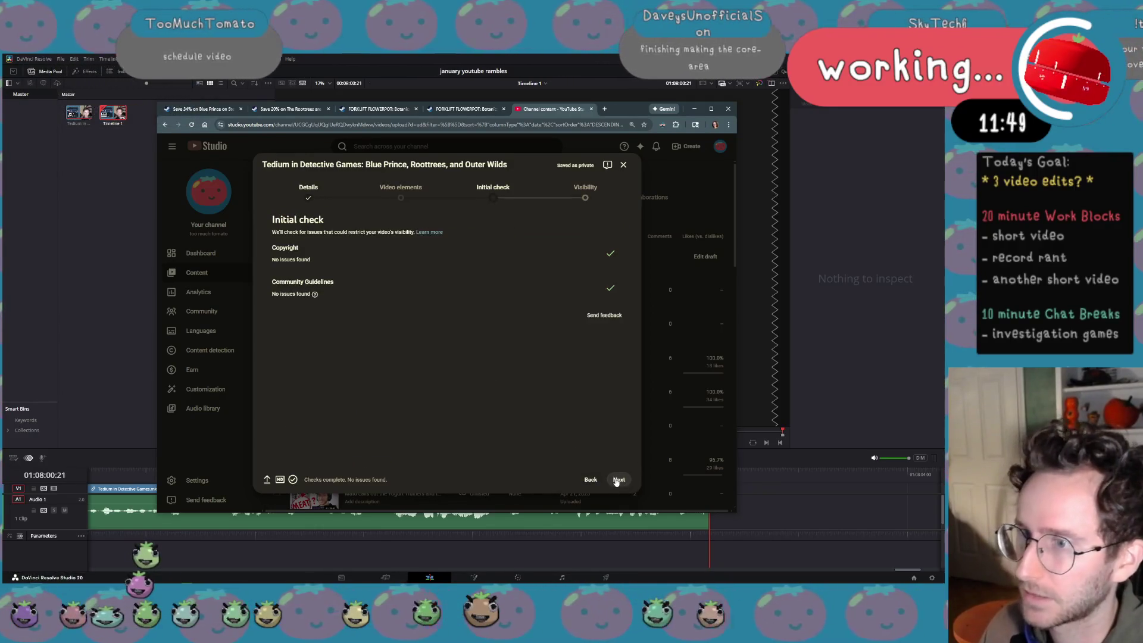
{"action": "left_click", "coordinate": [616, 481]}
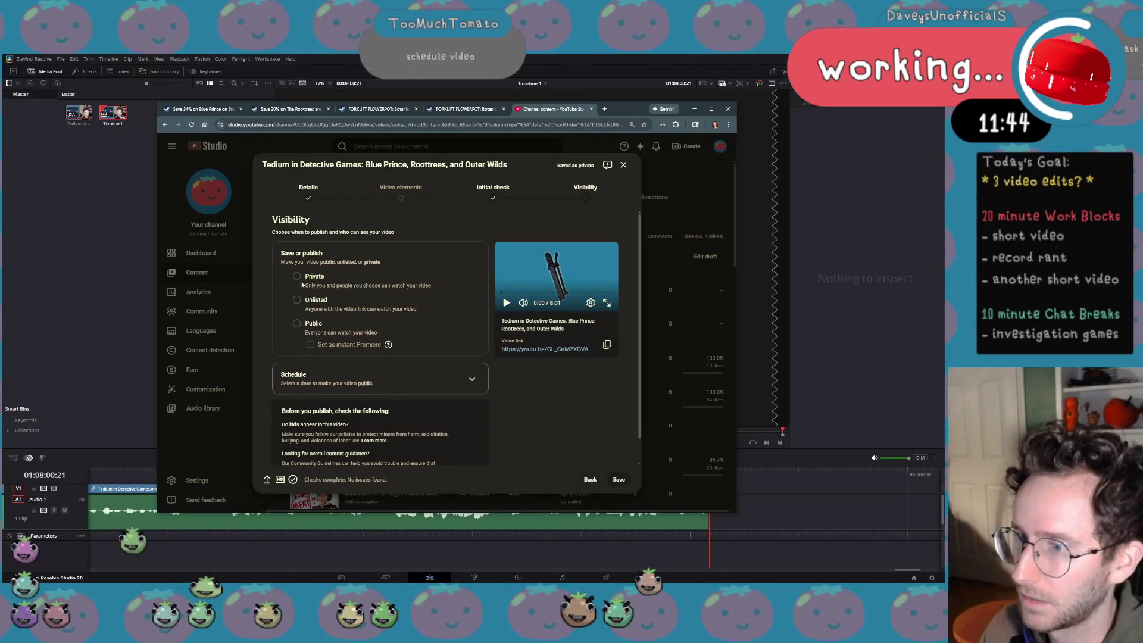
{"action": "left_click", "coordinate": [328, 380]}
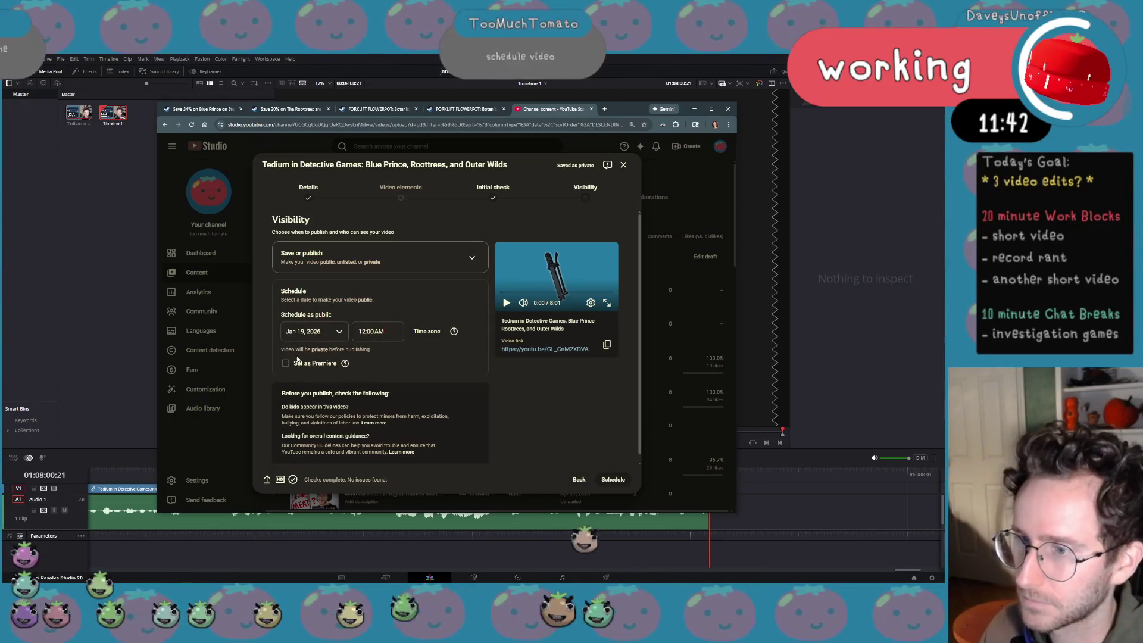
{"action": "left_click", "coordinate": [312, 331]}
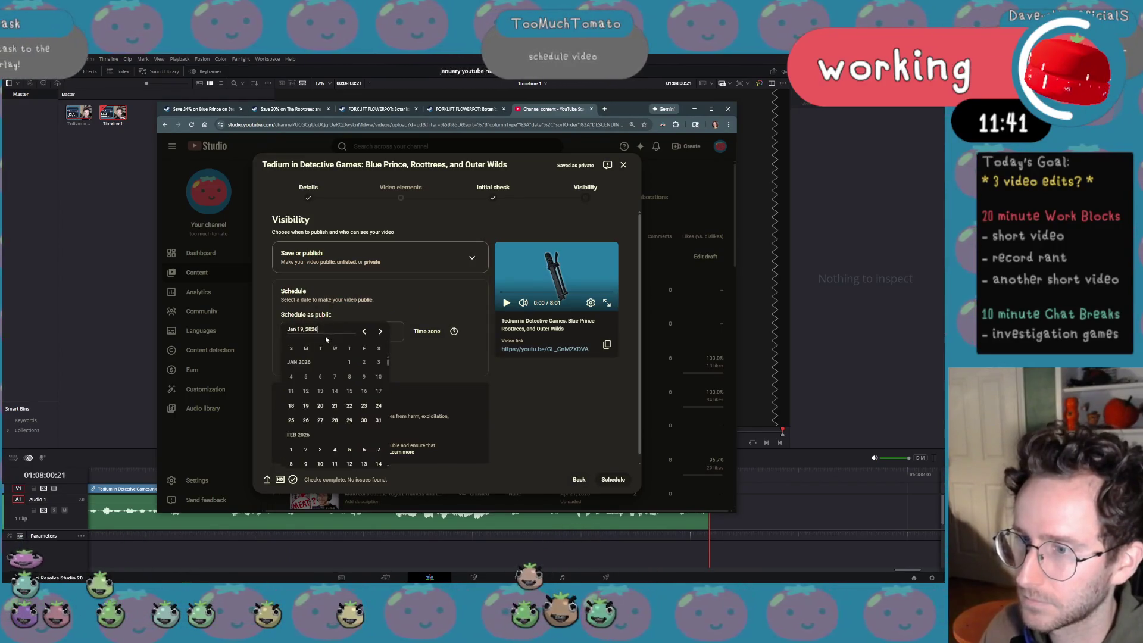
{"action": "left_click", "coordinate": [307, 410]}
Set the publish time to 9:00 AM and schedule the video
{"action": "left_click", "coordinate": [371, 331]}
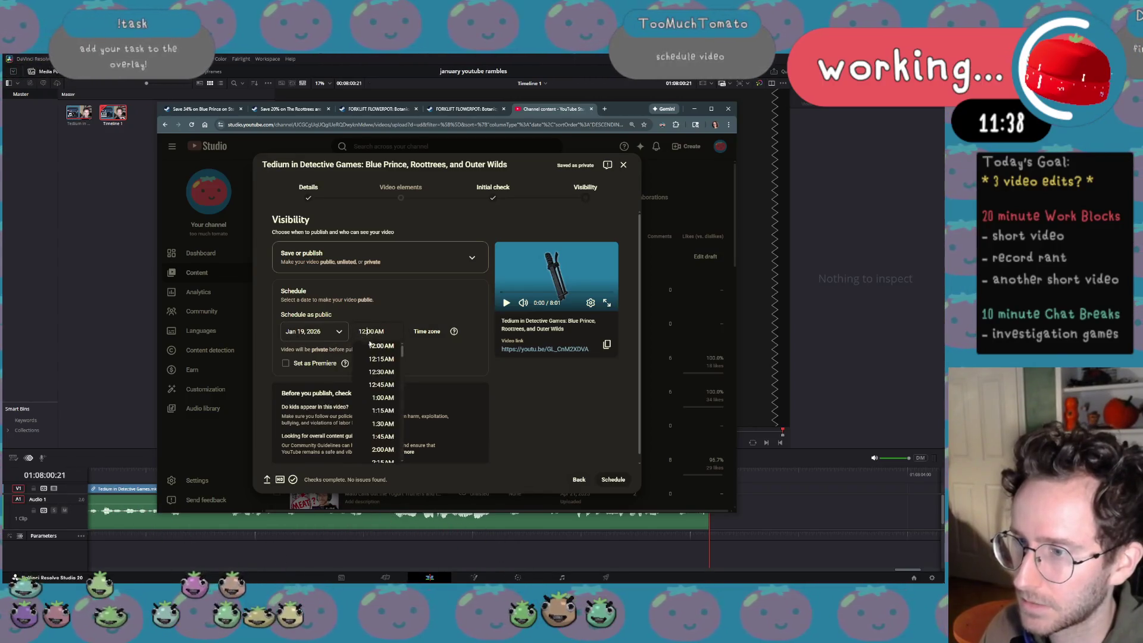
{"action": "scroll", "coordinate": [383, 402], "scroll_direction": "down", "scroll_amount": 5}
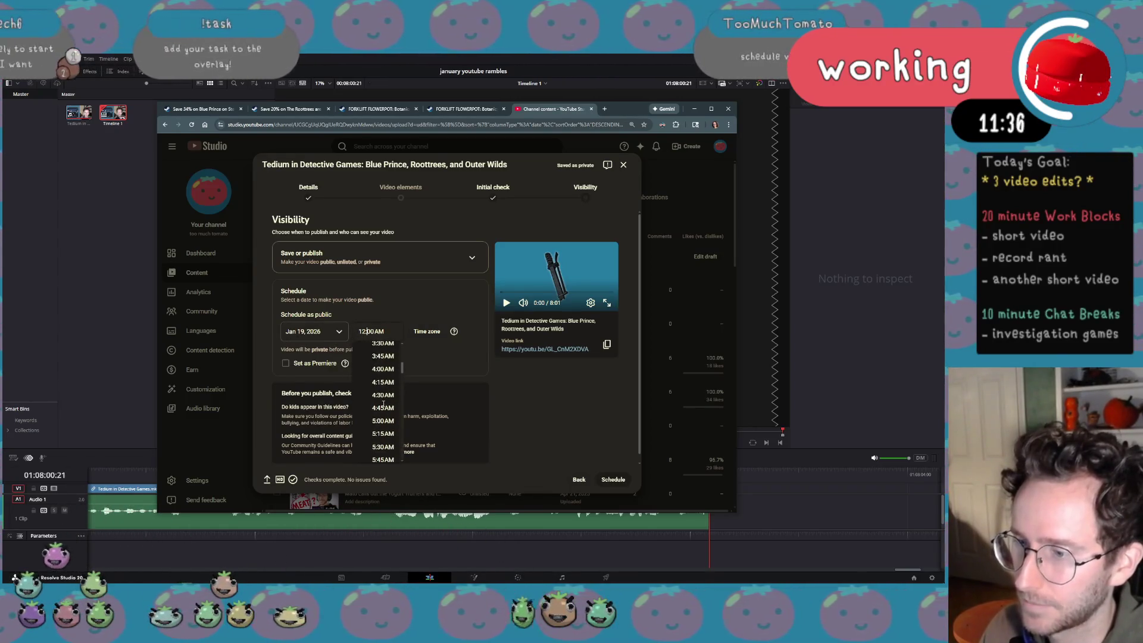
{"action": "scroll", "coordinate": [384, 406], "scroll_direction": "down", "scroll_amount": 5}
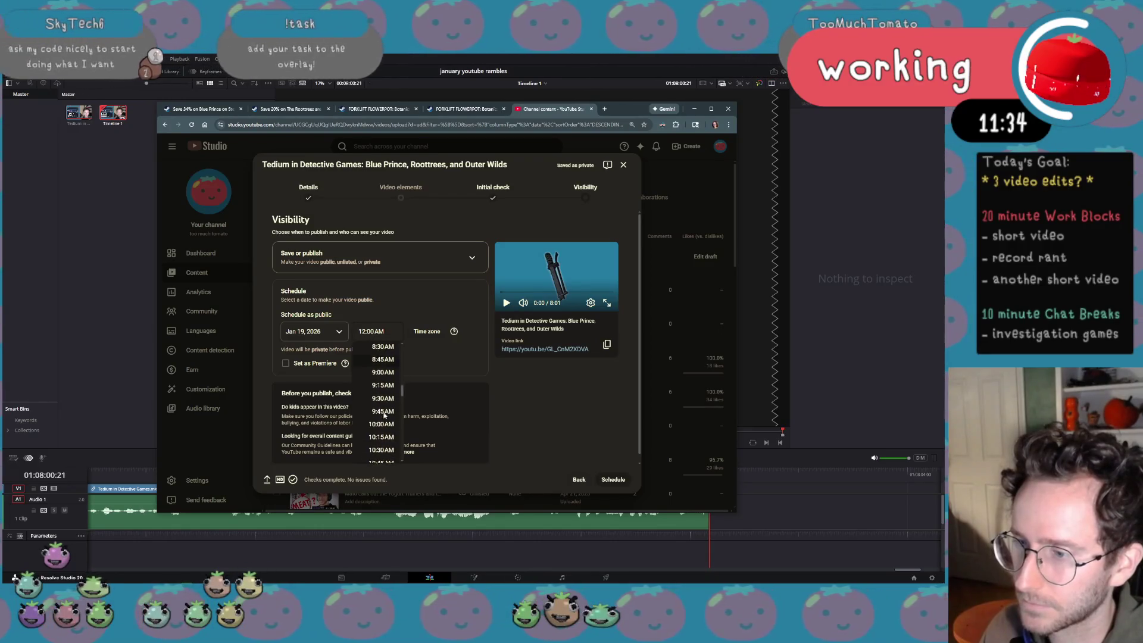
{"action": "left_click", "coordinate": [382, 371]}
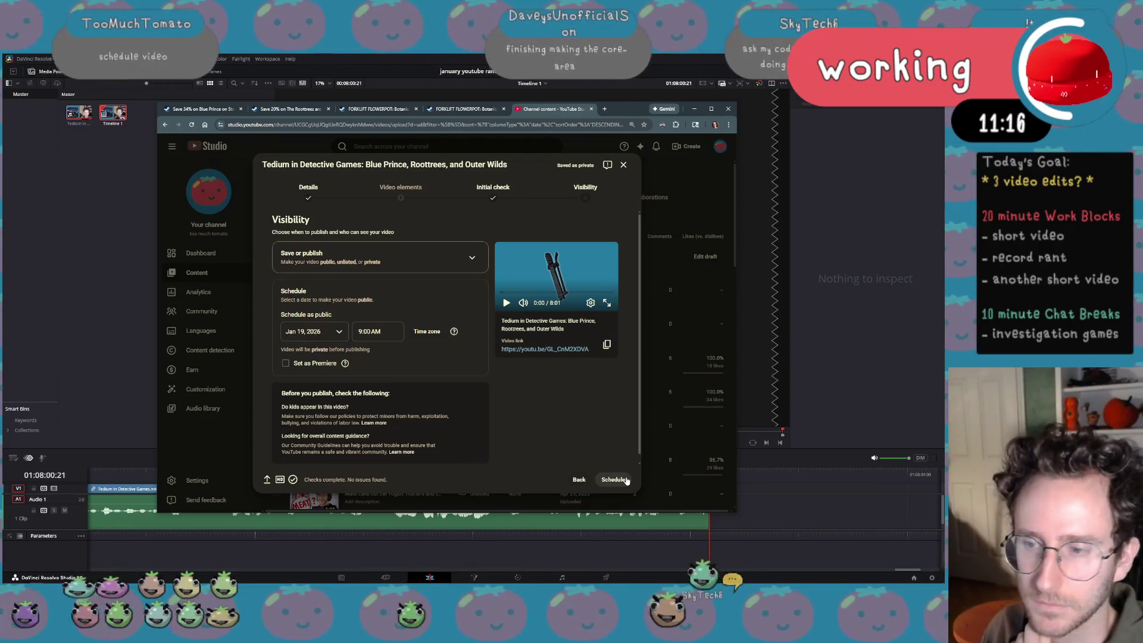
{"action": "scroll", "coordinate": [580, 438], "scroll_direction": "down", "scroll_amount": 1}
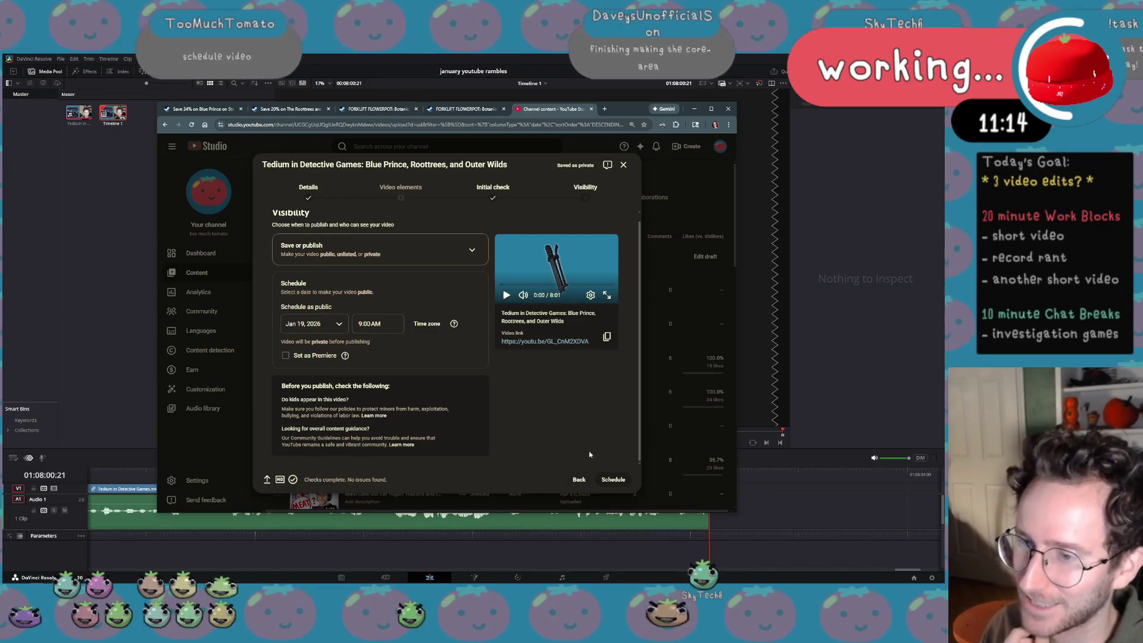
{"action": "left_click", "coordinate": [612, 480]}
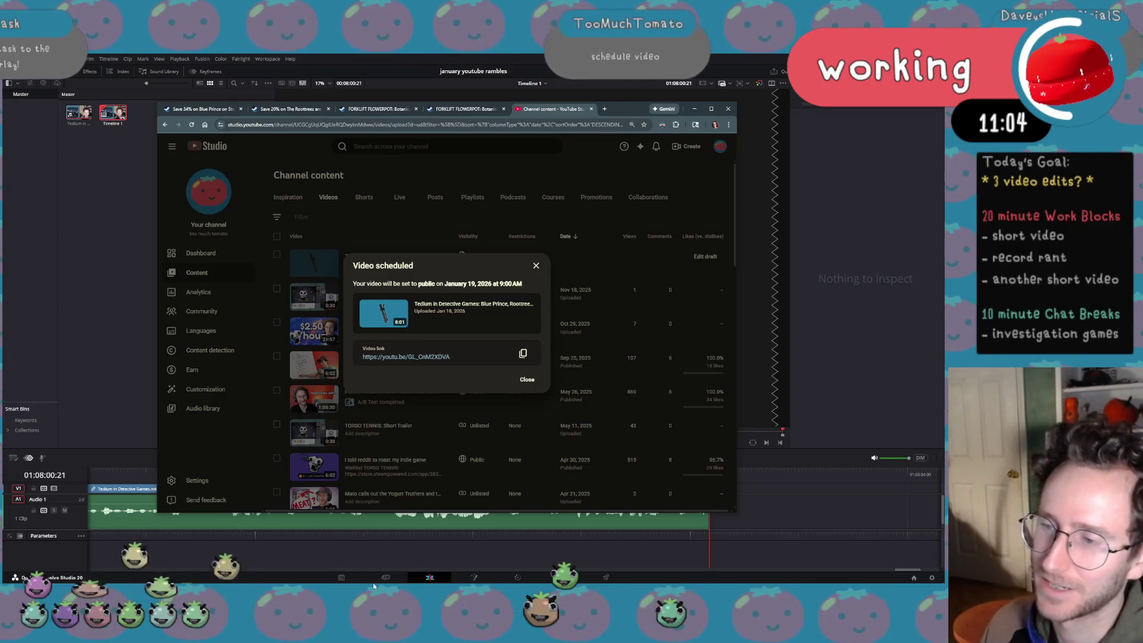
{"action": "left_click", "coordinate": [292, 536]}
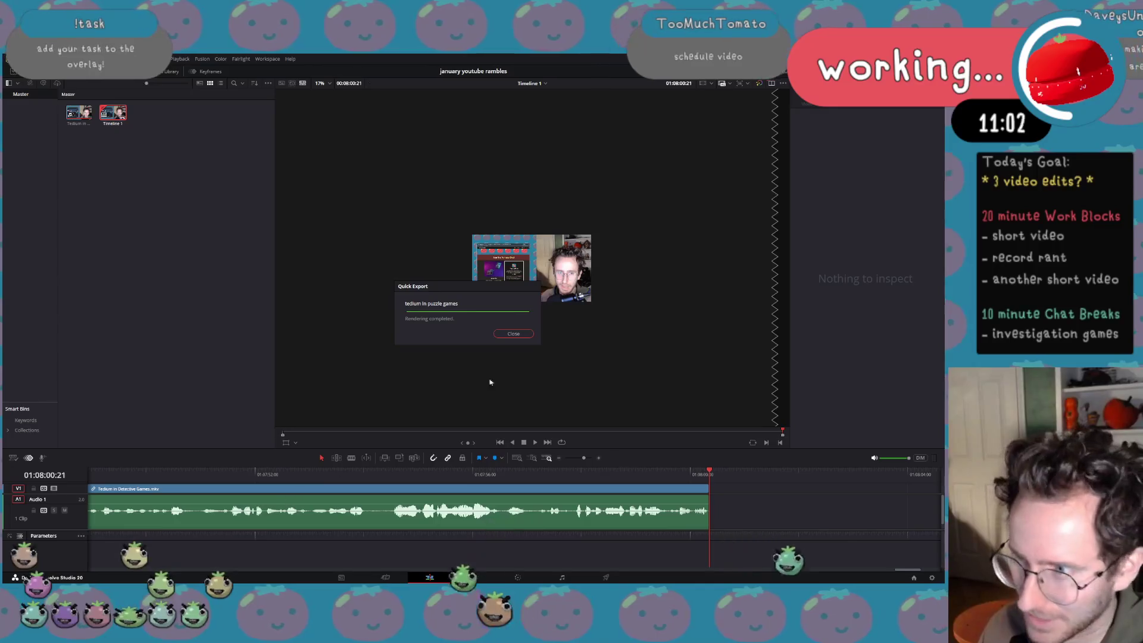
Split the Tedium in Detective Games clip at two points and ripple-delete the middle section
{"action": "left_click", "coordinate": [516, 332]}
{"action": "left_click", "coordinate": [319, 547]}
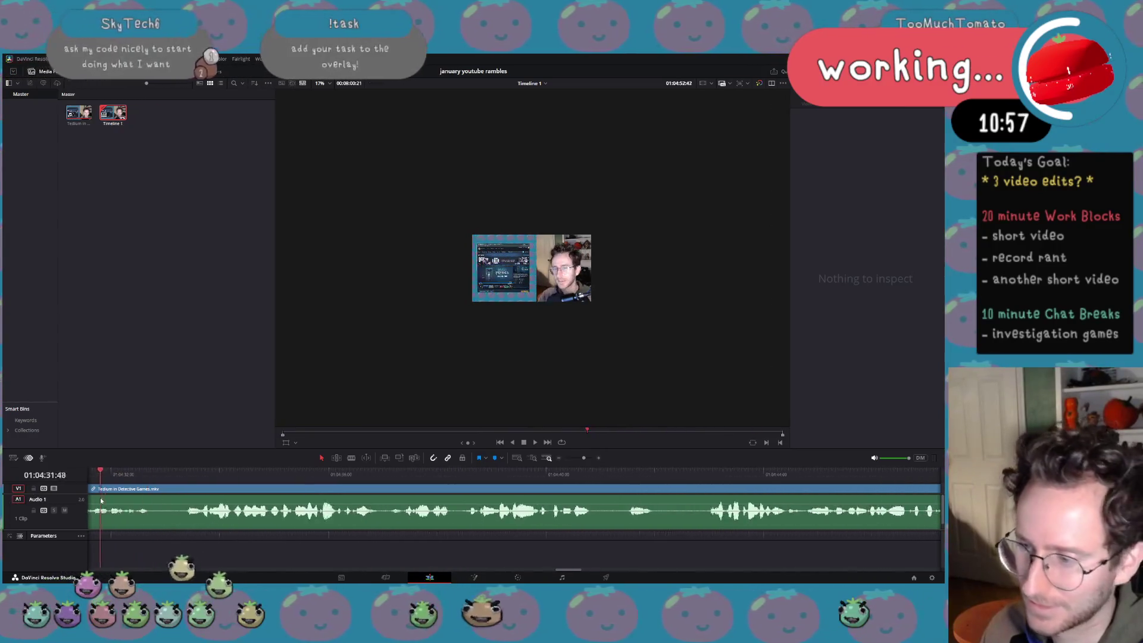
{"action": "left_click", "coordinate": [250, 487]}
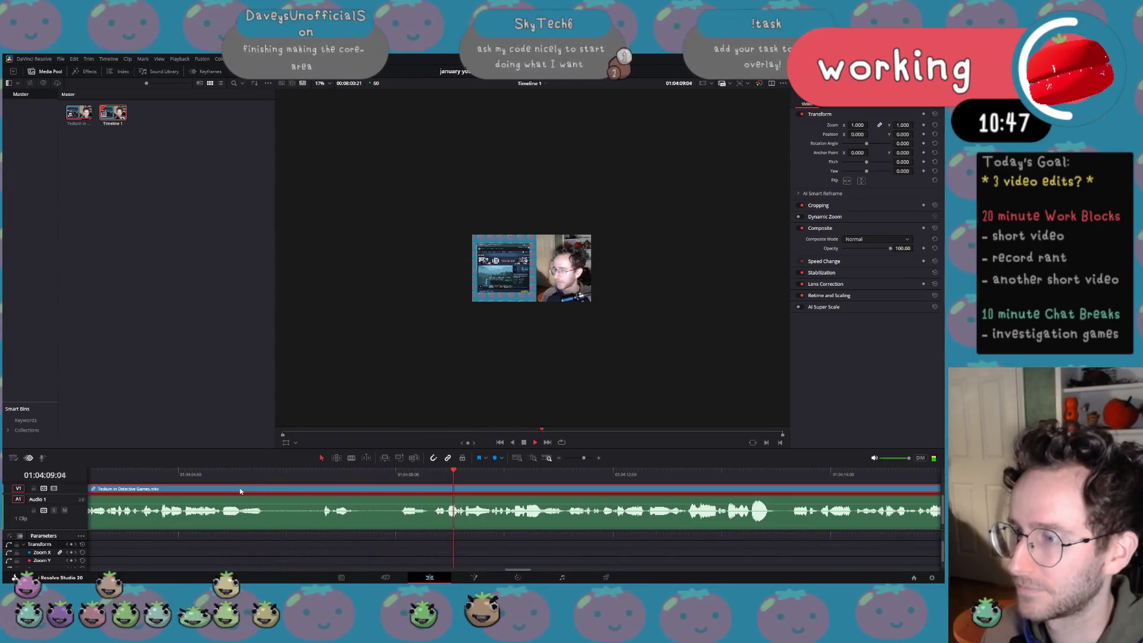
{"action": "left_click", "coordinate": [438, 475]}
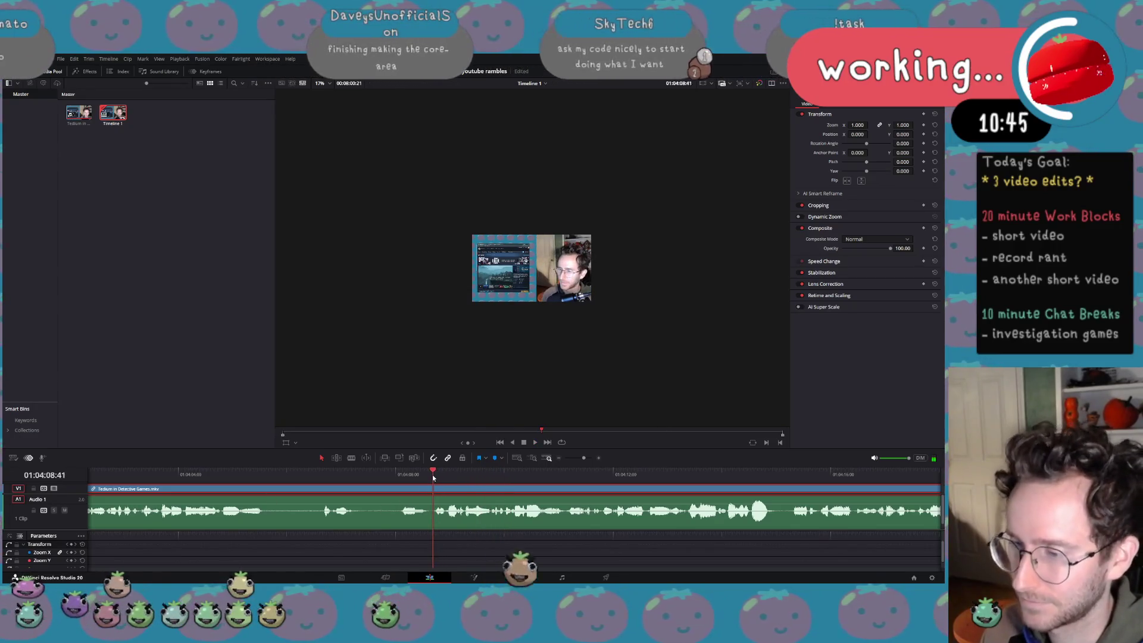
{"action": "key", "text": "ctrl+backslash"}
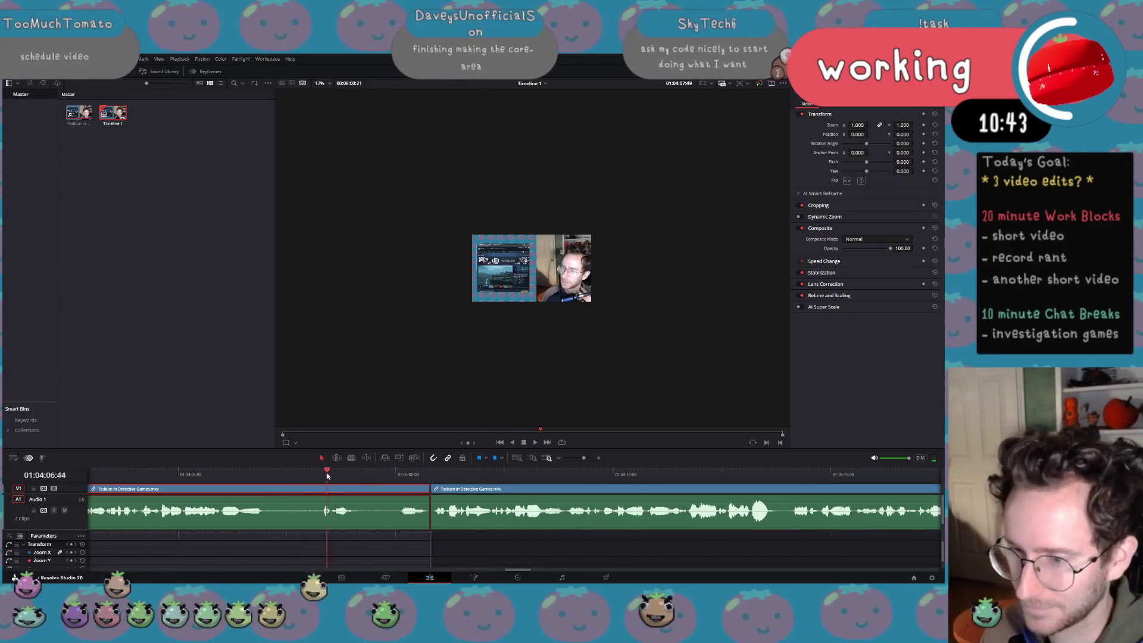
{"action": "key", "text": "Up"}
{"action": "left_click", "coordinate": [345, 491]}
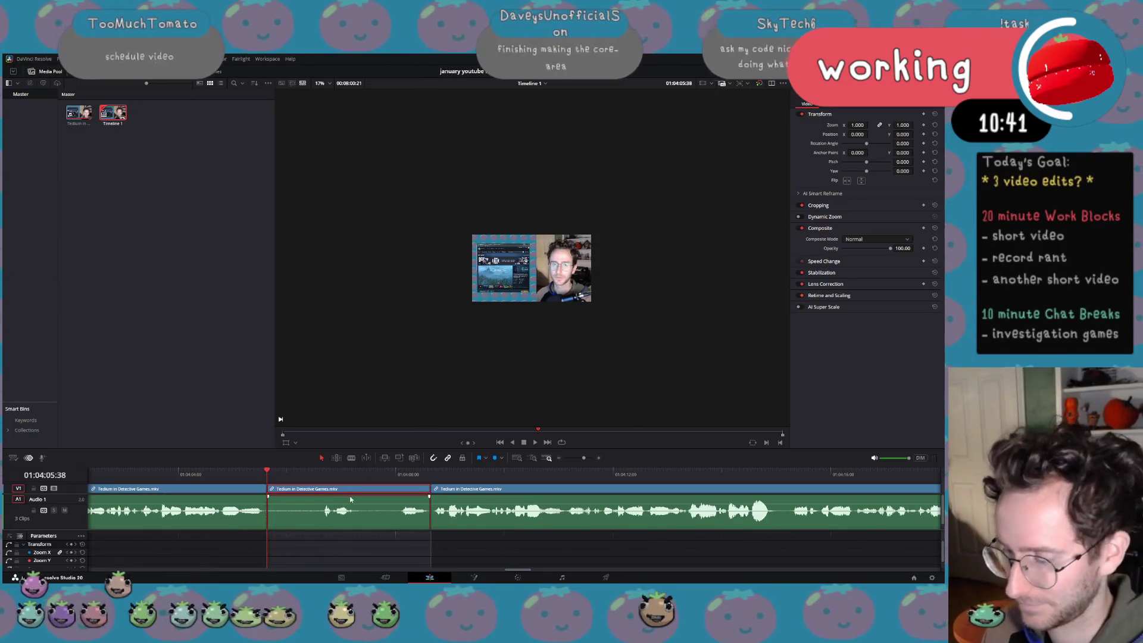
{"action": "key", "text": "shift+Delete"}
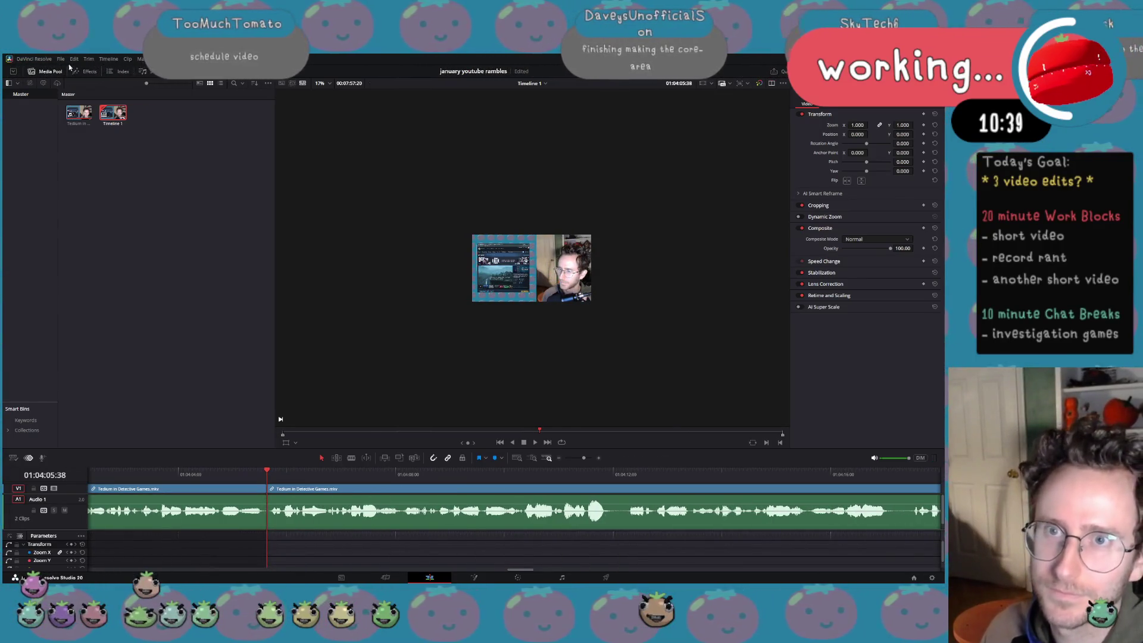
Start a Quick Export from the File menu, cancel it, and switch back to the browser
{"action": "left_click", "coordinate": [69, 59]}
{"action": "left_click", "coordinate": [95, 193]}
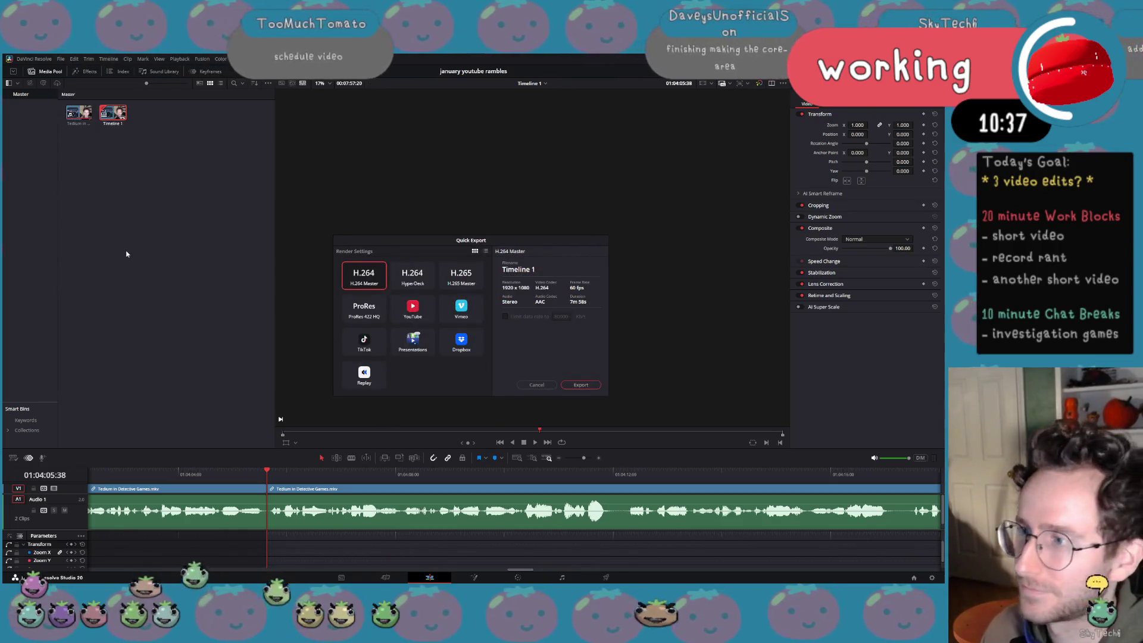
{"action": "left_click", "coordinate": [536, 385]}
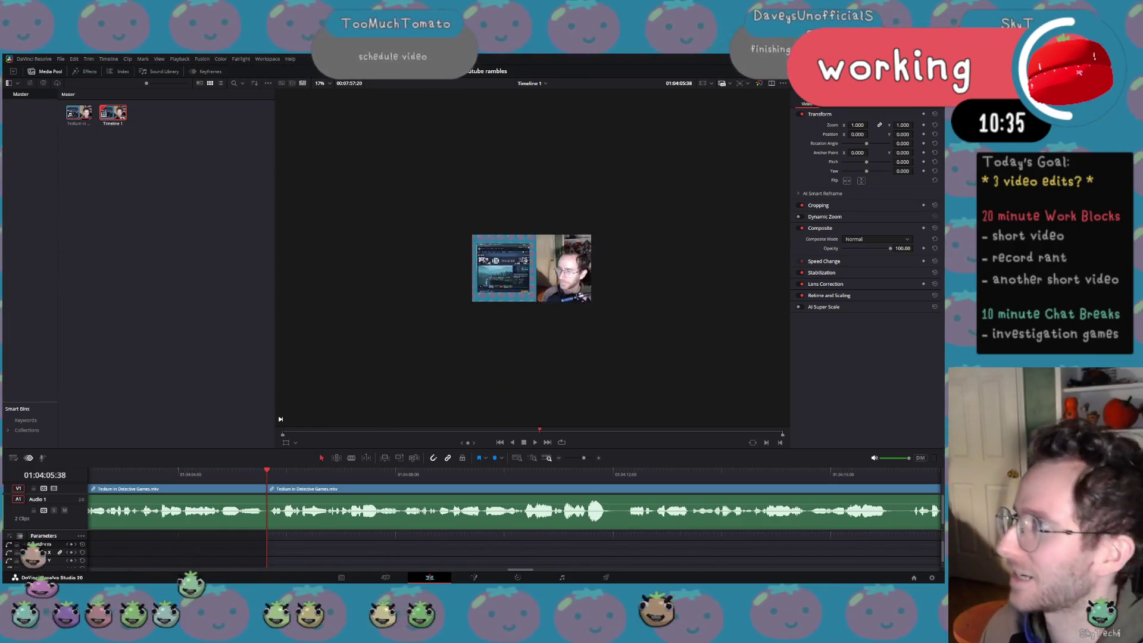
{"action": "key", "text": "alt+Tab"}
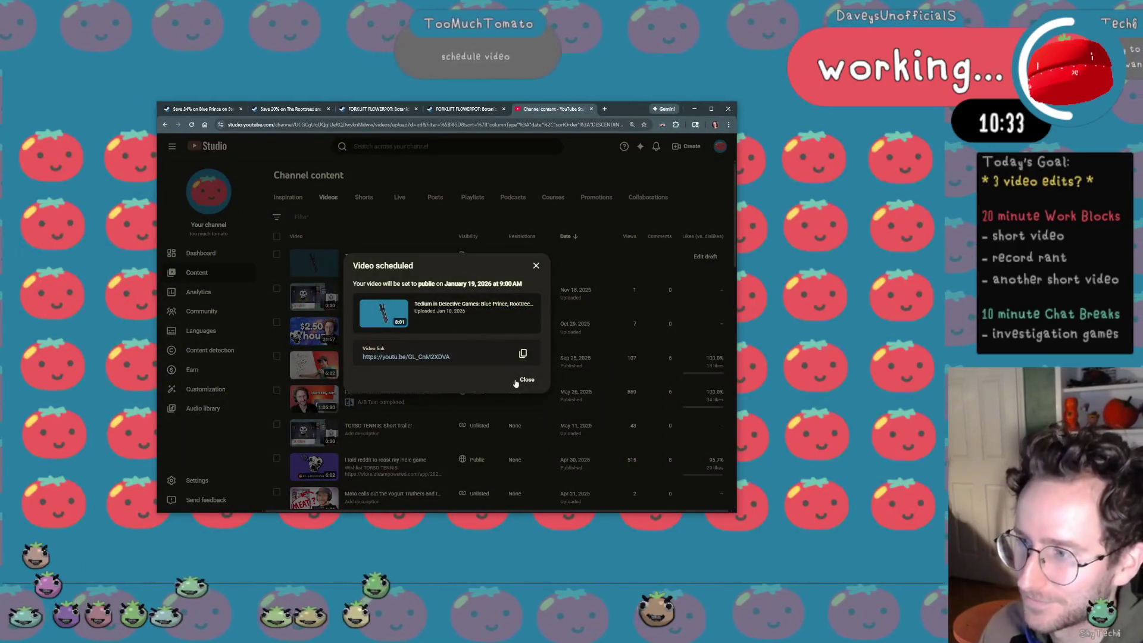
Dismiss the scheduled confirmation, raise rows per page, and open ELECTRIC BURST in a background tab
{"action": "left_click", "coordinate": [524, 381]}
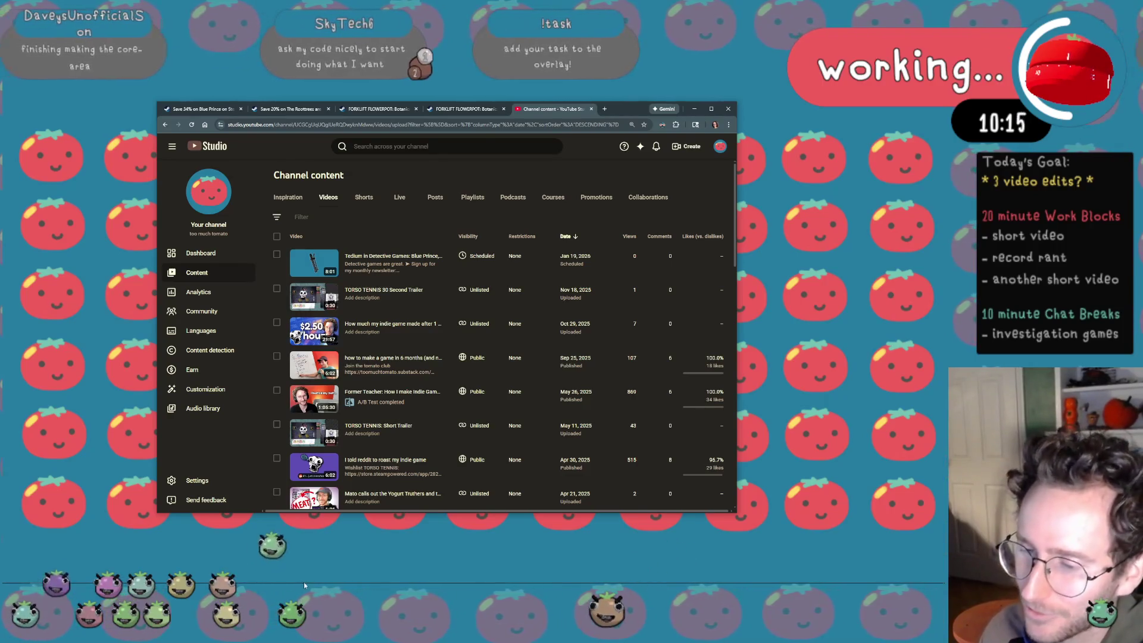
{"action": "scroll", "coordinate": [345, 463], "scroll_direction": "down", "scroll_amount": 5}
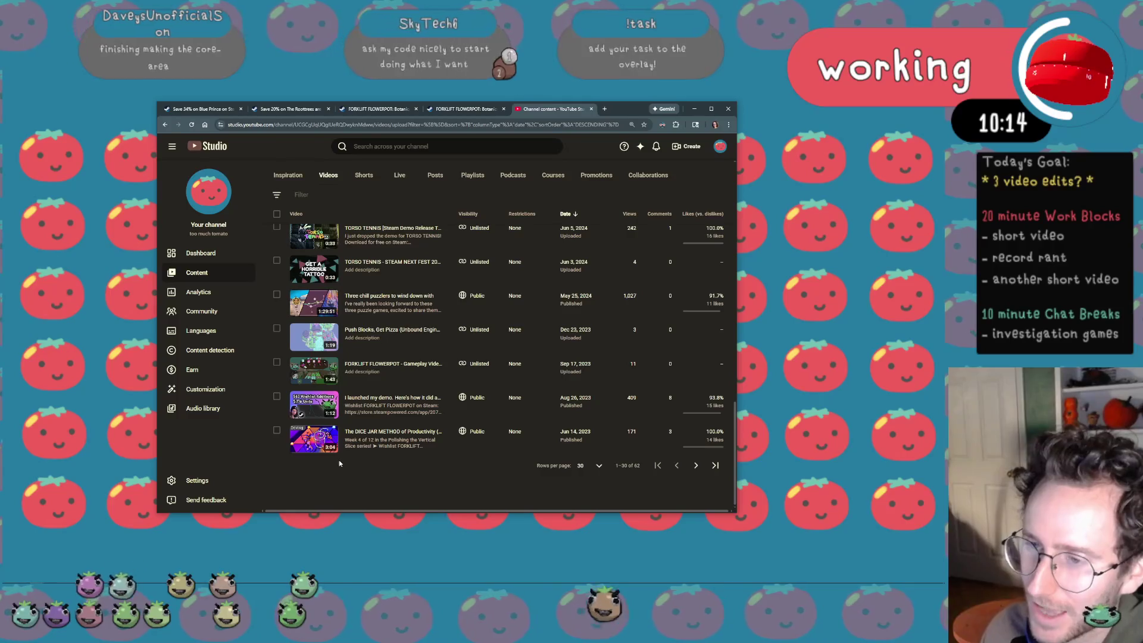
{"action": "scroll", "coordinate": [348, 429], "scroll_direction": "up", "scroll_amount": 5}
{"action": "scroll", "coordinate": [358, 403], "scroll_direction": "up", "scroll_amount": 5}
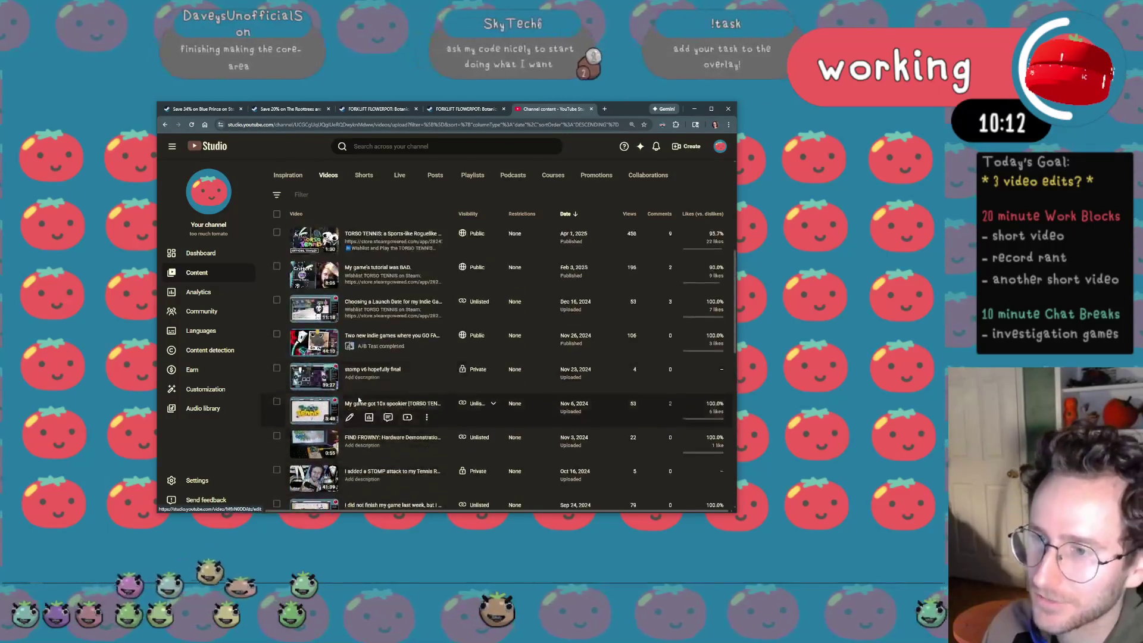
{"action": "scroll", "coordinate": [359, 400], "scroll_direction": "up", "scroll_amount": 5}
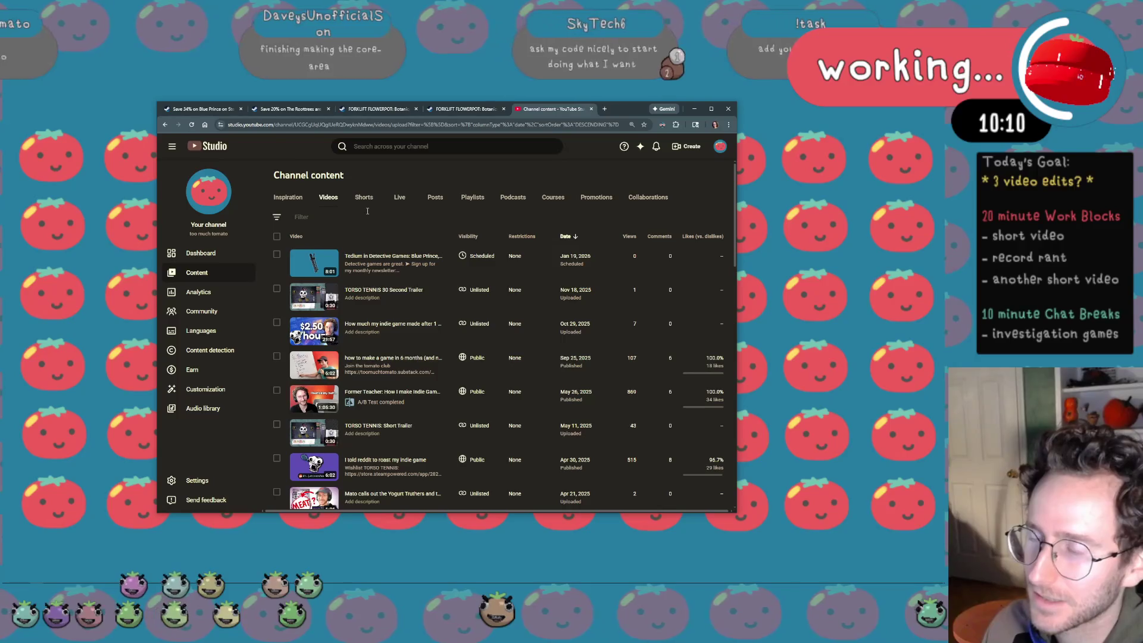
{"action": "scroll", "coordinate": [366, 358], "scroll_direction": "down", "scroll_amount": 8}
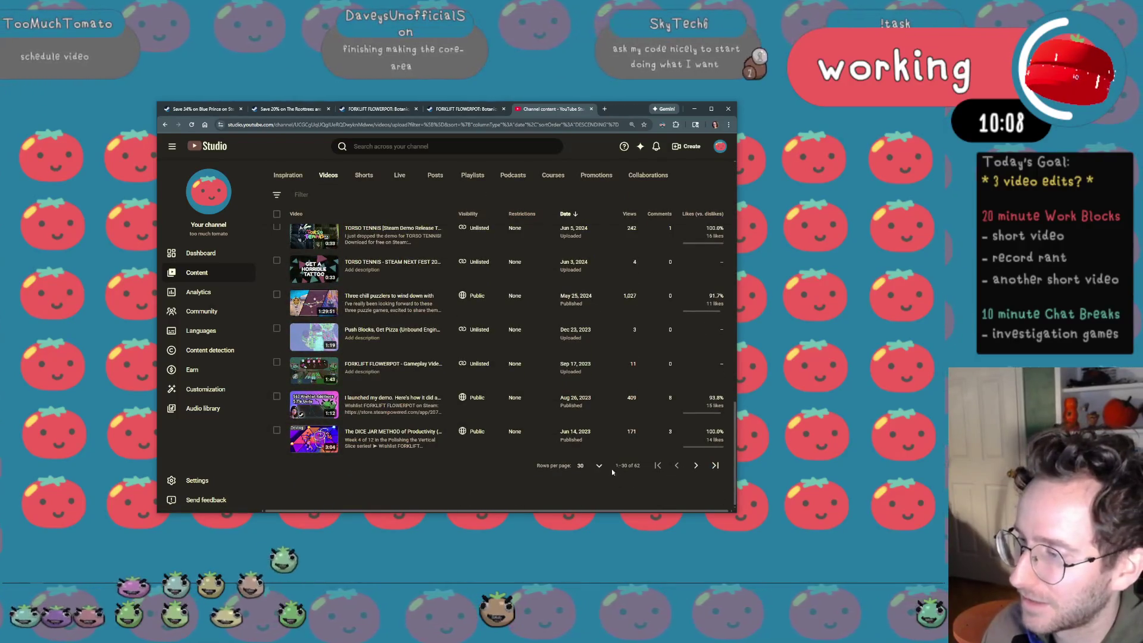
{"action": "left_click", "coordinate": [599, 466]}
{"action": "left_click", "coordinate": [592, 446]}
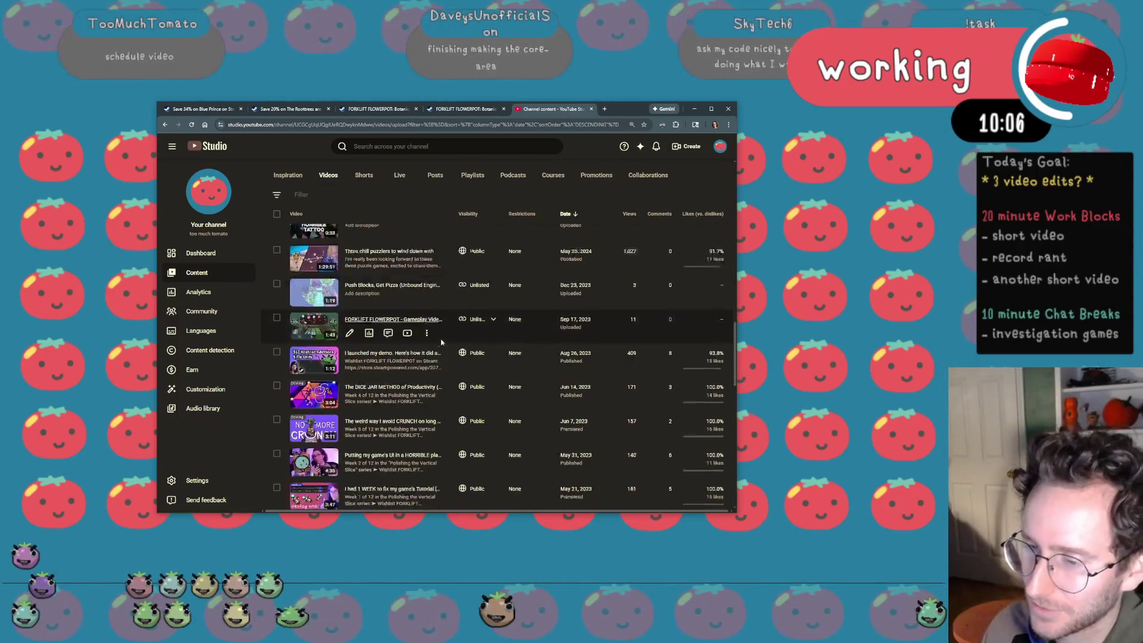
{"action": "scroll", "coordinate": [443, 340], "scroll_direction": "down", "scroll_amount": 5}
{"action": "scroll", "coordinate": [443, 340], "scroll_direction": "down", "scroll_amount": 5}
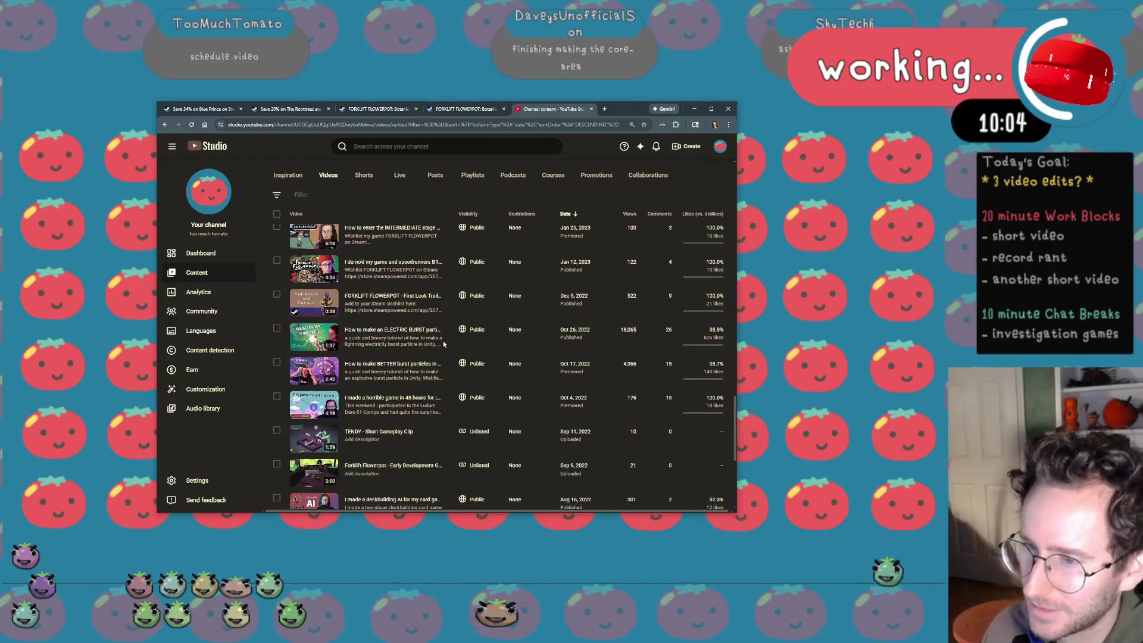
{"action": "mouse_move", "coordinate": [393, 331]}
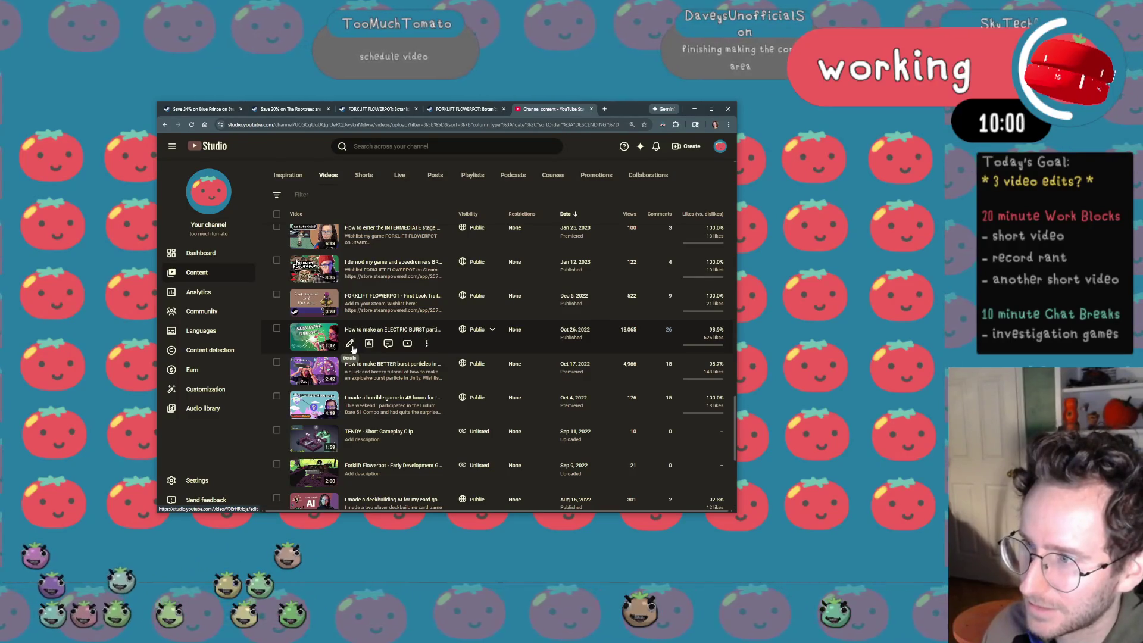
{"action": "middle_click", "coordinate": [358, 335]}
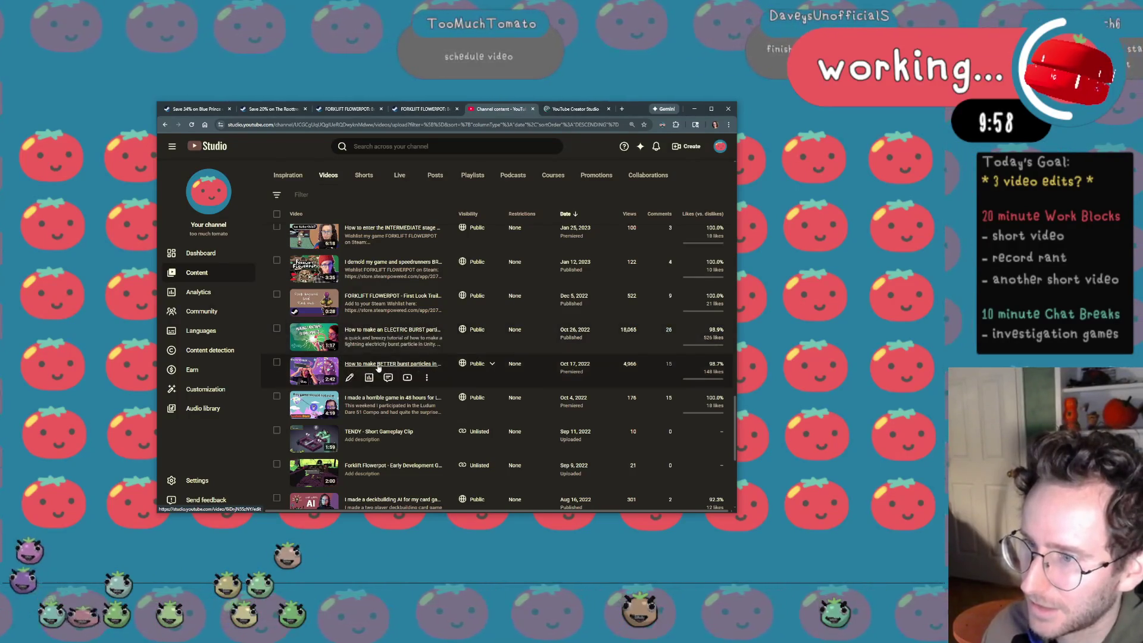
Open the BETTER burst video in a background tab and bring up Analytics for both particle tutorials
{"action": "middle_click", "coordinate": [357, 335]}
{"action": "left_click", "coordinate": [519, 109]}
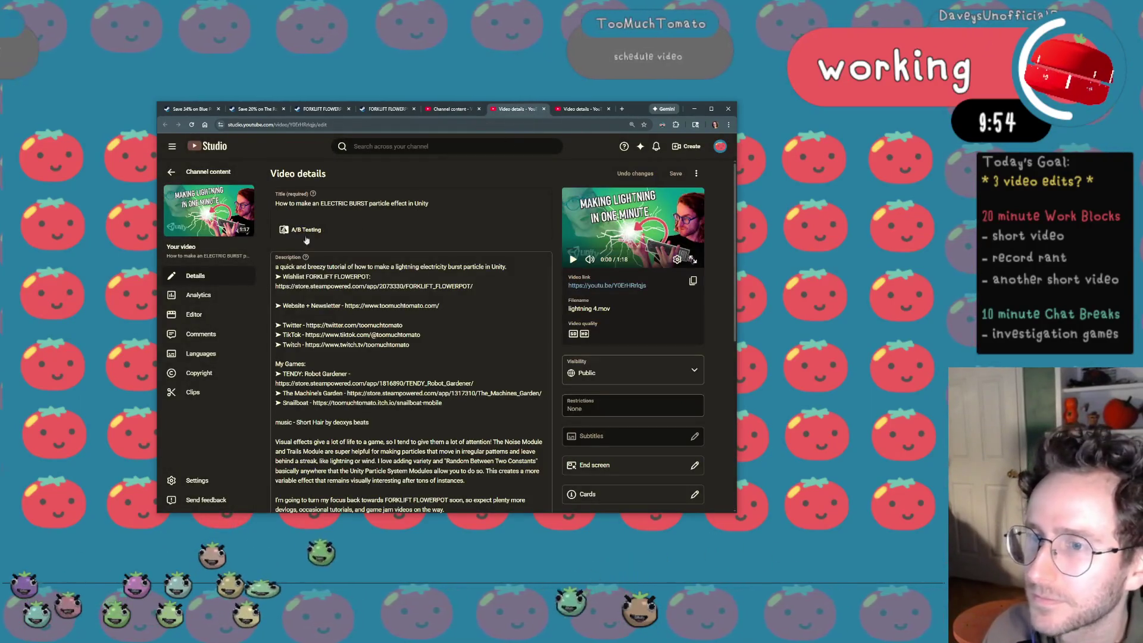
{"action": "left_click", "coordinate": [199, 295]}
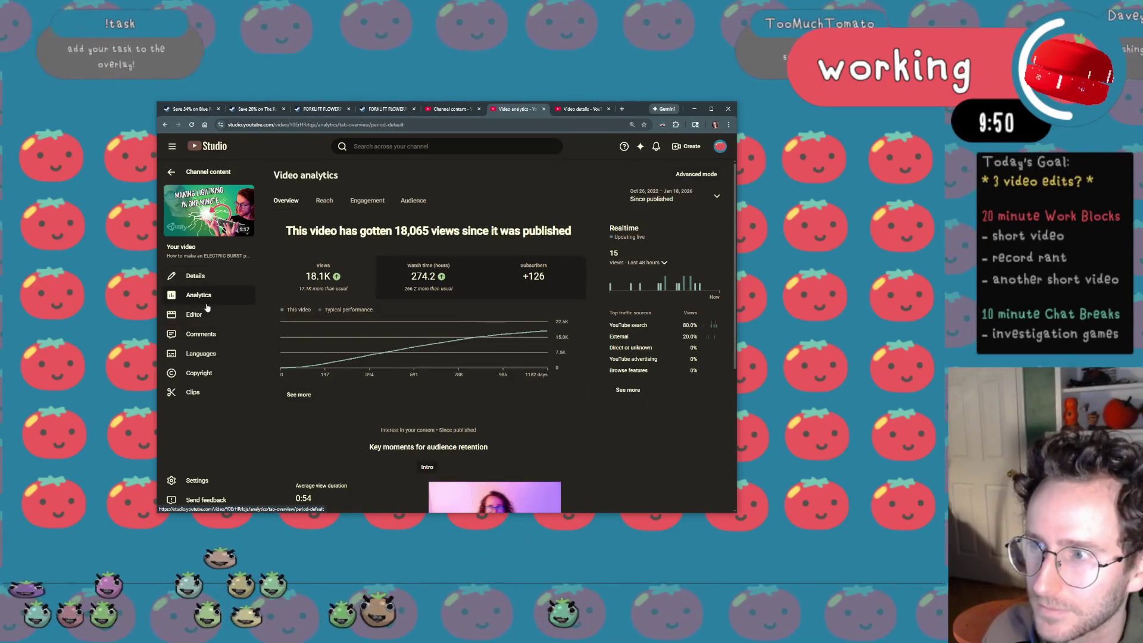
{"action": "left_click", "coordinate": [194, 314]}
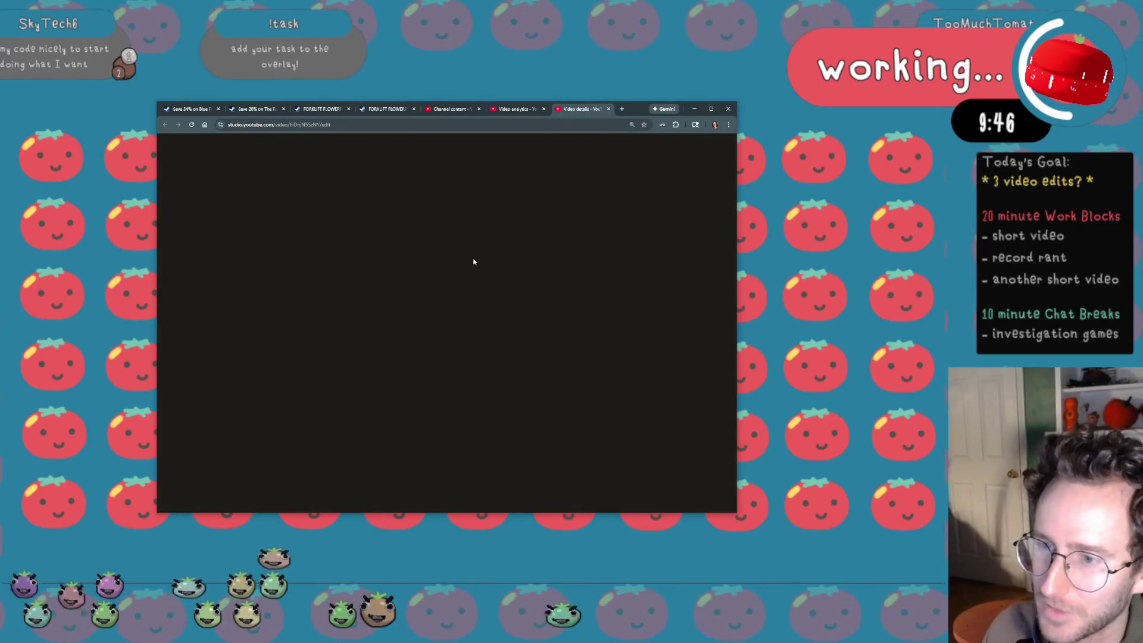
{"action": "left_click", "coordinate": [199, 295]}
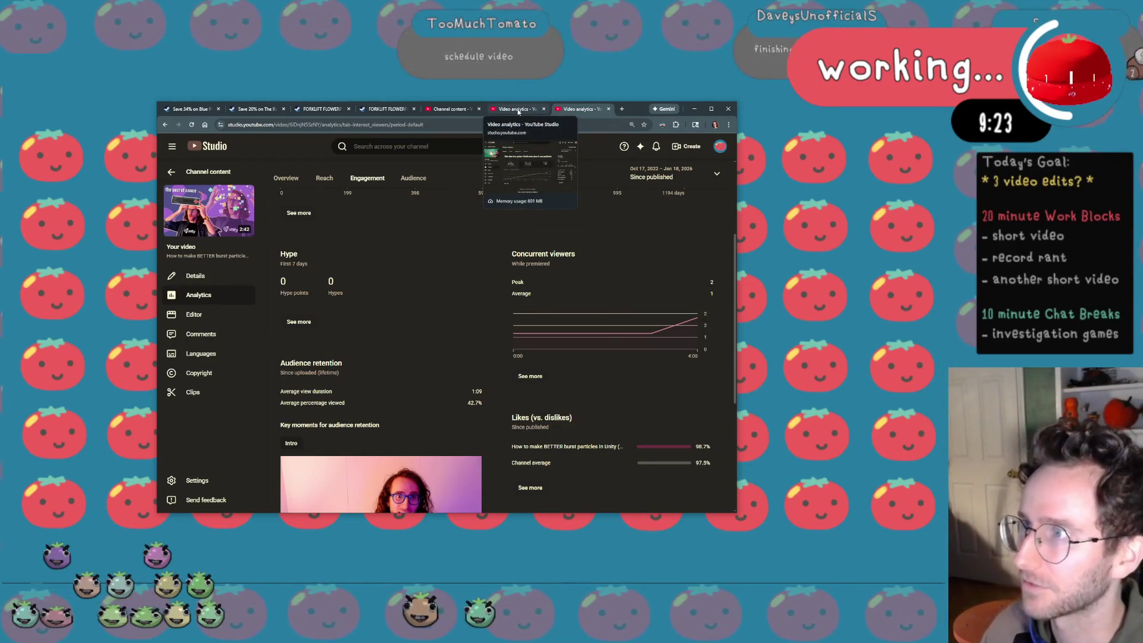
Preview the ELECTRIC BURST retention drop around 0:56, then close the BETTER burst analytics tab
{"action": "left_click", "coordinate": [517, 110]}
{"action": "scroll", "coordinate": [552, 332], "scroll_direction": "down", "scroll_amount": 5}
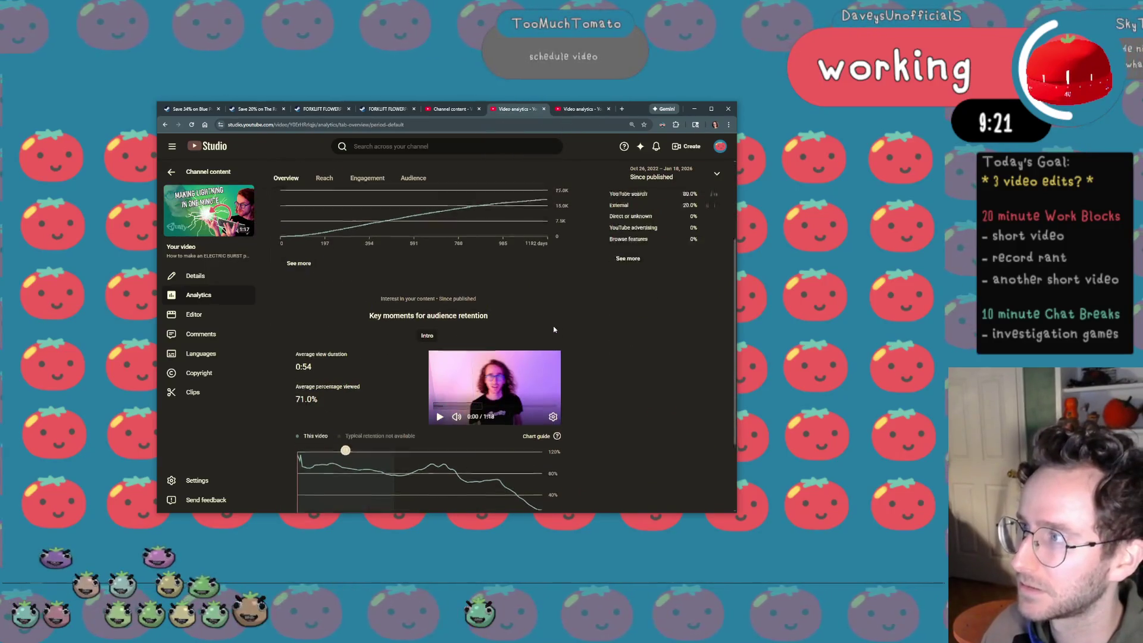
{"action": "scroll", "coordinate": [552, 326], "scroll_direction": "up", "scroll_amount": 5}
{"action": "scroll", "coordinate": [553, 326], "scroll_direction": "down", "scroll_amount": 6}
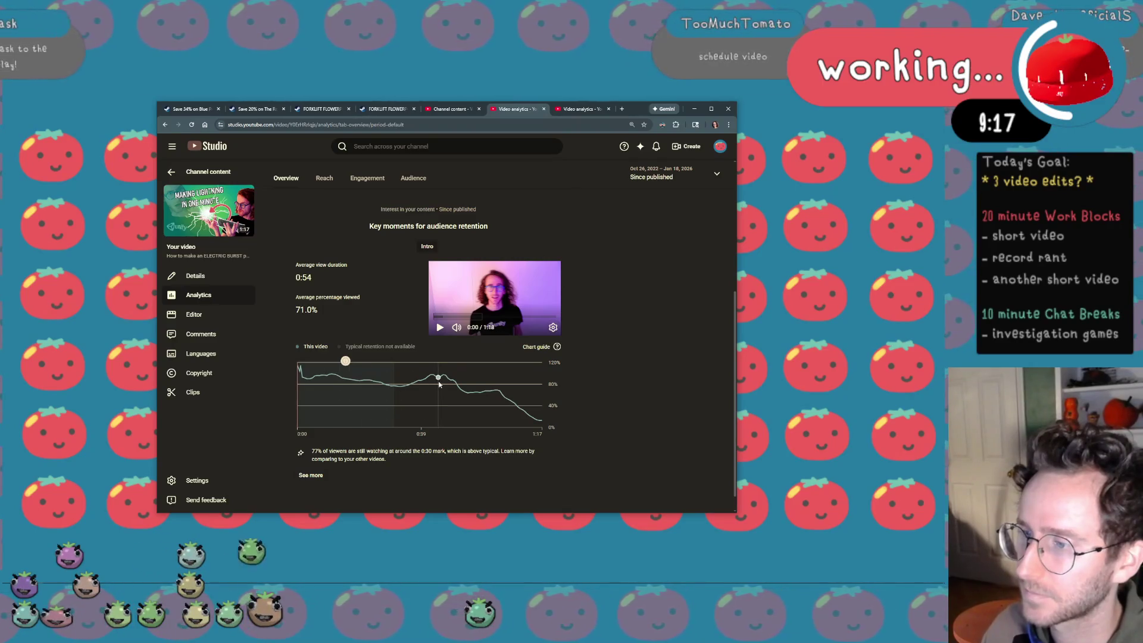
{"action": "mouse_move", "coordinate": [489, 393]}
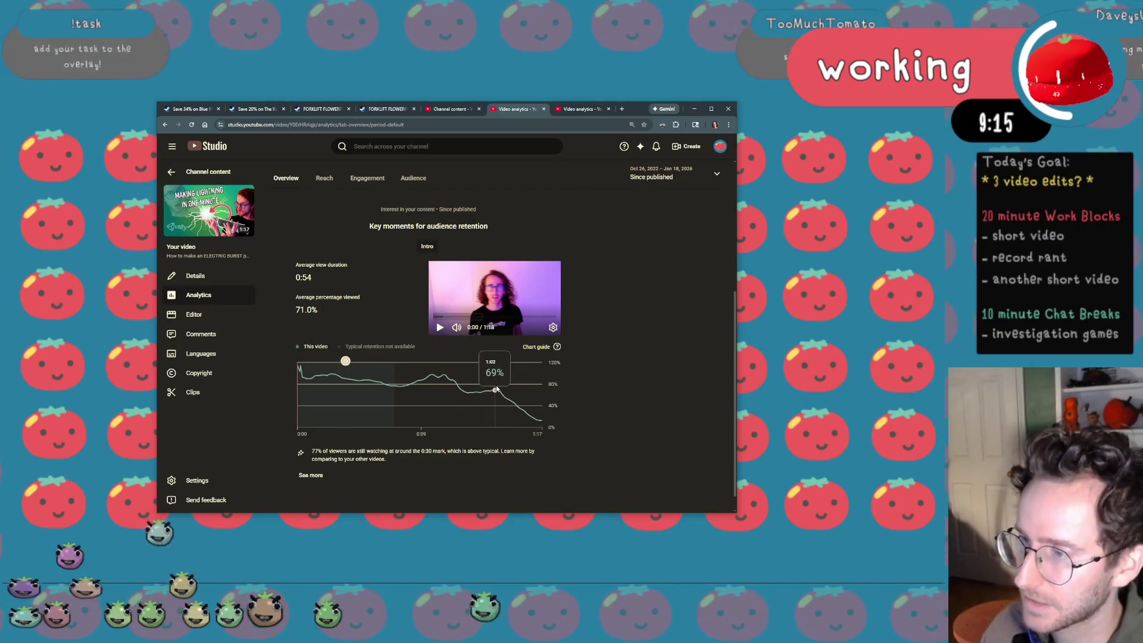
{"action": "left_click", "coordinate": [502, 394]}
{"action": "left_click", "coordinate": [439, 327]}
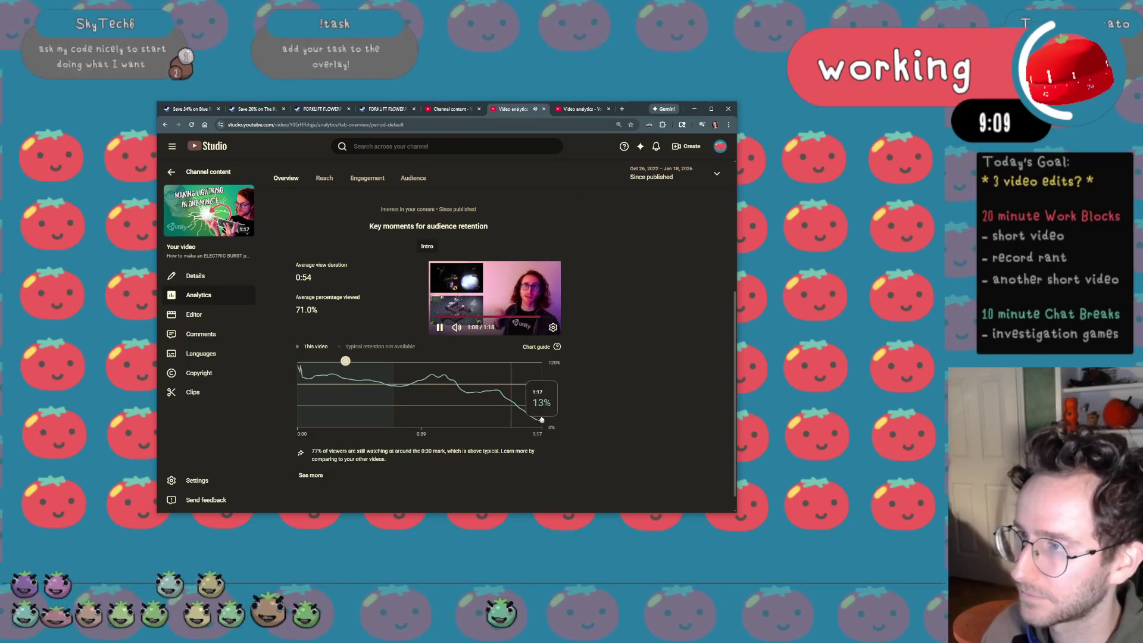
{"action": "left_click", "coordinate": [475, 400]}
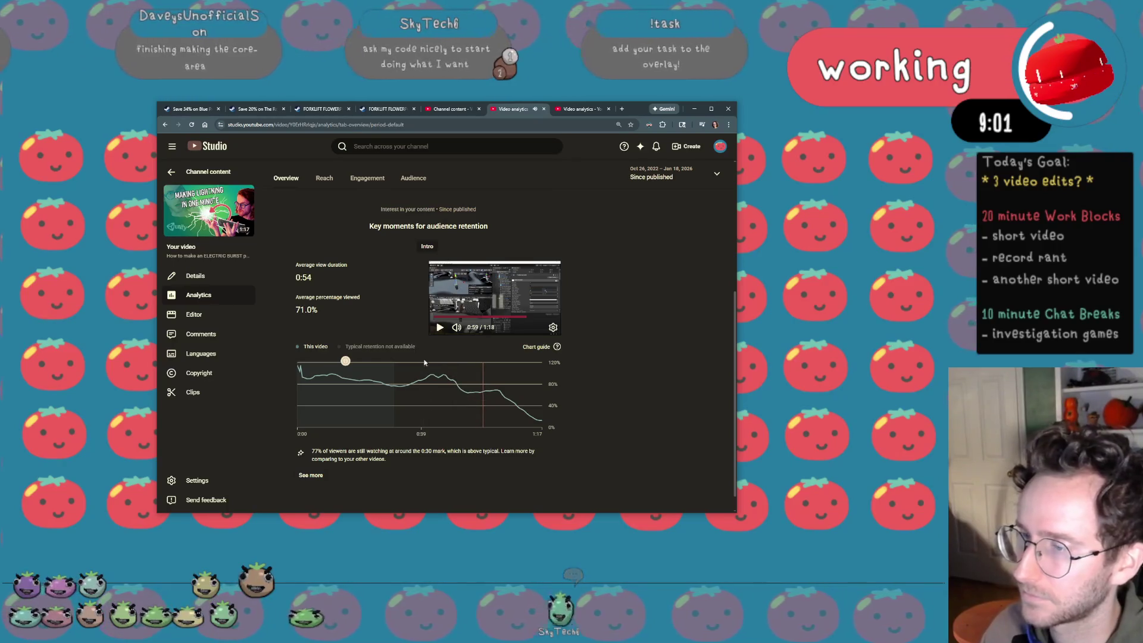
{"action": "left_click", "coordinate": [439, 326]}
{"action": "scroll", "coordinate": [434, 411], "scroll_direction": "up", "scroll_amount": 5}
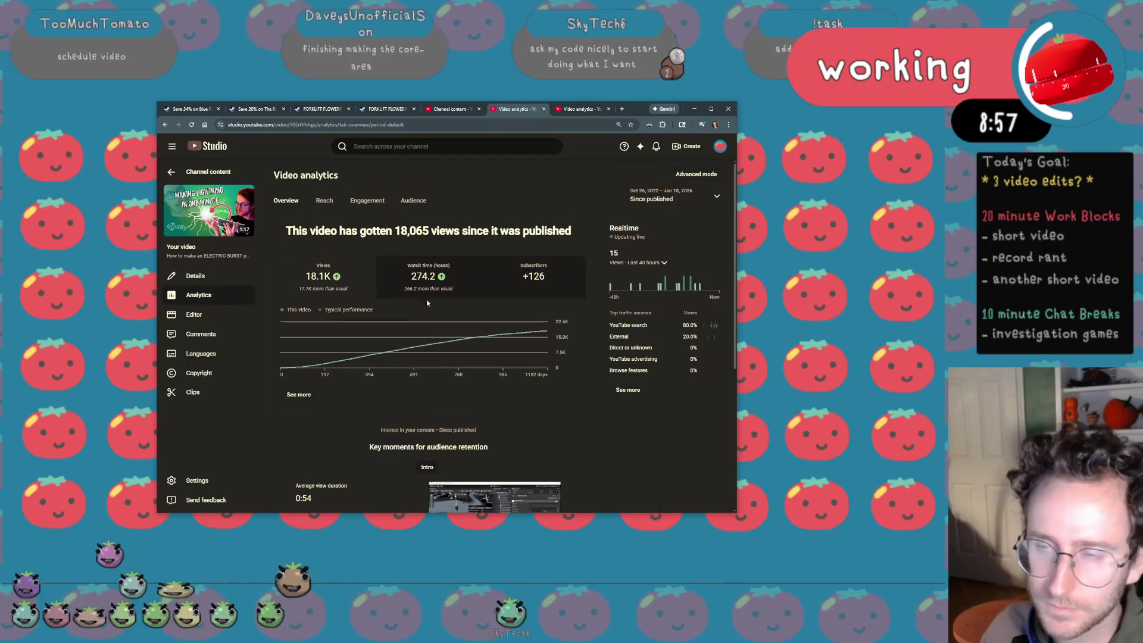
{"action": "left_click", "coordinate": [514, 109]}
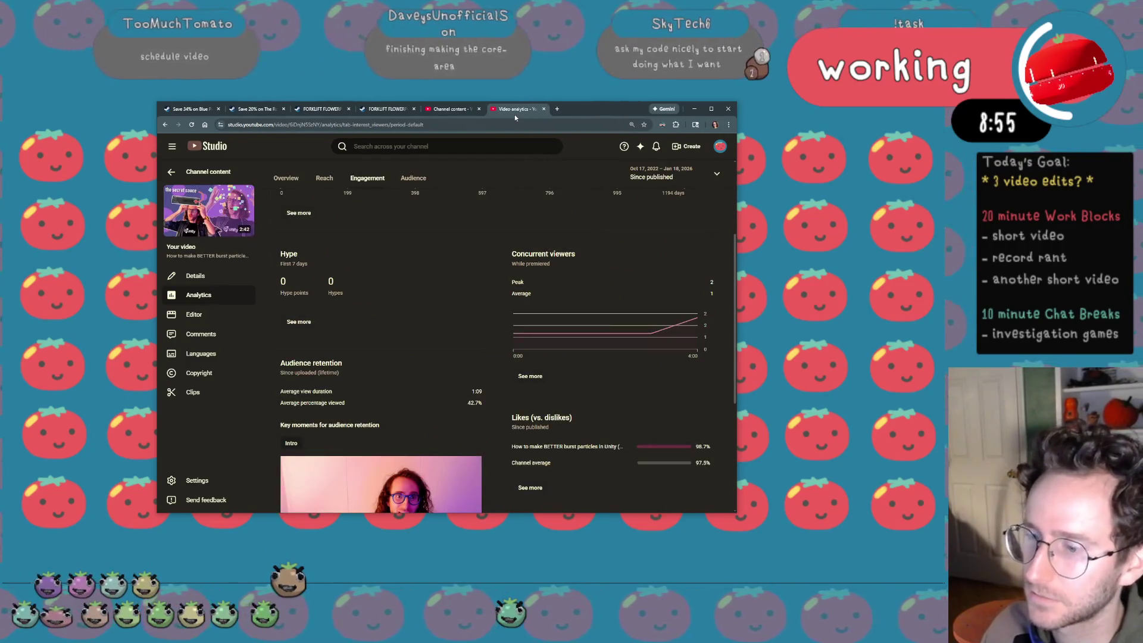
{"action": "left_click", "coordinate": [544, 109]}
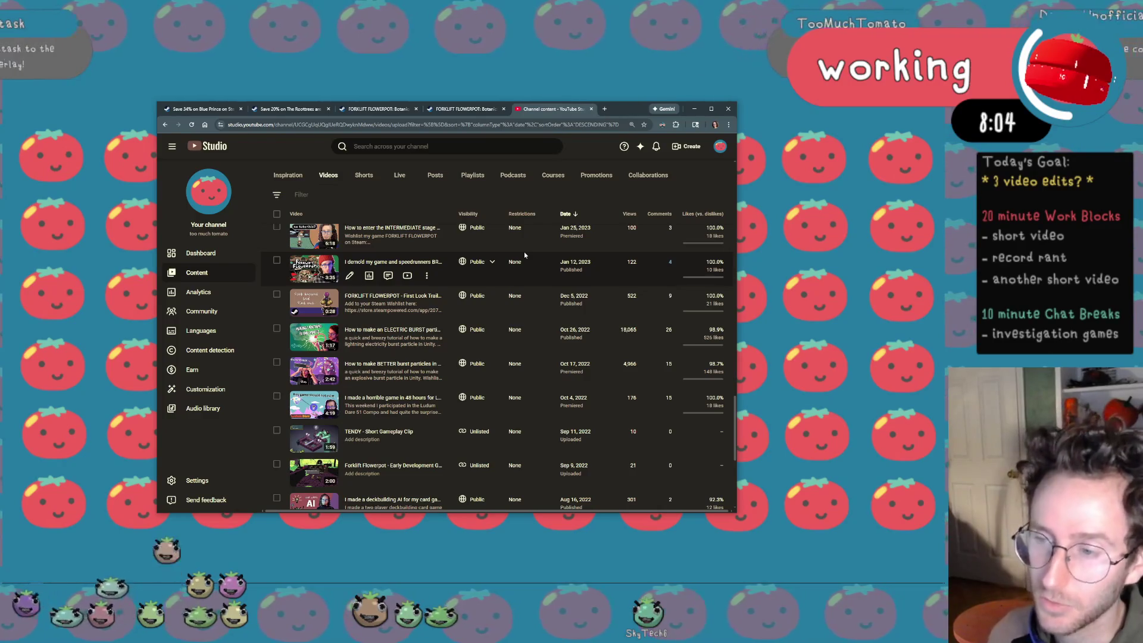
Open the ELECTRIC BURST video's details and its public watch page via the video link
{"action": "left_click", "coordinate": [379, 331]}
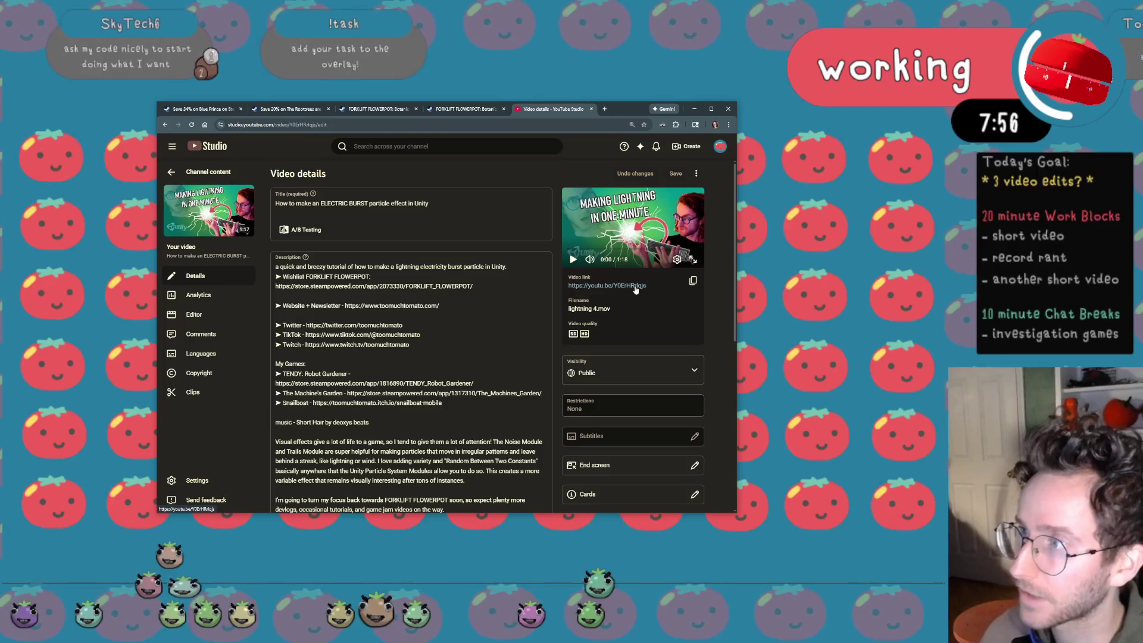
{"action": "left_click", "coordinate": [636, 286]}
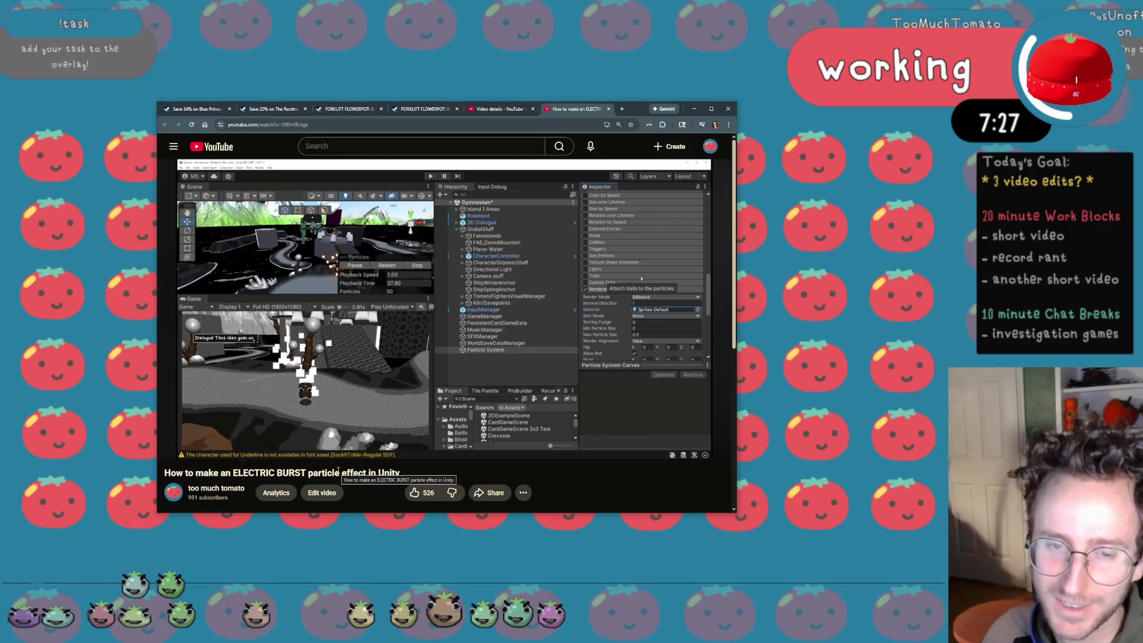
Skip through to the tutorial's ending around 1:05, watch it, and return to its Studio details tab
{"action": "key", "text": "space"}
{"action": "left_click", "coordinate": [444, 311]}
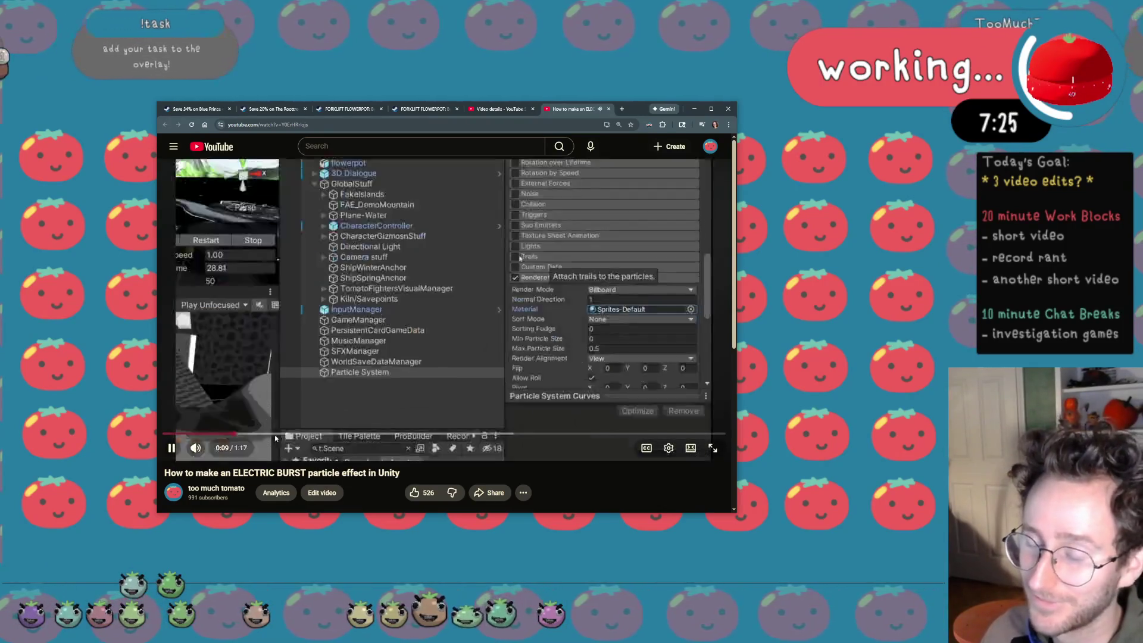
{"action": "left_click_drag", "start_coordinate": [268, 434], "coordinate": [336, 438]}
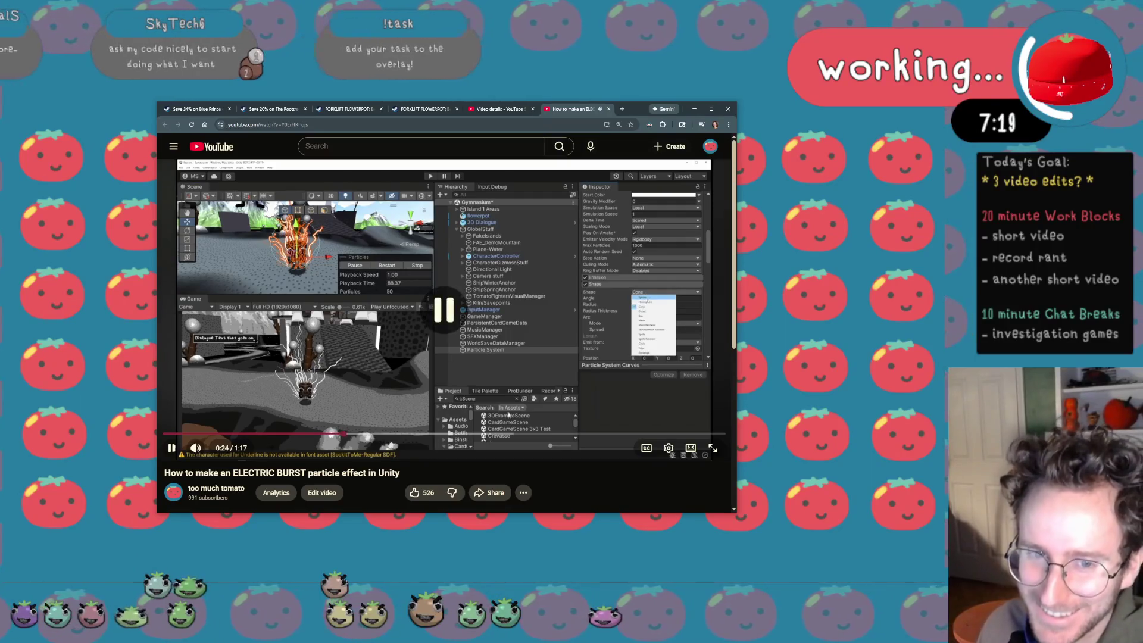
{"action": "mouse_move", "coordinate": [349, 435]}
{"action": "left_mouse_down"}
{"action": "mouse_move", "coordinate": [650, 434]}
{"action": "mouse_move", "coordinate": [616, 435]}
{"action": "left_mouse_up"}
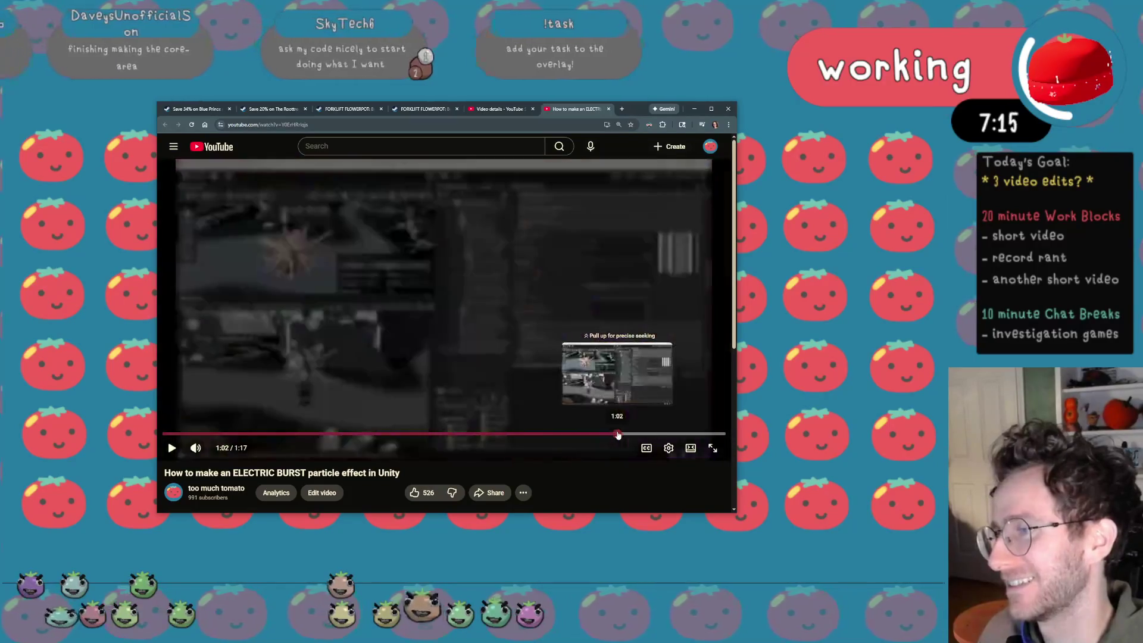
{"action": "key", "text": "space"}
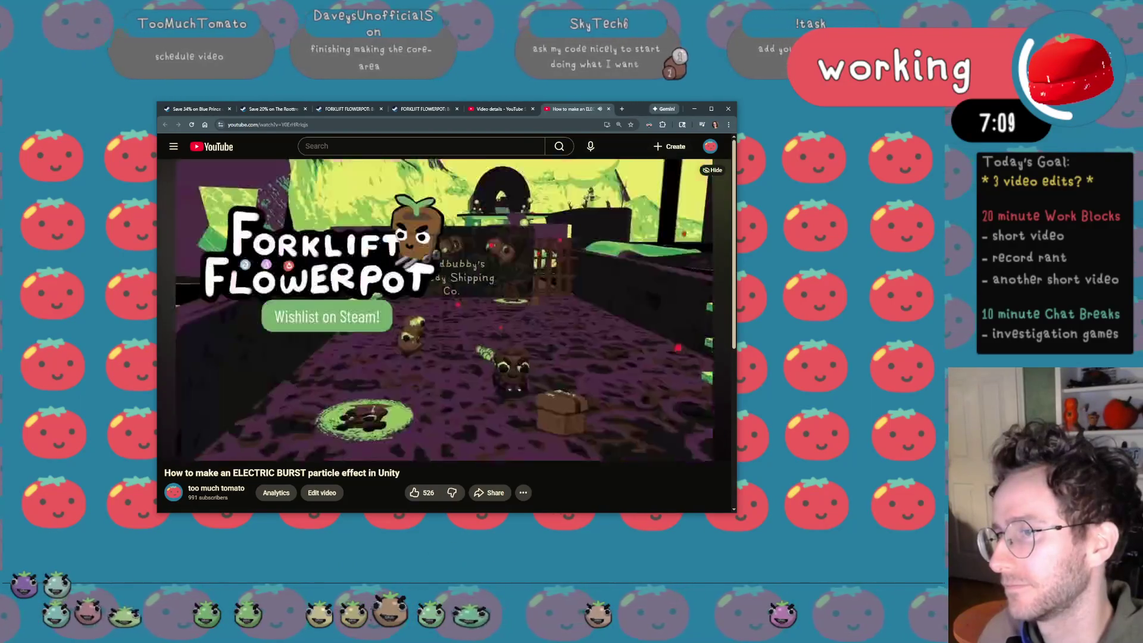
{"action": "key", "text": "space"}
{"action": "left_click", "coordinate": [582, 108]}
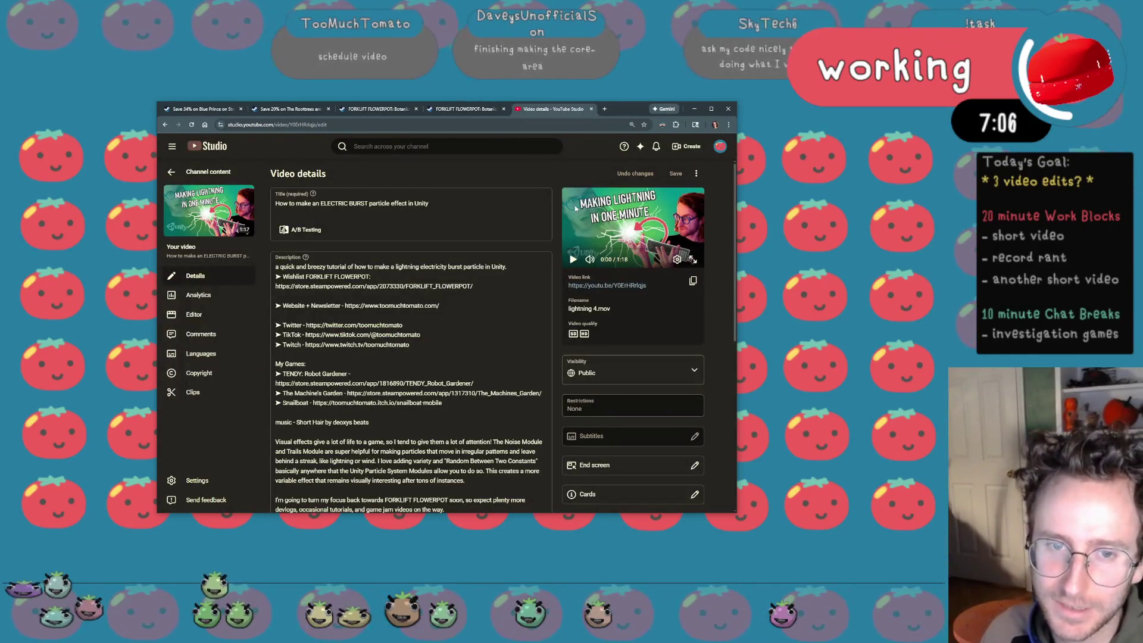
Return to the channel content list and open a blank new browser tab
{"action": "left_click", "coordinate": [189, 173]}
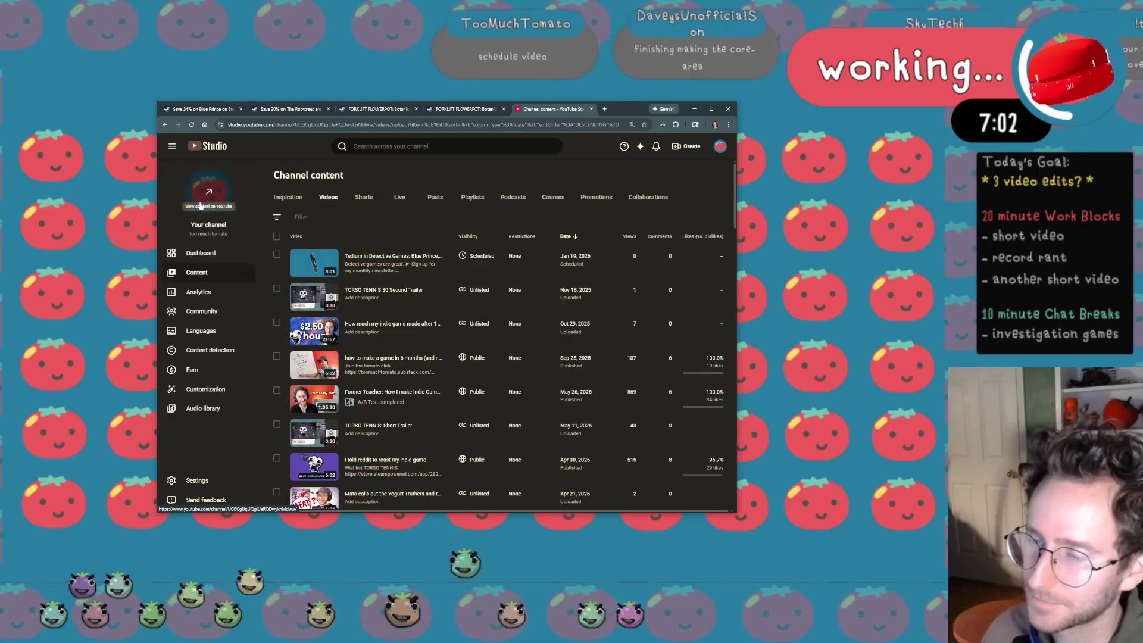
{"action": "mouse_move", "coordinate": [393, 262]}
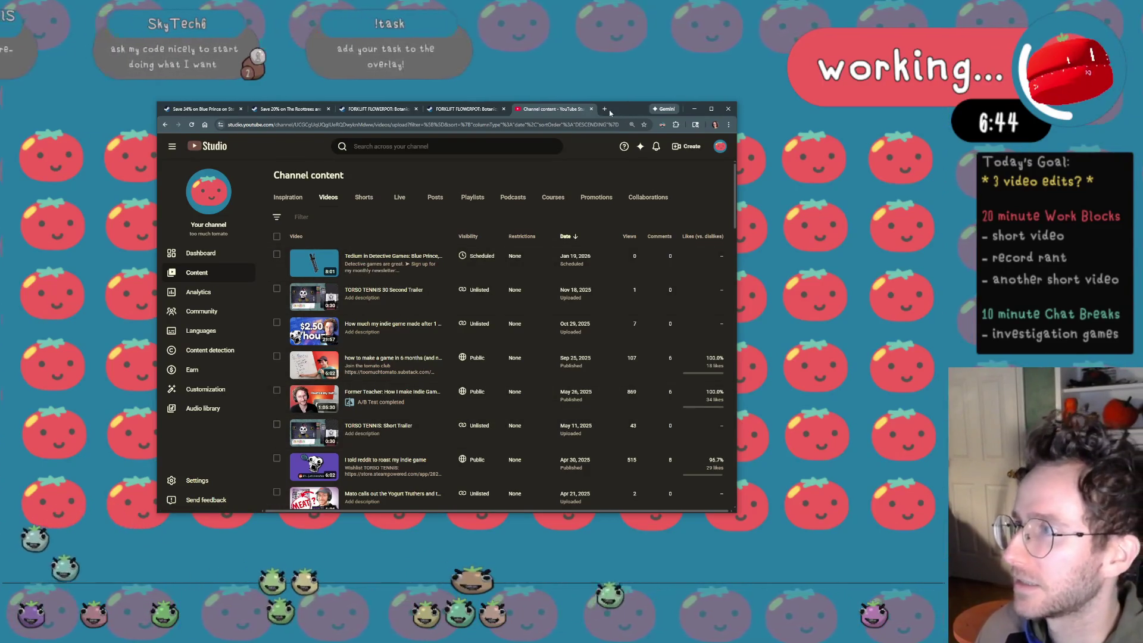
{"action": "mouse_move", "coordinate": [348, 269]}
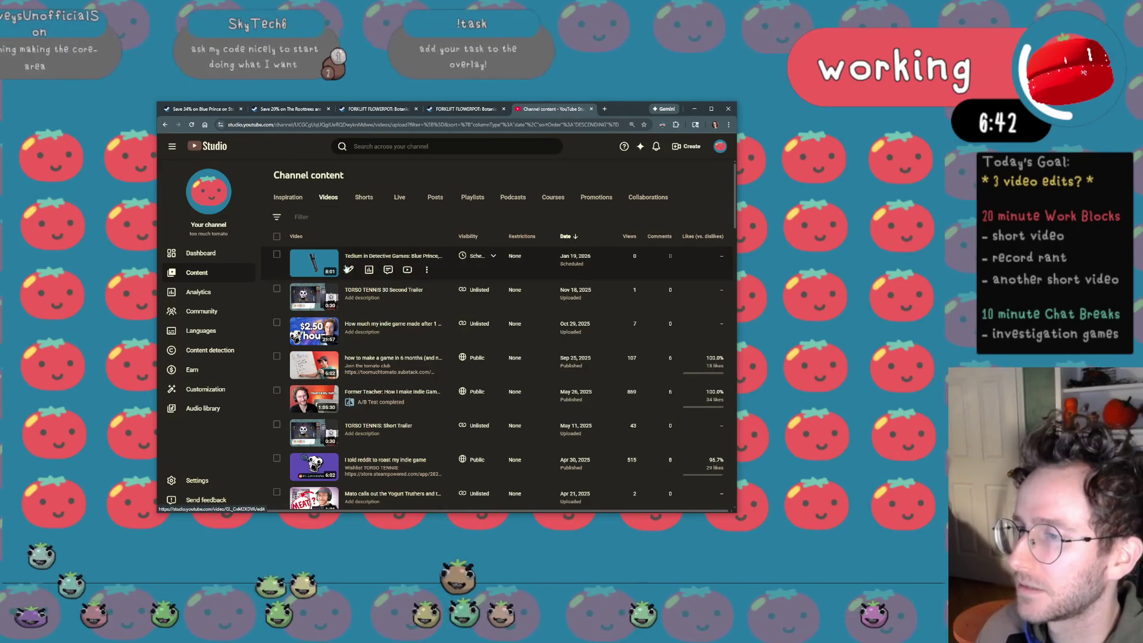
{"action": "left_click", "coordinate": [603, 109]}
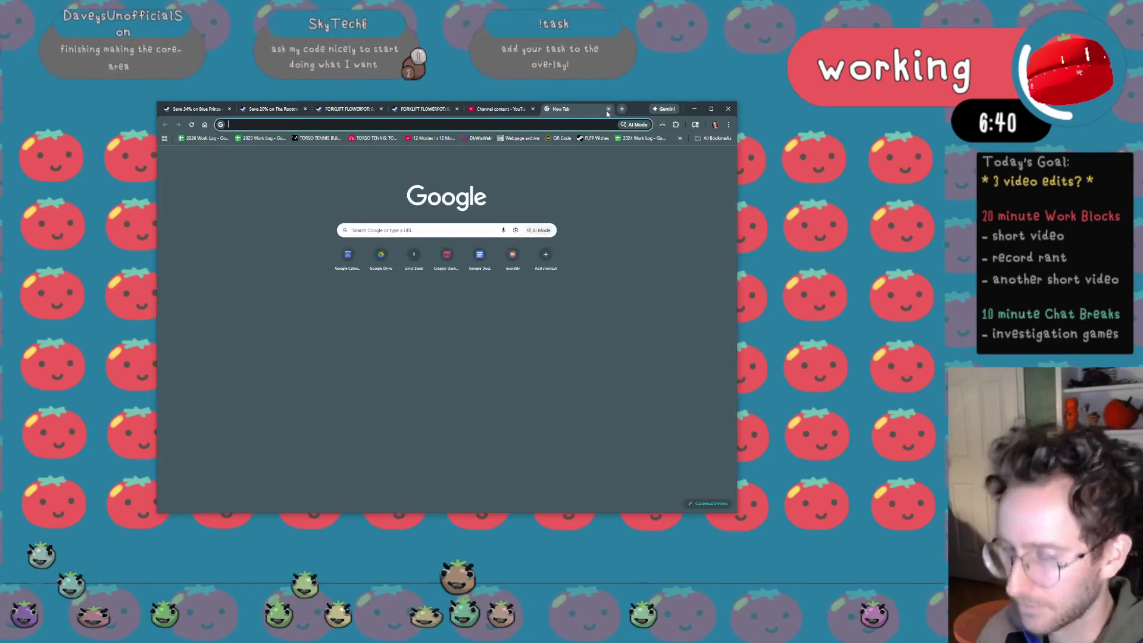
{"action": "type", "text": "2026 Work Log - Google Sheets"}
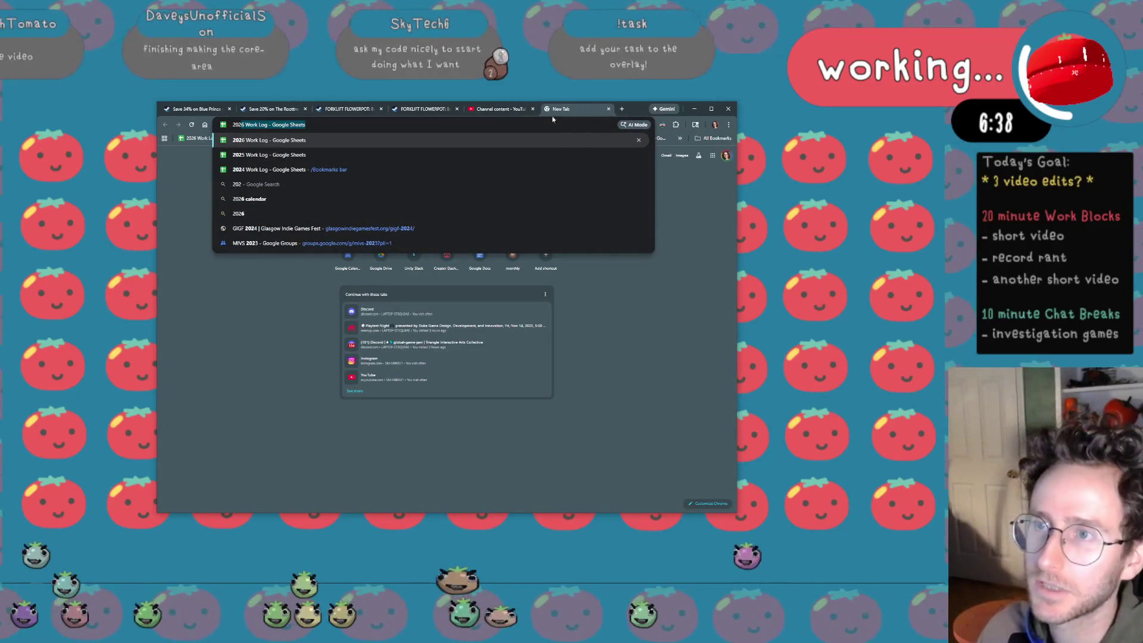
Load the 2026 Work Log spreadsheet from the suggestion and switch to its Hours sheet
{"action": "key", "text": "Return"}
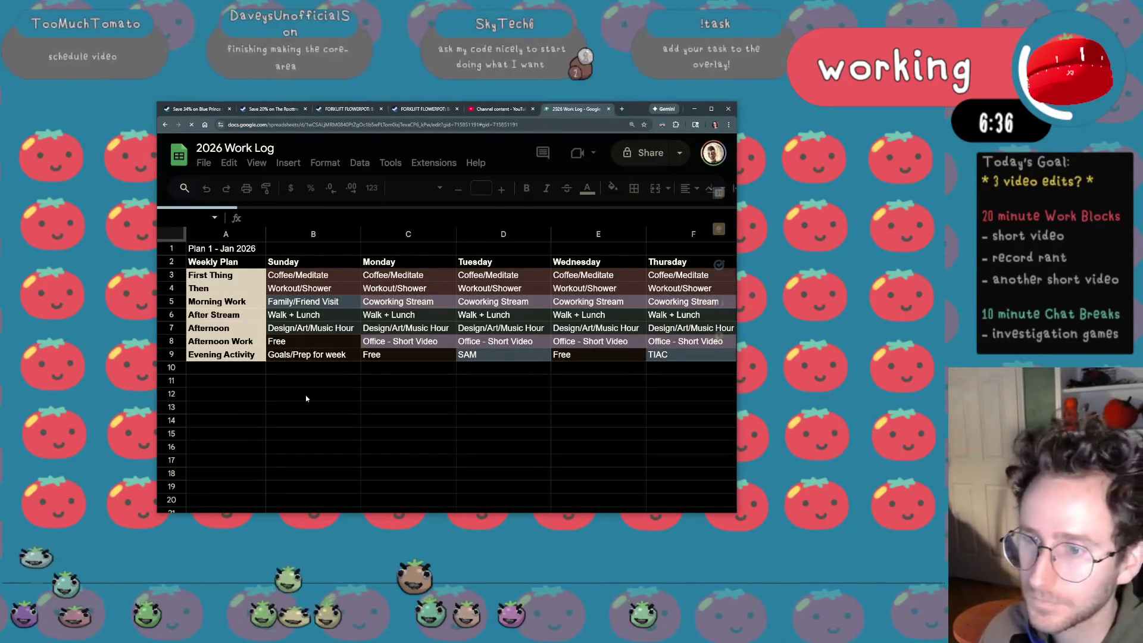
{"action": "scroll", "coordinate": [288, 502], "scroll_direction": "up", "scroll_amount": 4}
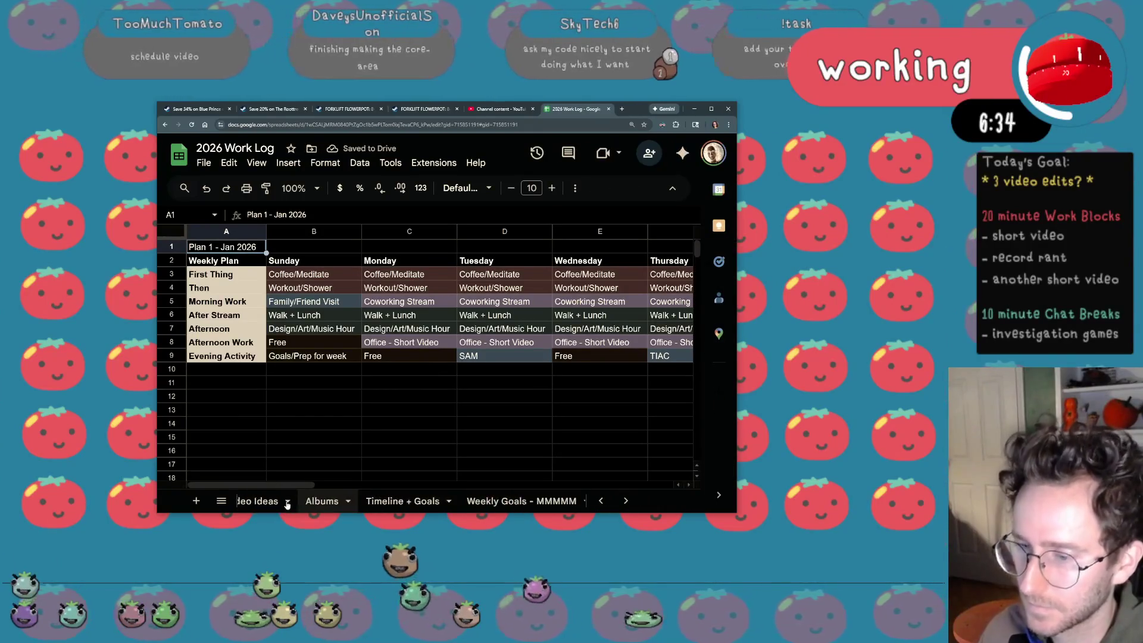
{"action": "scroll", "coordinate": [288, 502], "scroll_direction": "up", "scroll_amount": 2}
{"action": "left_click", "coordinate": [263, 501]}
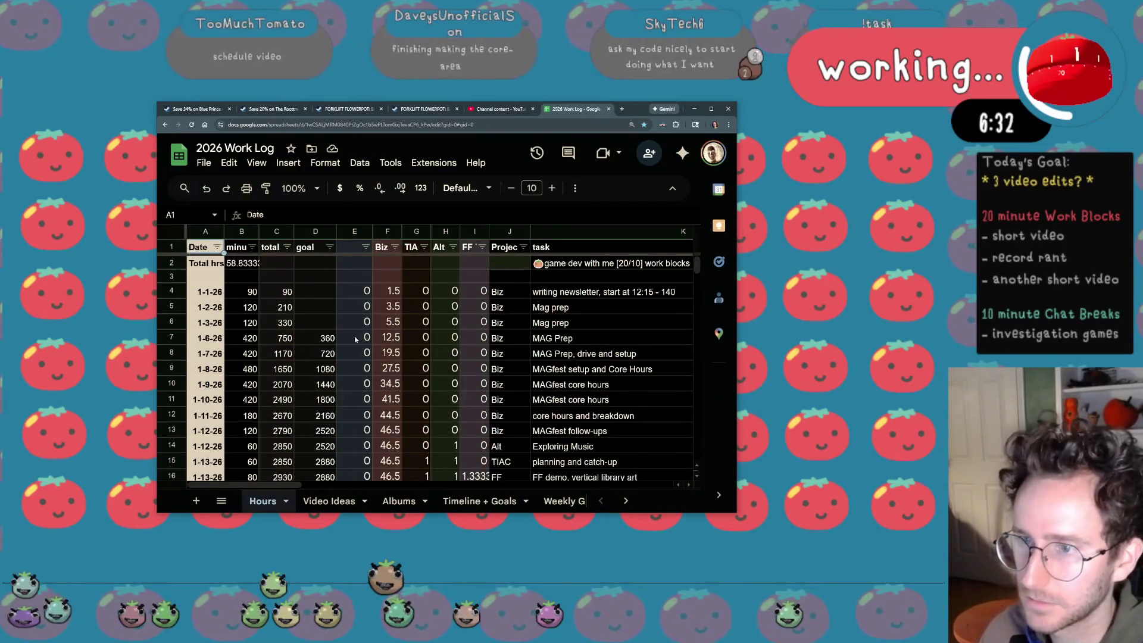
{"action": "scroll", "coordinate": [356, 340], "scroll_direction": "down", "scroll_amount": 5}
Enter 150 minutes, Biz, and 'Video filming and edits on stream' into row 22
{"action": "left_click", "coordinate": [241, 348]}
{"action": "type", "text": "120"}
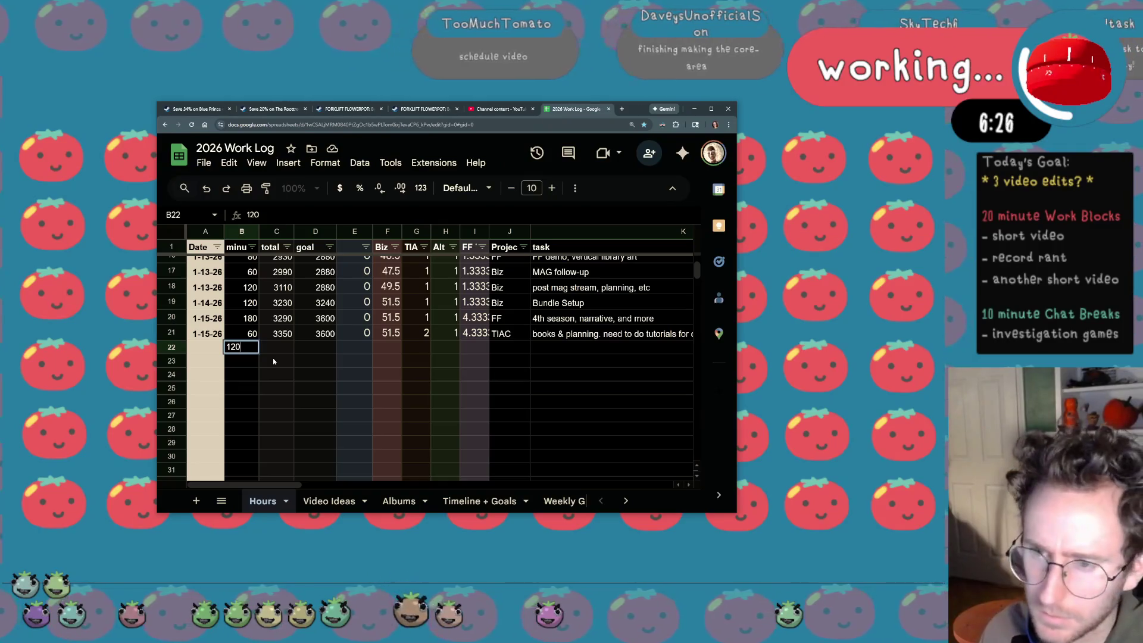
{"action": "key", "text": "BackSpace"}
{"action": "key", "text": "BackSpace"}
{"action": "type", "text": "50"}
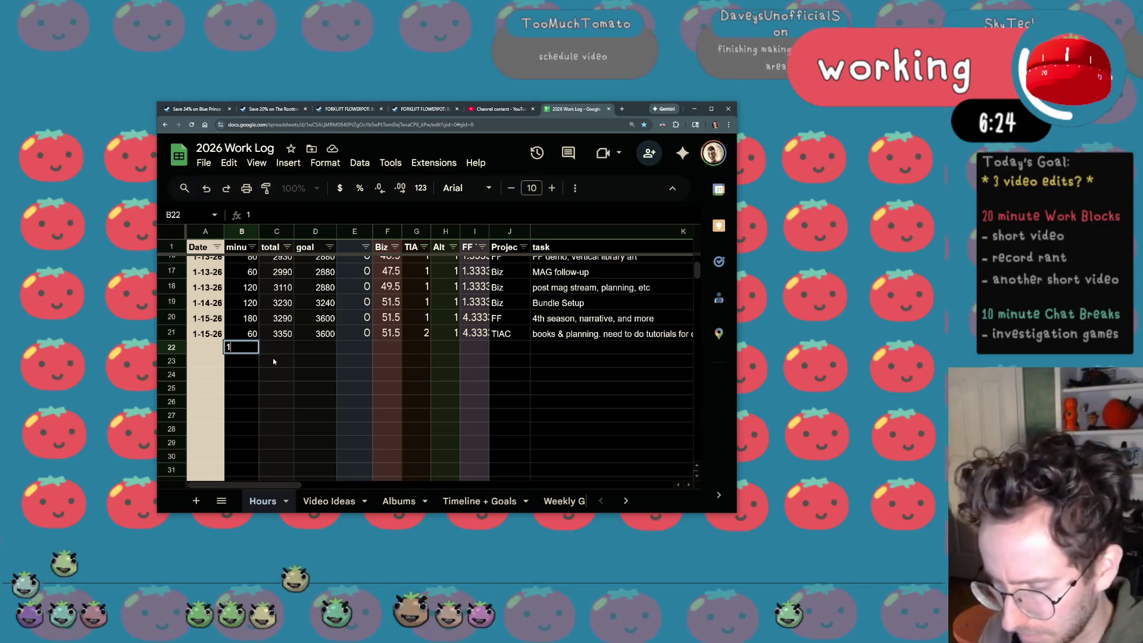
{"action": "key", "text": "Tab"}
{"action": "key", "text": "Tab"}
{"action": "key", "text": "Tab"}
{"action": "key", "text": "Tab"}
{"action": "key", "text": "Tab"}
{"action": "key", "text": "Tab"}
{"action": "key", "text": "Tab"}
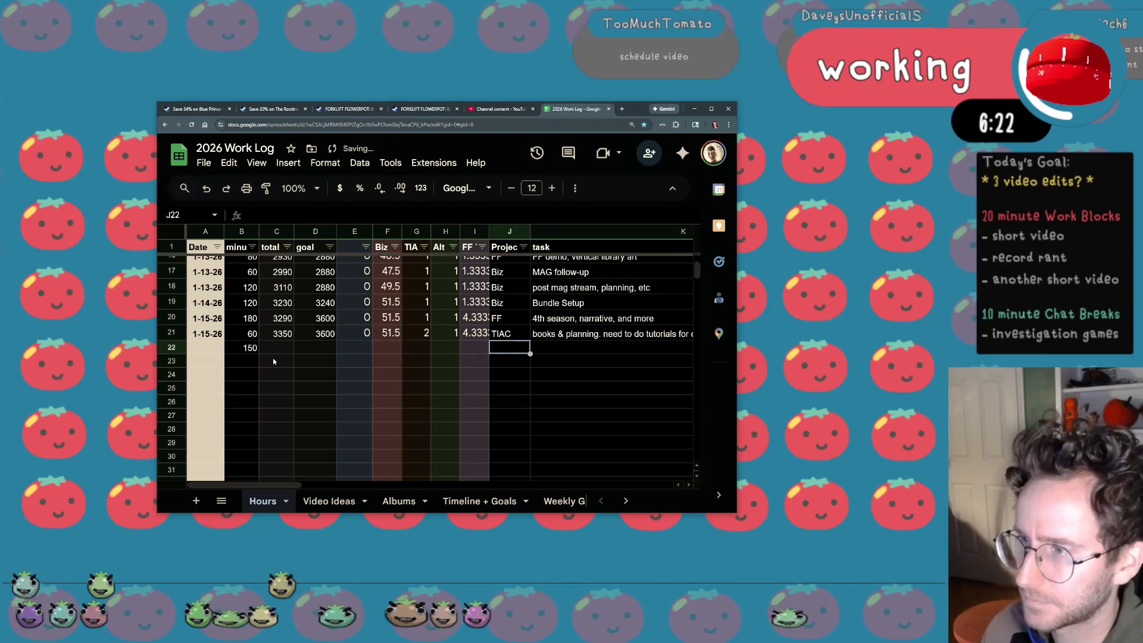
{"action": "type", "text": "Biz"}
{"action": "key", "text": "Tab"}
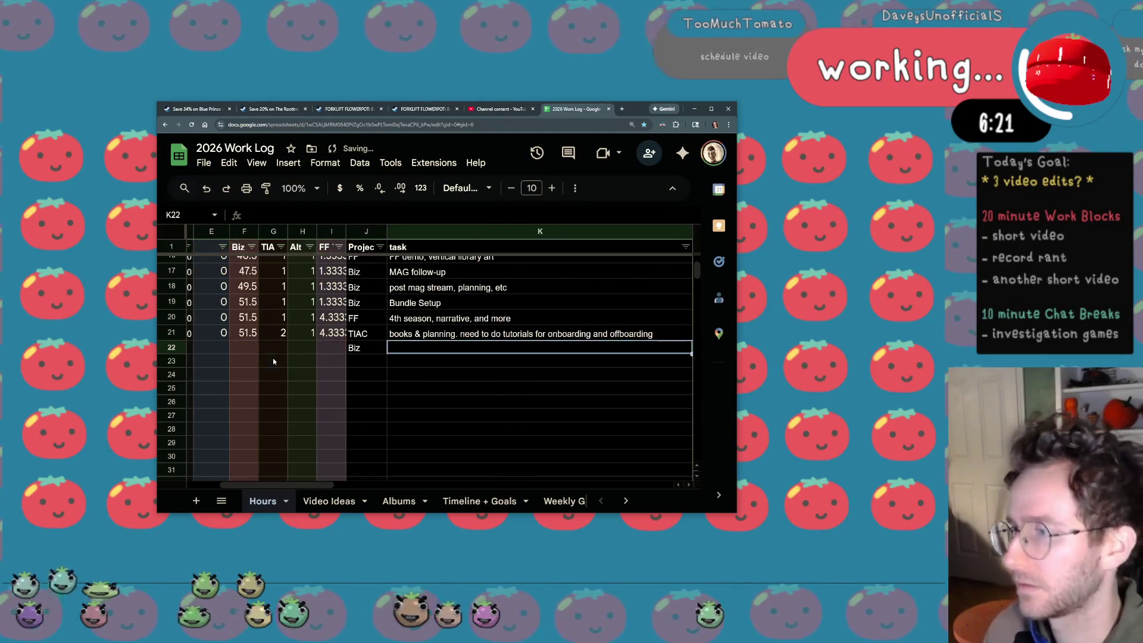
{"action": "type", "text": "Vi"}
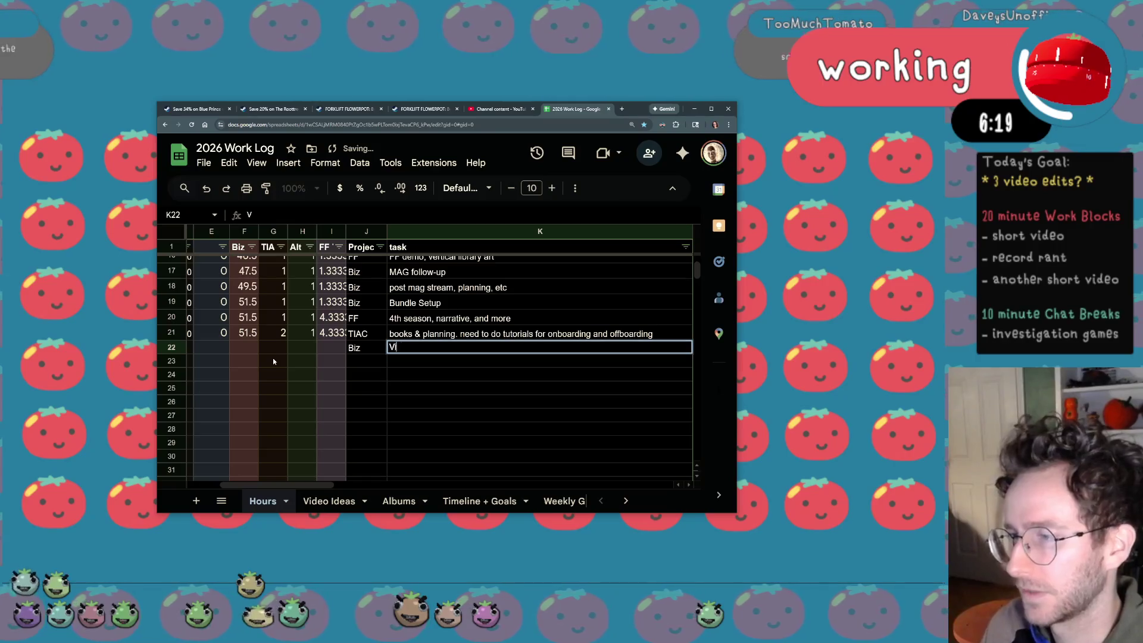
{"action": "type", "text": "deo film"}
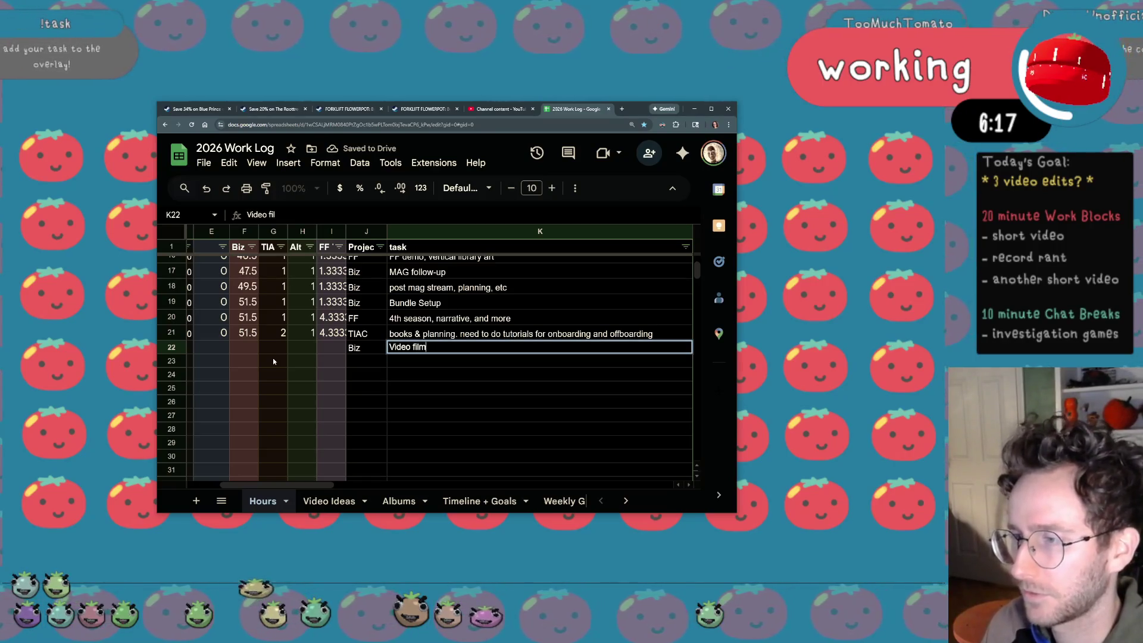
{"action": "type", "text": "ing and edits on stream"}
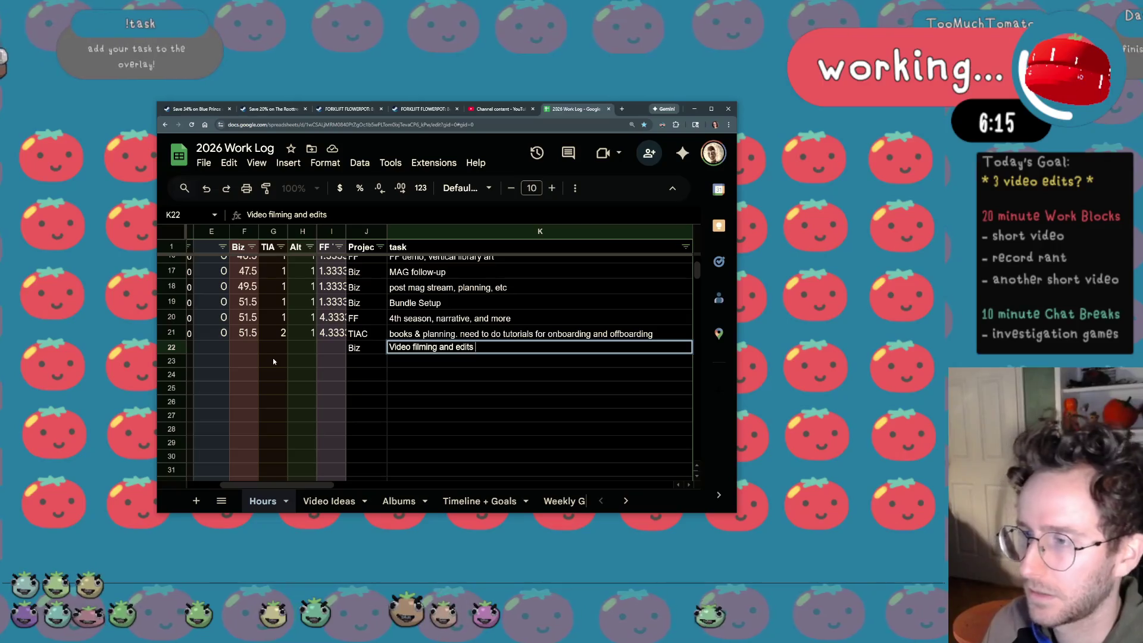
{"action": "key", "text": "shift+Tab"}
{"action": "key", "text": "shift+Tab"}
{"action": "key", "text": "shift+Tab"}
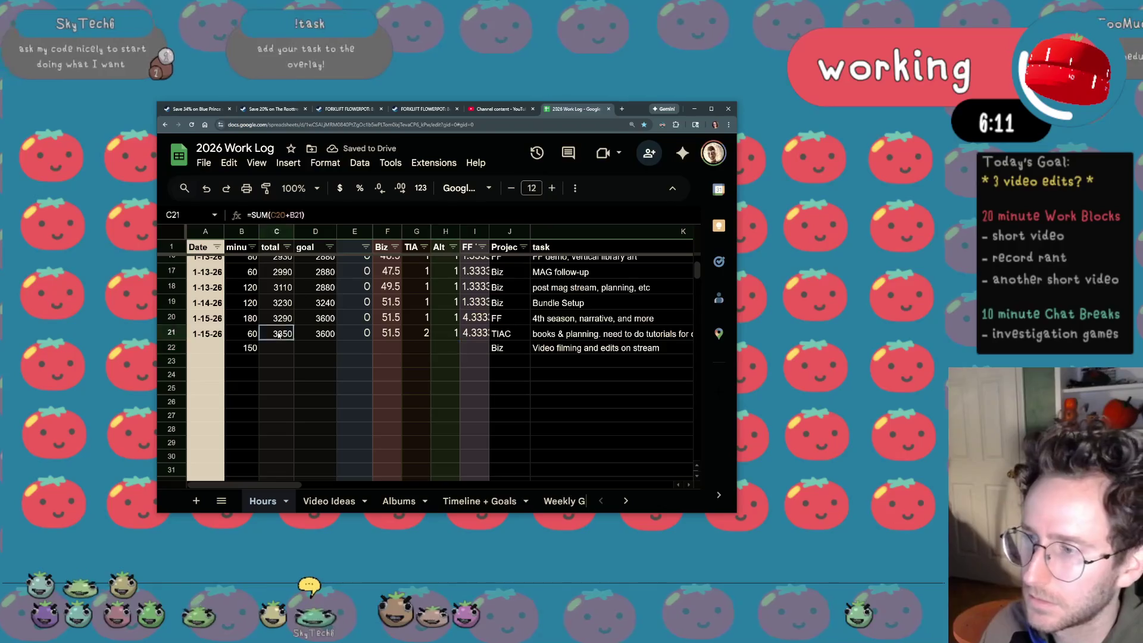
Set row 22's date to 1-18-26 and fill its total columns down from row 21's formulas
{"action": "left_click_drag", "start_coordinate": [277, 333], "coordinate": [475, 333]}
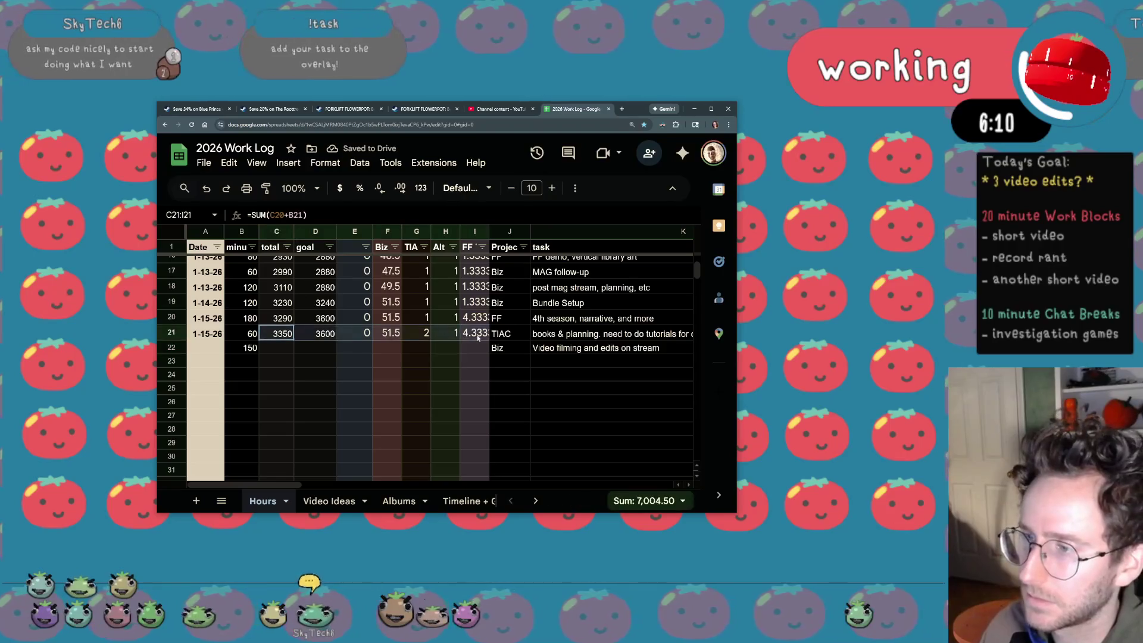
{"action": "left_click", "coordinate": [207, 333]}
{"action": "left_click_drag", "start_coordinate": [224, 341], "coordinate": [224, 350]}
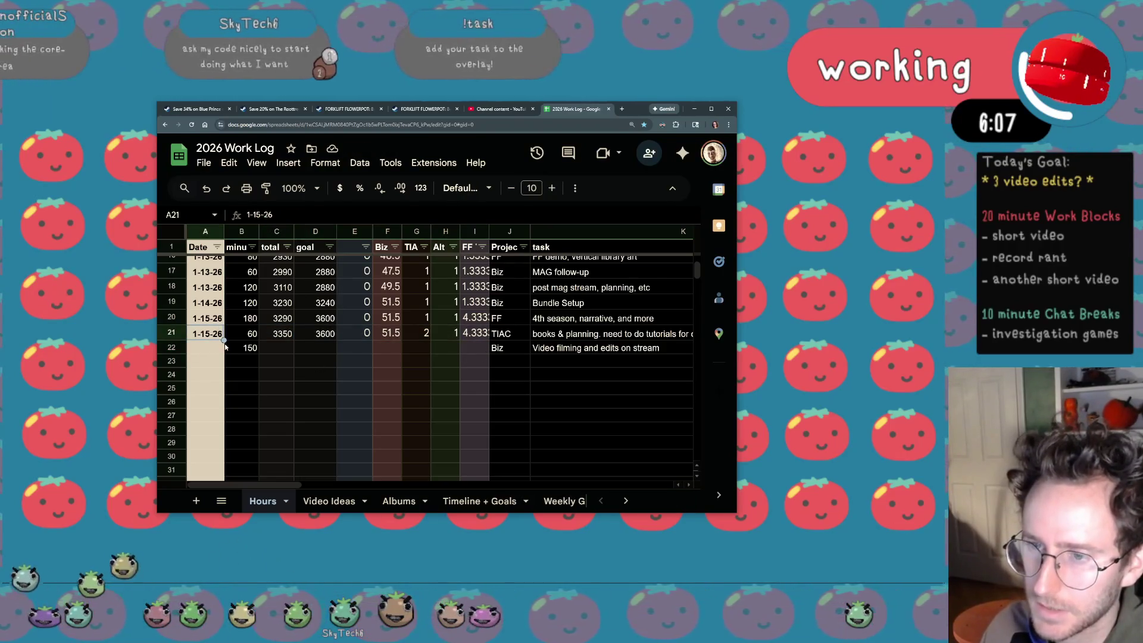
{"action": "double_click", "coordinate": [207, 348]}
{"action": "left_click", "coordinate": [173, 268]}
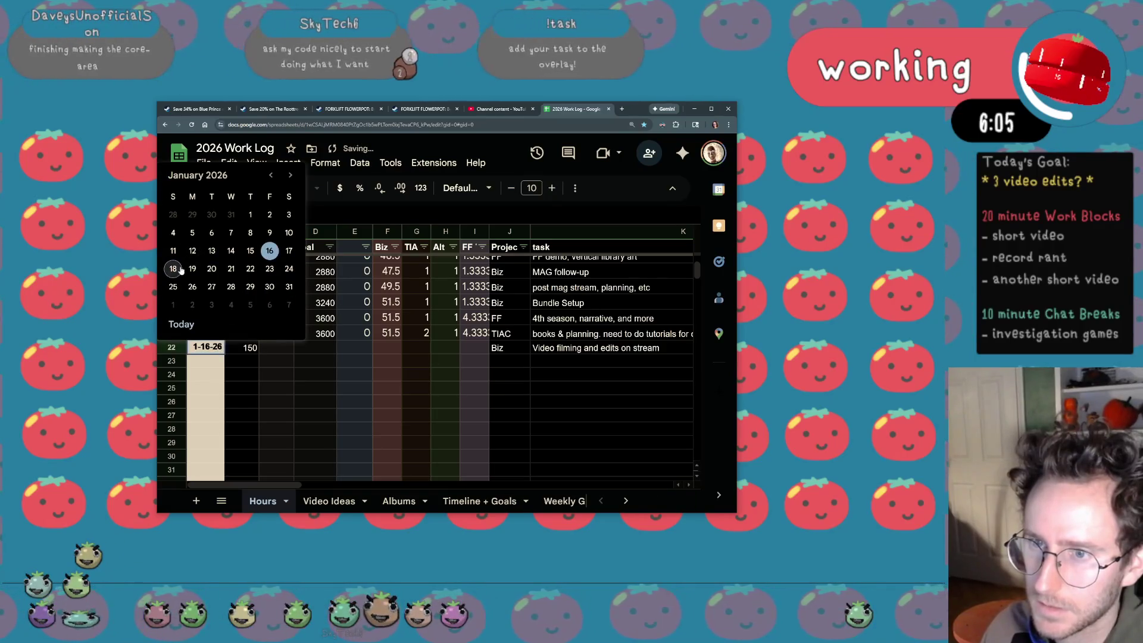
{"action": "mouse_move", "coordinate": [277, 287]}
{"action": "left_mouse_down"}
{"action": "mouse_move", "coordinate": [277, 303]}
{"action": "mouse_move", "coordinate": [489, 351]}
{"action": "left_mouse_up"}
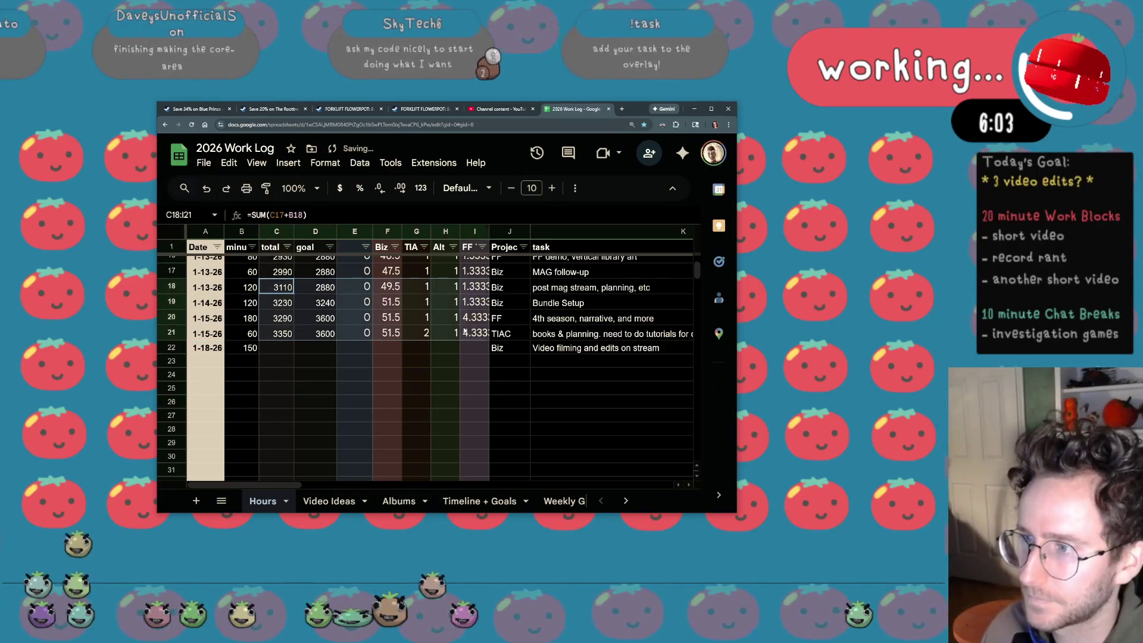
{"action": "key", "text": "ctrl+d"}
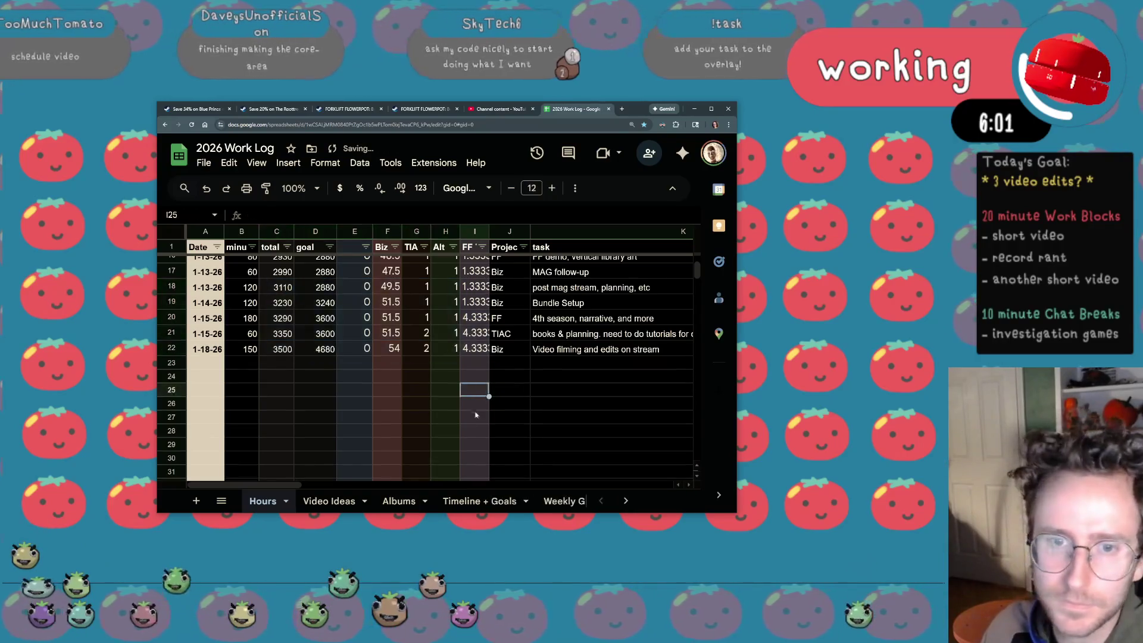
{"action": "left_click", "coordinate": [473, 389]}
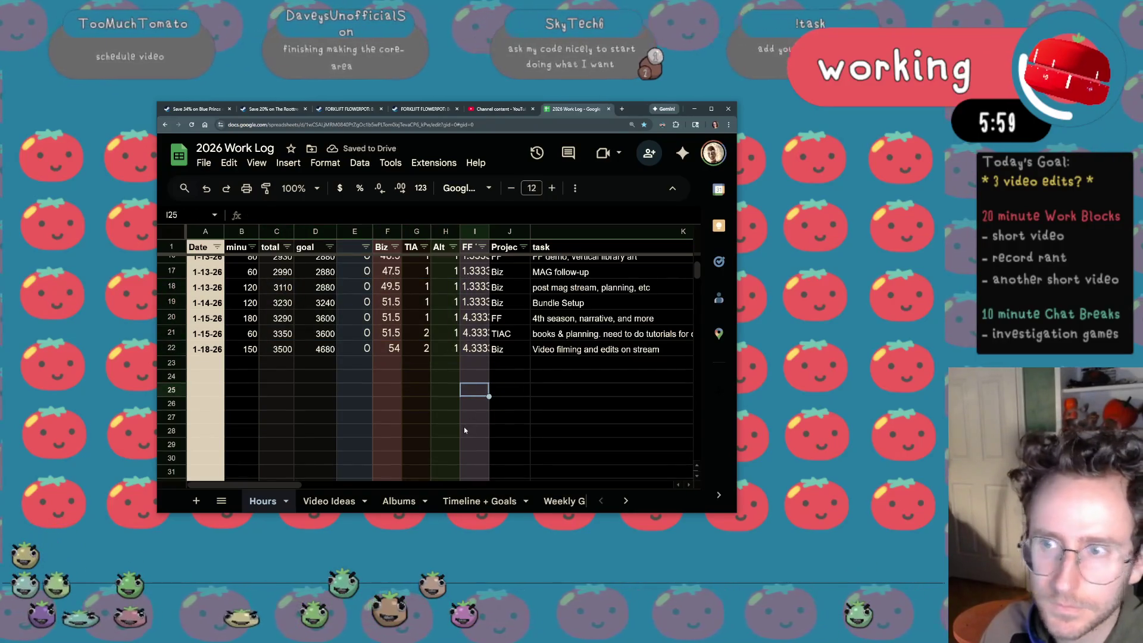
{"action": "scroll", "coordinate": [464, 426], "scroll_direction": "up", "scroll_amount": 5}
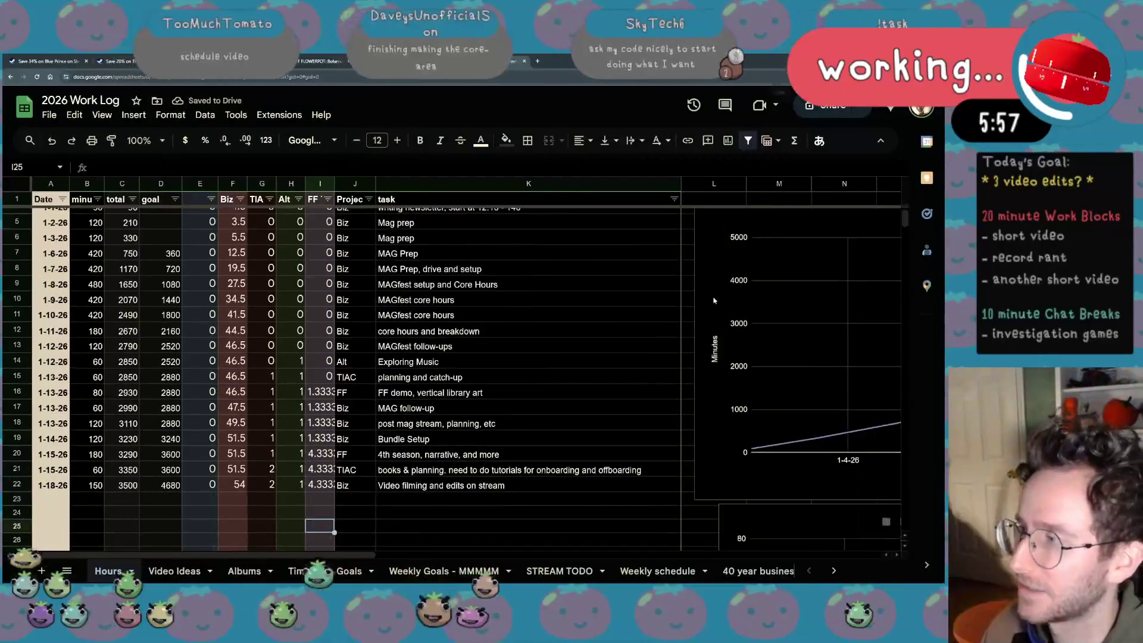
{"action": "scroll", "coordinate": [711, 267], "scroll_direction": "right", "scroll_amount": 5}
Zoom out to view the Hours charts, then switch to the Video Ideas sheet
{"action": "key", "text": "ctrl+minus"}
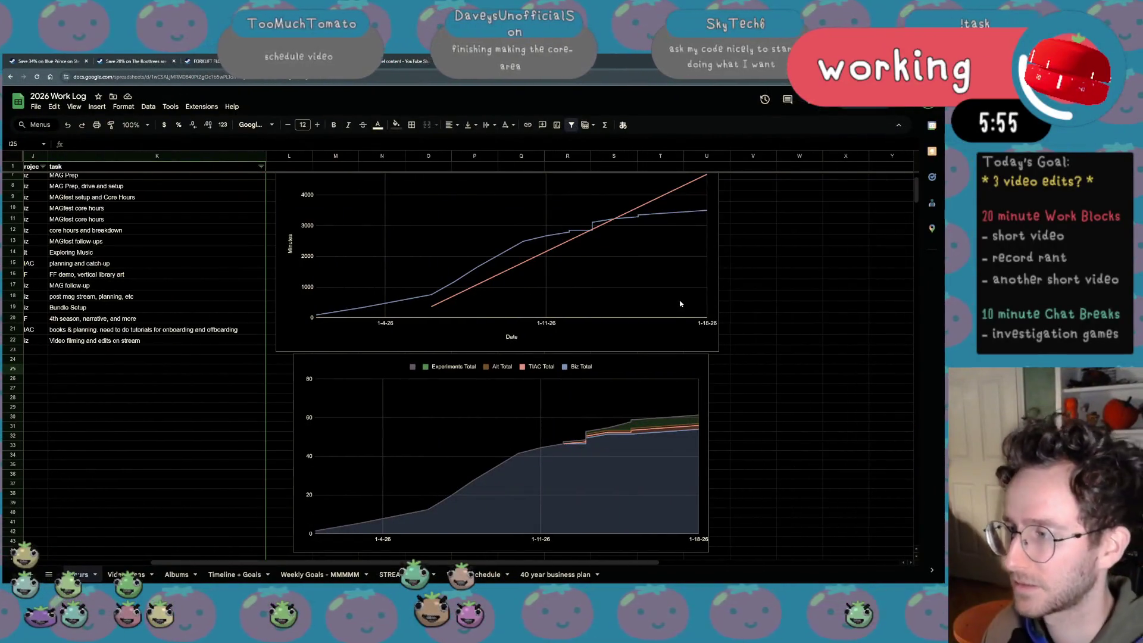
{"action": "scroll", "coordinate": [680, 304], "scroll_direction": "left", "scroll_amount": 5}
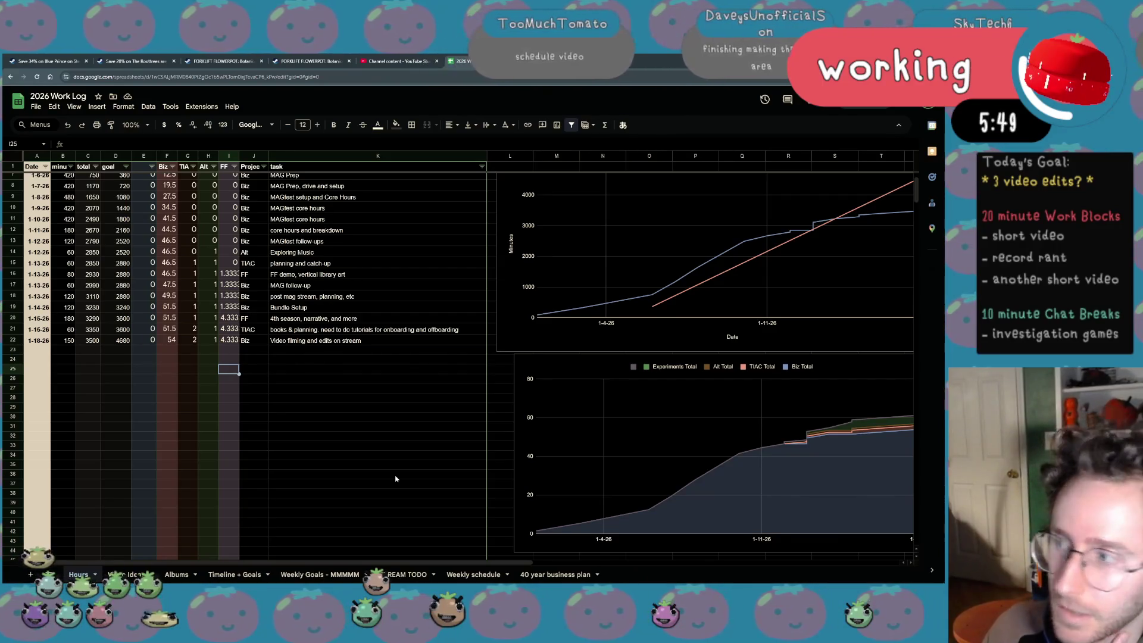
{"action": "scroll", "coordinate": [396, 479], "scroll_direction": "right", "scroll_amount": 1}
{"action": "scroll", "coordinate": [395, 480], "scroll_direction": "up", "scroll_amount": 3}
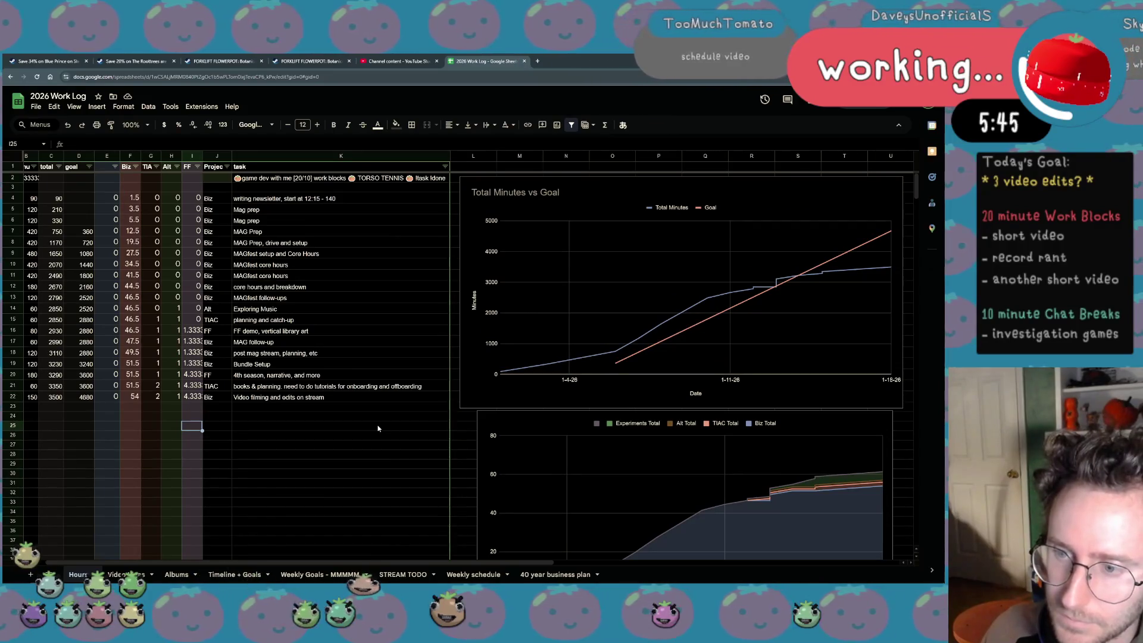
{"action": "scroll", "coordinate": [362, 432], "scroll_direction": "left", "scroll_amount": 1}
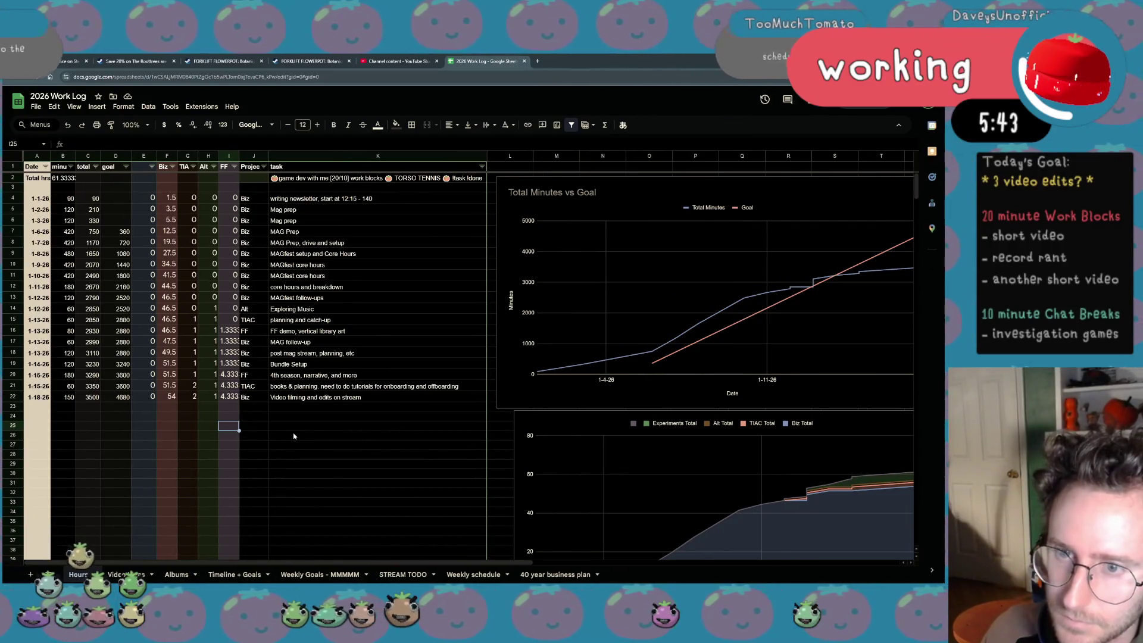
{"action": "scroll", "coordinate": [292, 432], "scroll_direction": "right", "scroll_amount": 3}
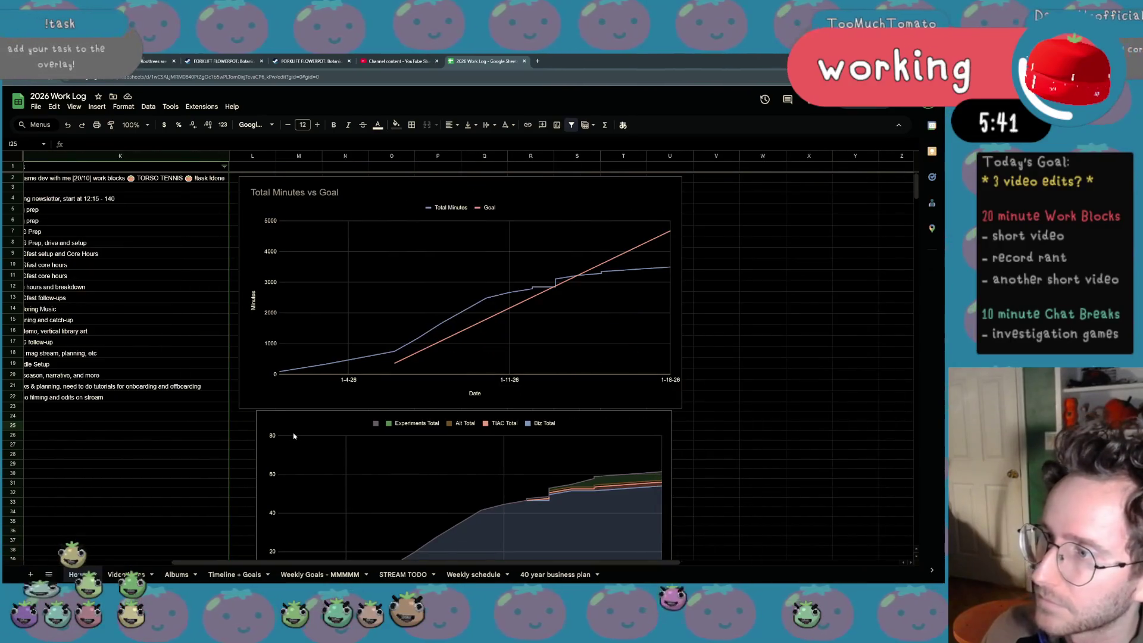
{"action": "scroll", "coordinate": [293, 432], "scroll_direction": "left", "scroll_amount": 3}
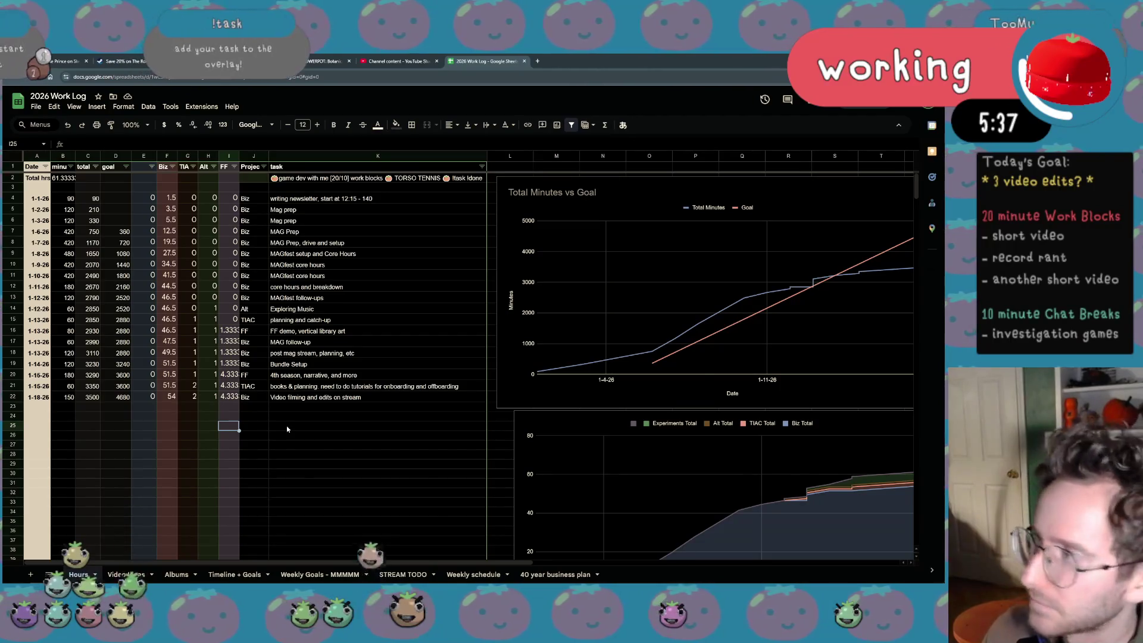
{"action": "scroll", "coordinate": [286, 428], "scroll_direction": "right", "scroll_amount": 2}
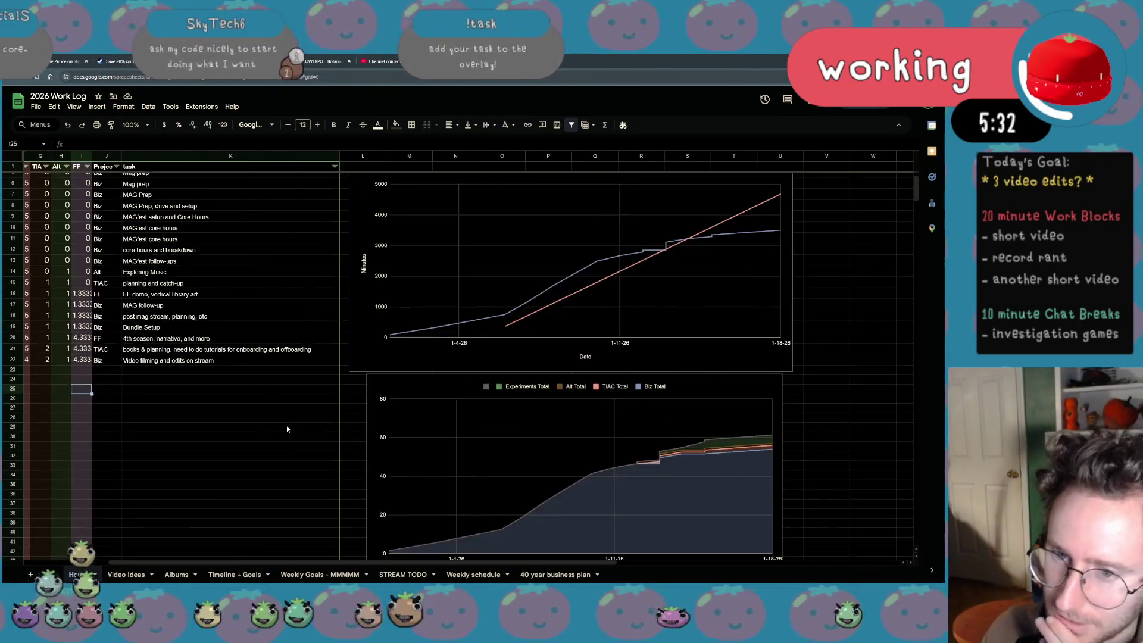
{"action": "scroll", "coordinate": [286, 428], "scroll_direction": "left", "scroll_amount": 3}
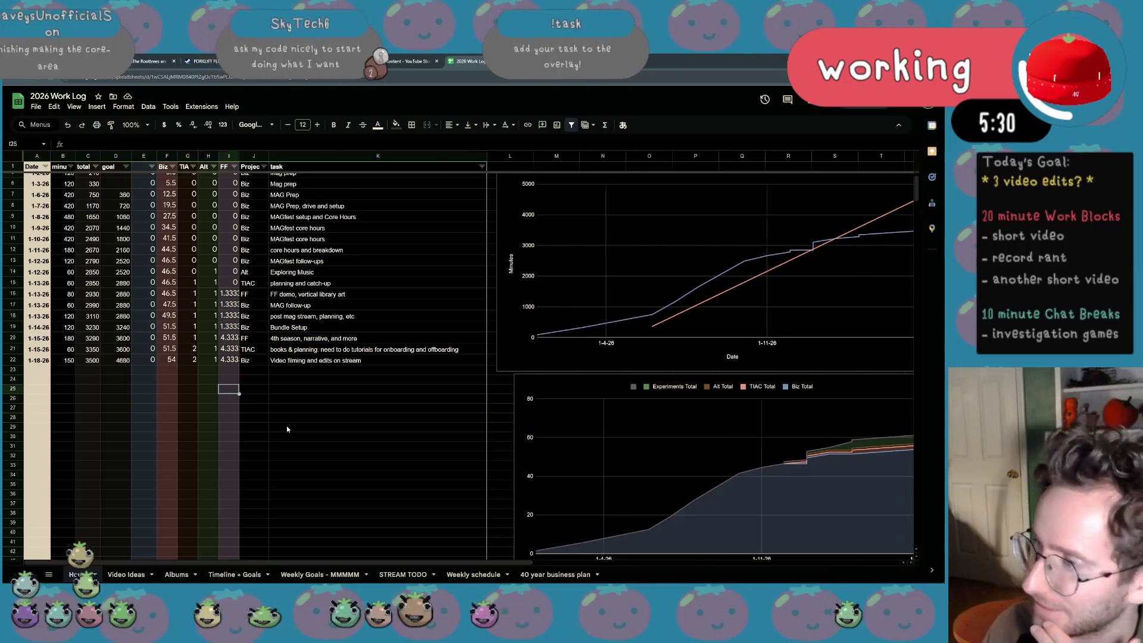
{"action": "scroll", "coordinate": [287, 426], "scroll_direction": "down", "scroll_amount": 5}
{"action": "scroll", "coordinate": [286, 425], "scroll_direction": "down", "scroll_amount": 3}
{"action": "scroll", "coordinate": [286, 426], "scroll_direction": "left", "scroll_amount": 2}
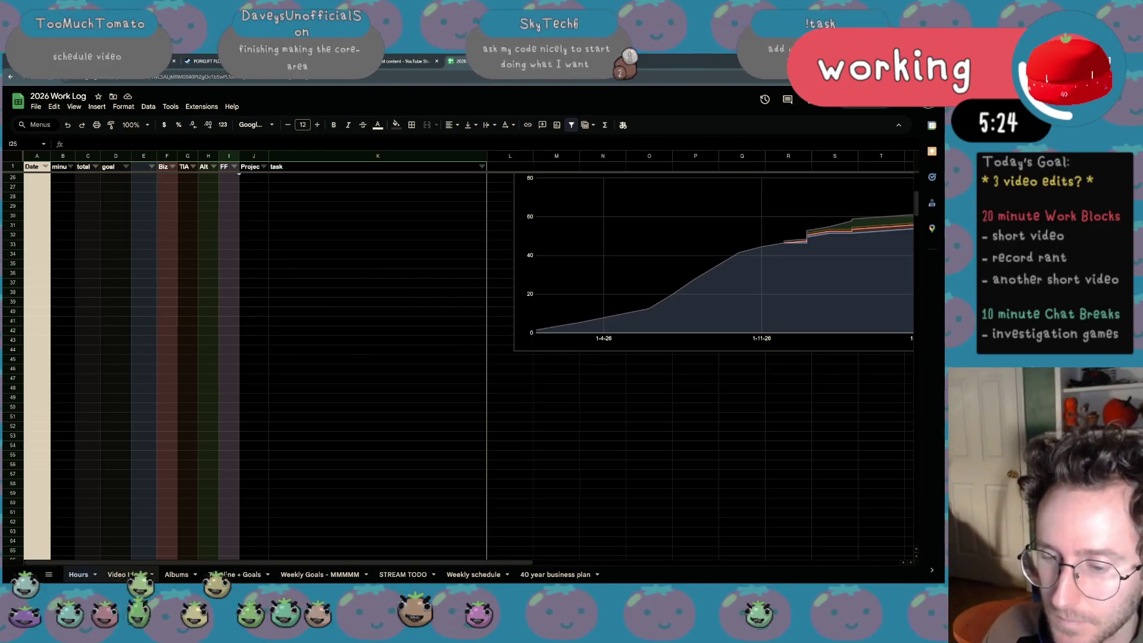
{"action": "left_click", "coordinate": [128, 574]}
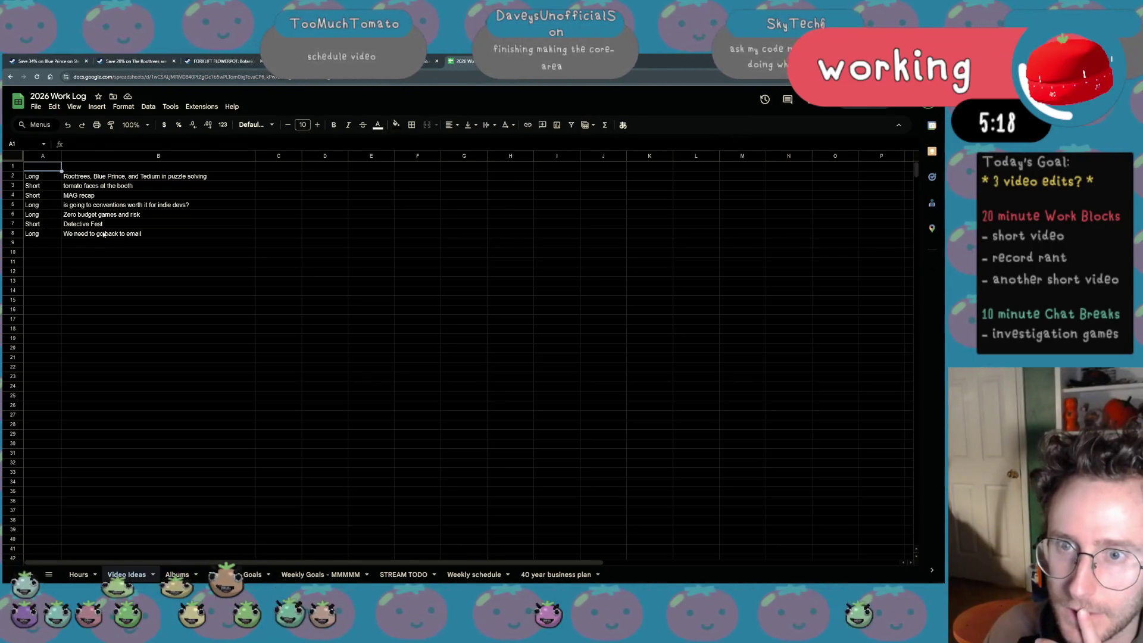
Retitle the idea 'Detective Fest dog' and move its row down to row 35
{"action": "double_click", "coordinate": [134, 225]}
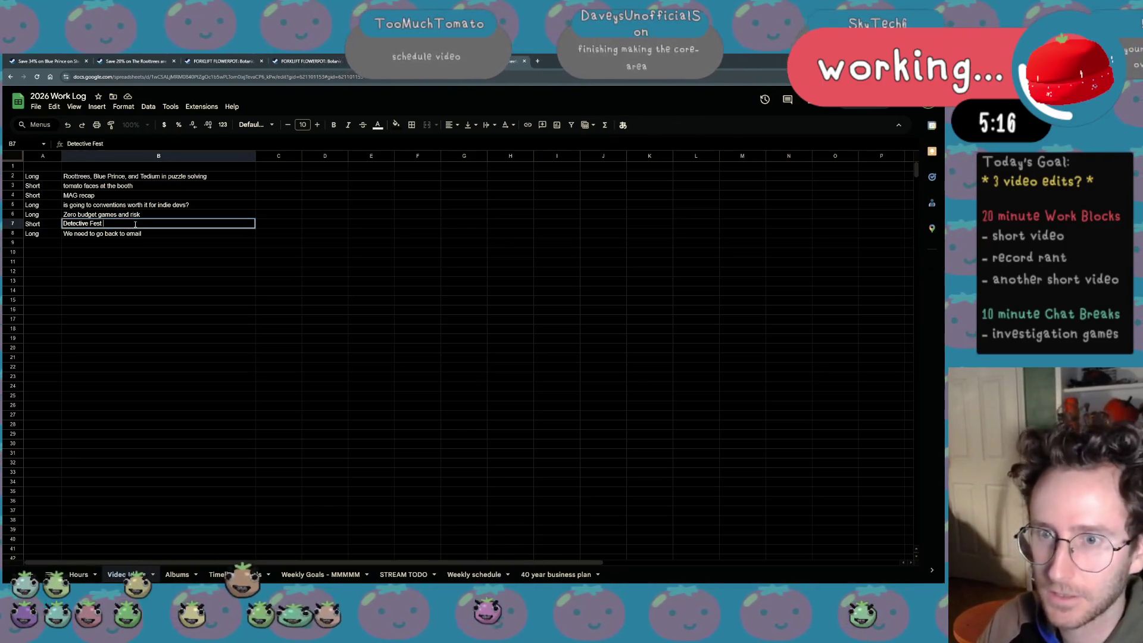
{"action": "type", "text": "dog"}
{"action": "key", "text": "Return"}
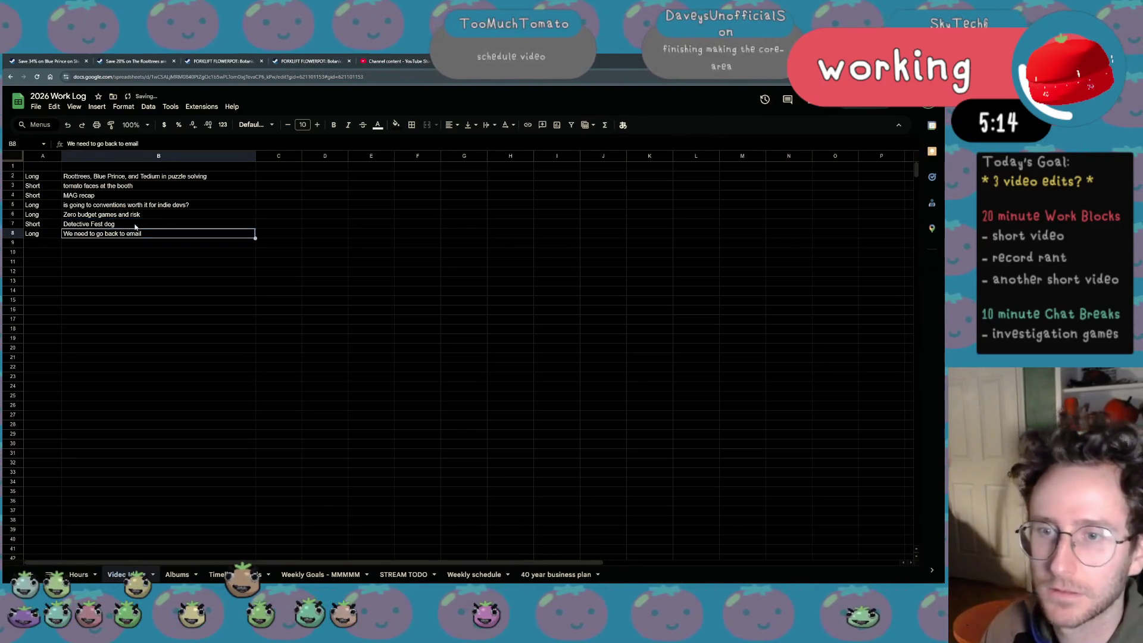
{"action": "scroll", "coordinate": [134, 226], "scroll_direction": "right", "scroll_amount": 1}
{"action": "scroll", "coordinate": [125, 233], "scroll_direction": "left", "scroll_amount": 1}
{"action": "left_click", "coordinate": [12, 225]}
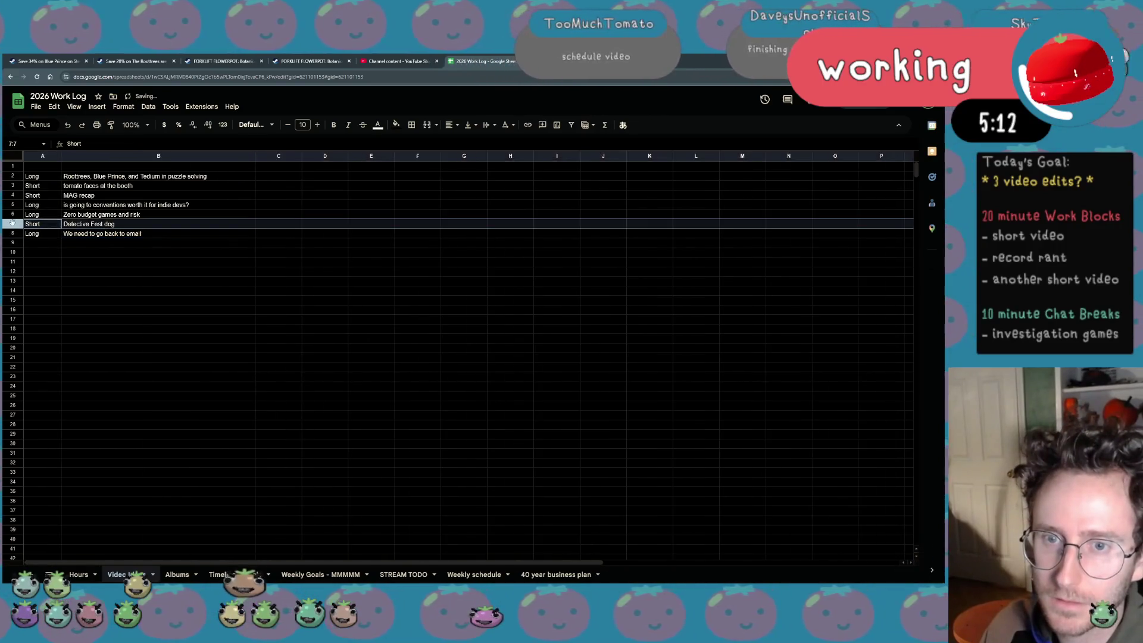
{"action": "left_click_drag", "start_coordinate": [13, 224], "coordinate": [13, 491]}
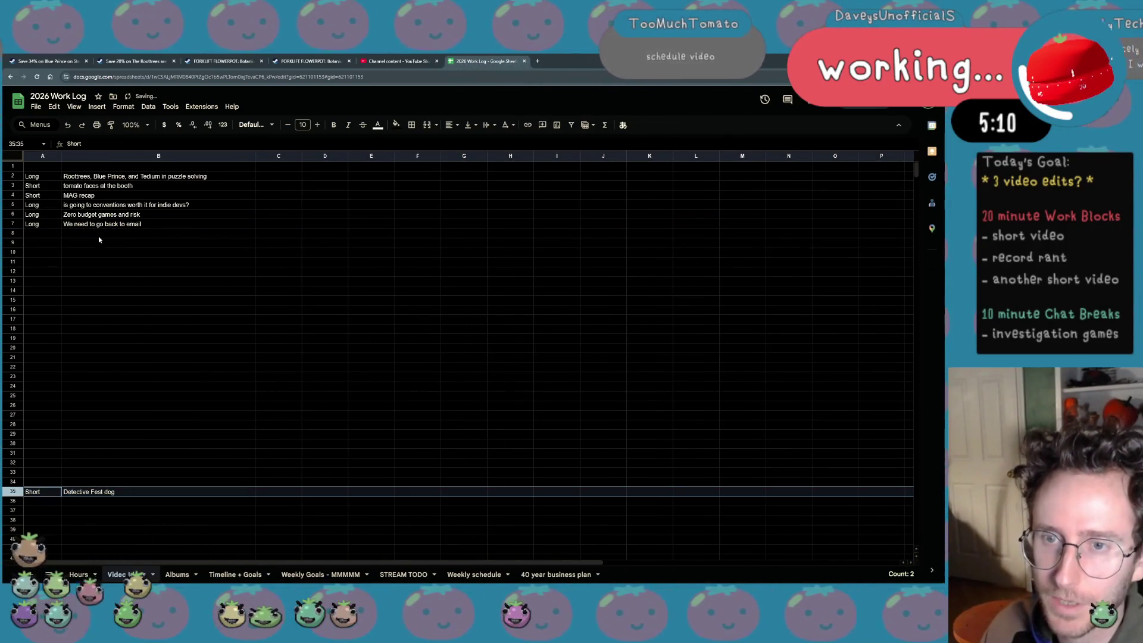
{"action": "left_click", "coordinate": [99, 235]}
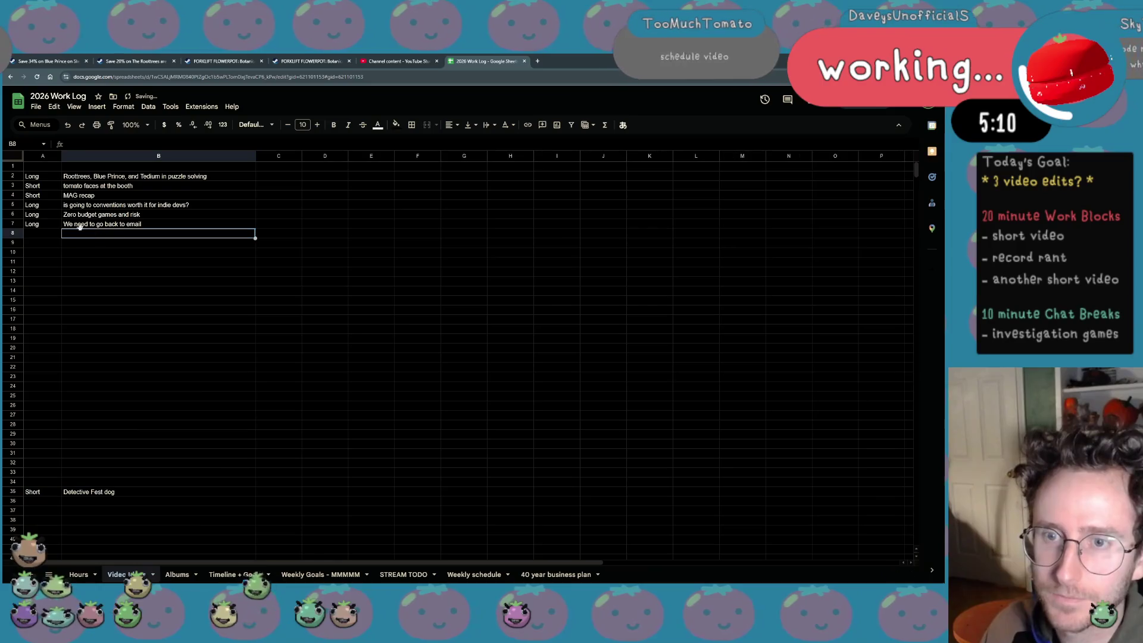
Move the puzzle-solving idea row down to row 33
{"action": "left_click", "coordinate": [42, 205]}
{"action": "left_click", "coordinate": [53, 178]}
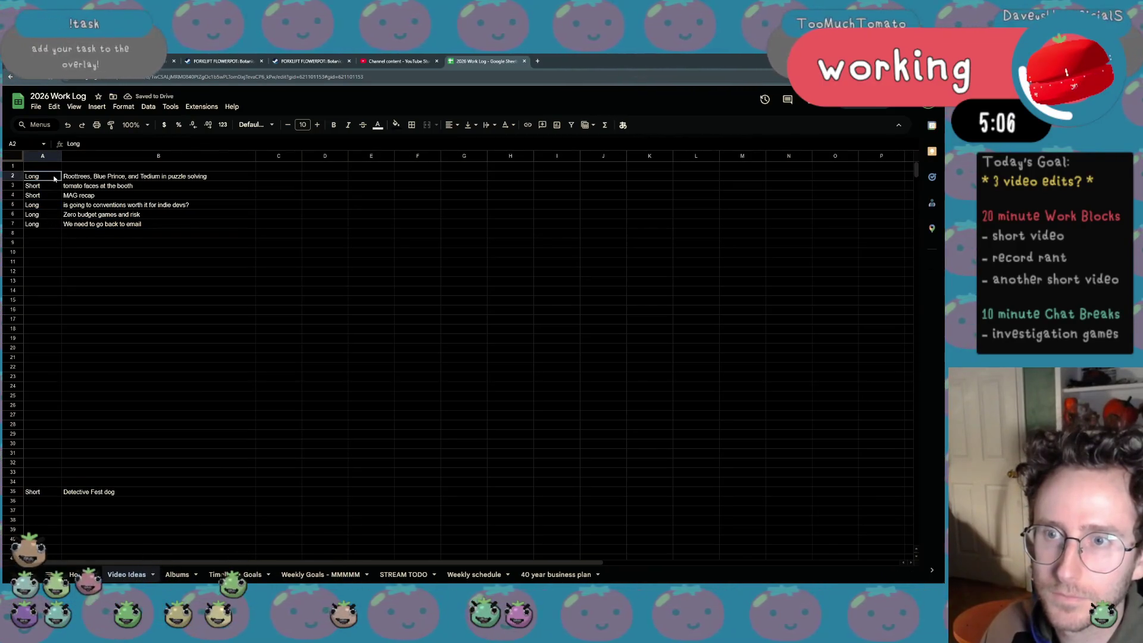
{"action": "left_click", "coordinate": [13, 176]}
{"action": "left_click_drag", "start_coordinate": [13, 177], "coordinate": [12, 473]}
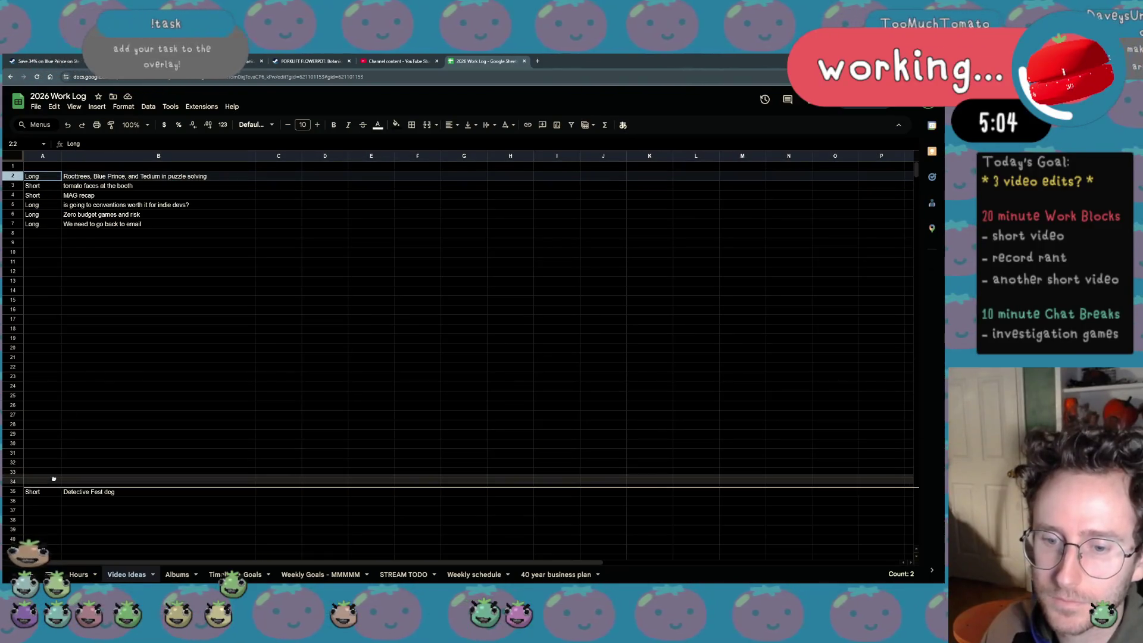
Enter a new Long idea 'Beginners and Game Scope' in the emptied row 7
{"action": "left_click", "coordinate": [67, 224]}
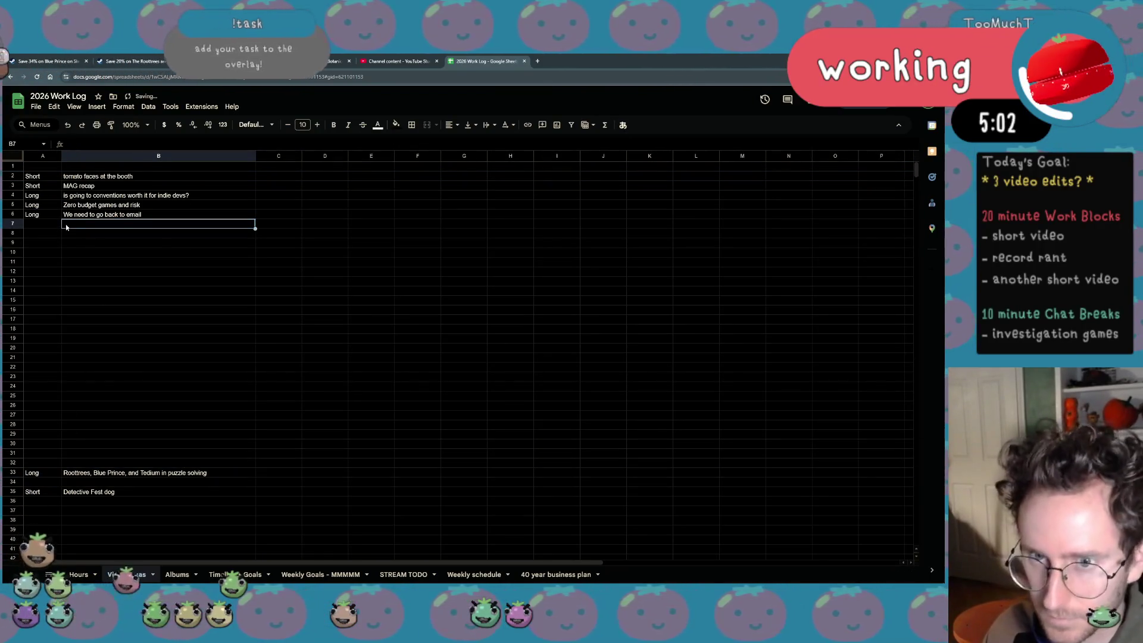
{"action": "key", "text": "Left"}
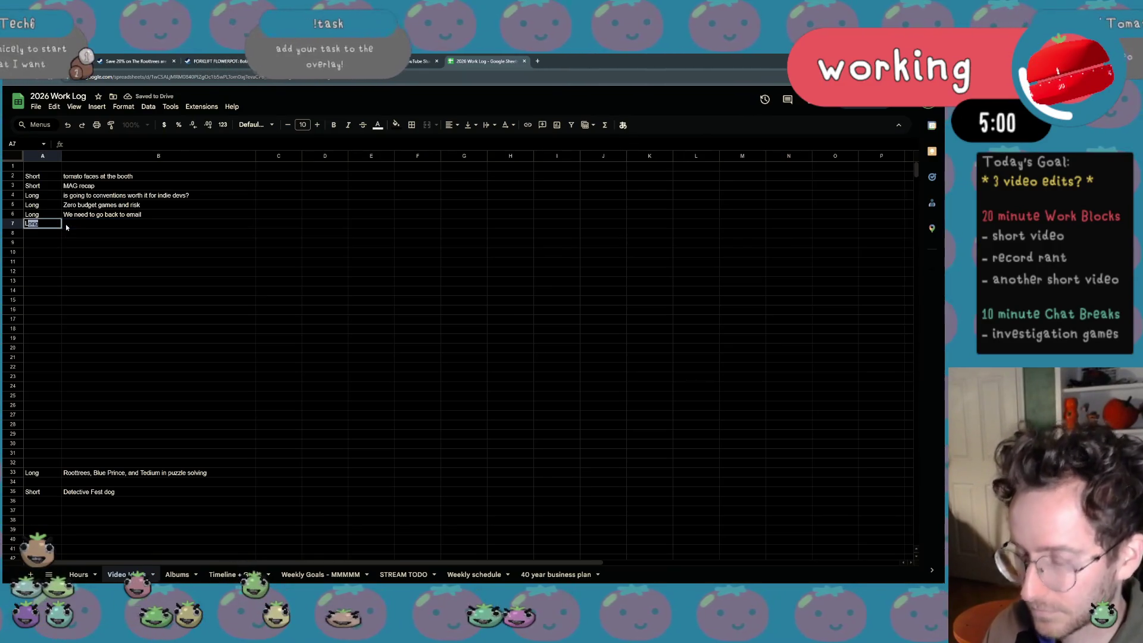
{"action": "type", "text": "Long"}
{"action": "key", "text": "Tab"}
{"action": "key", "text": "Return"}
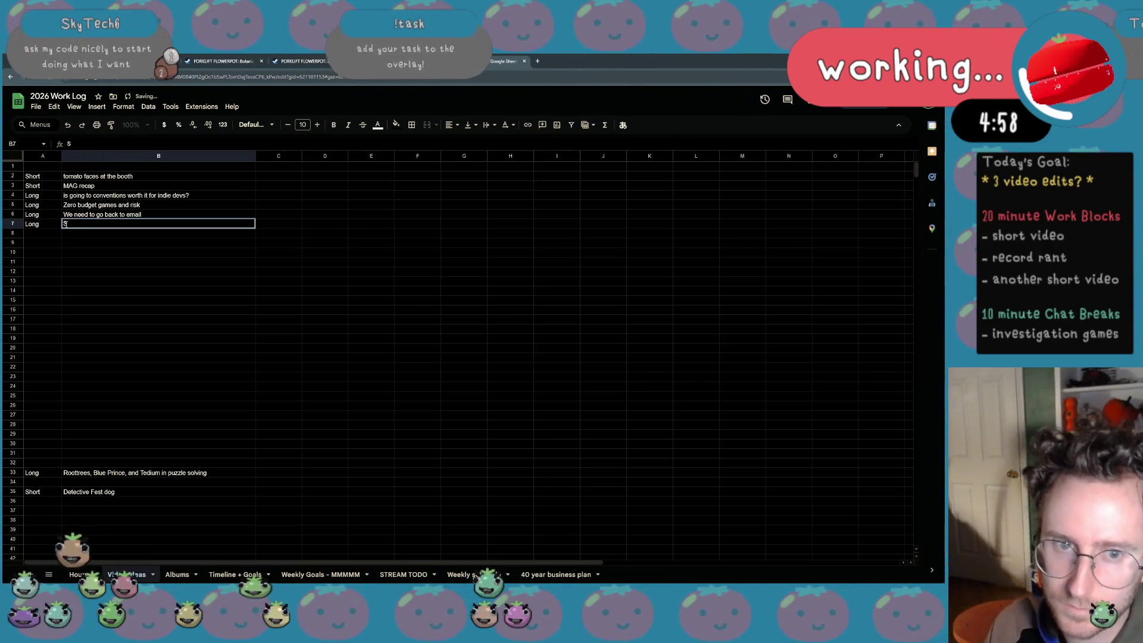
{"action": "type", "text": "Beginners and "}
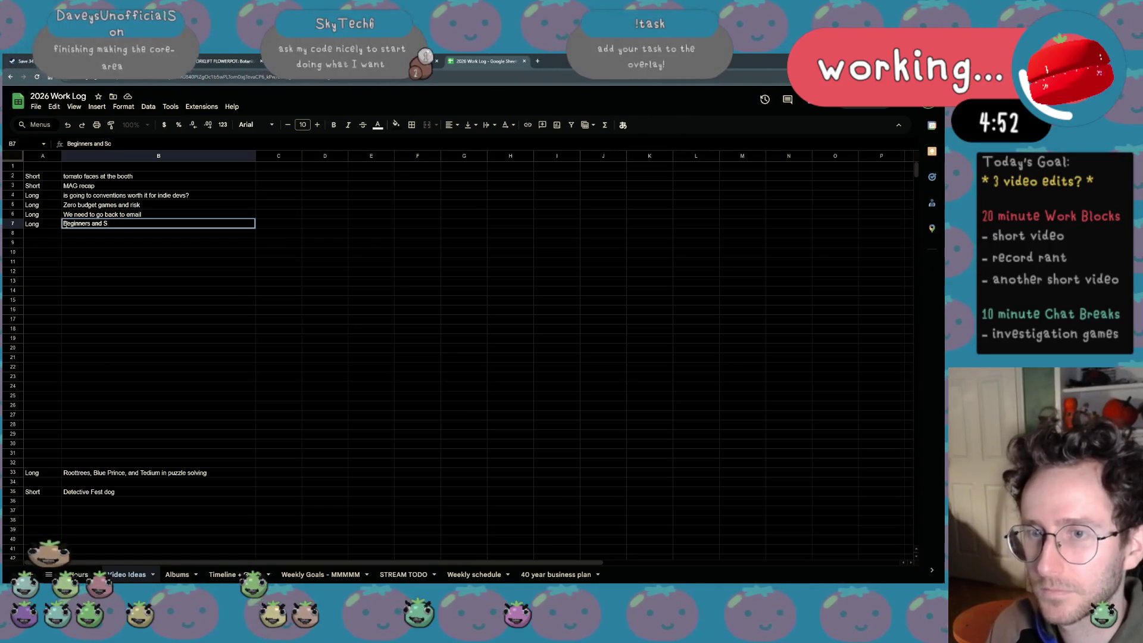
{"action": "type", "text": "Game Scope"}
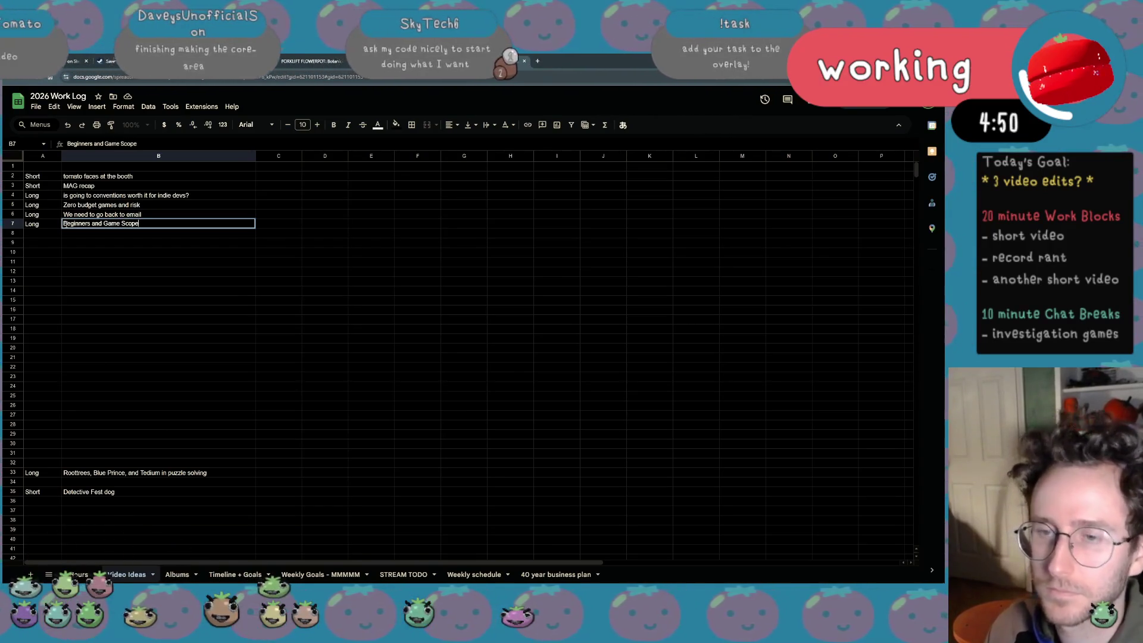
{"action": "key", "text": "Return"}
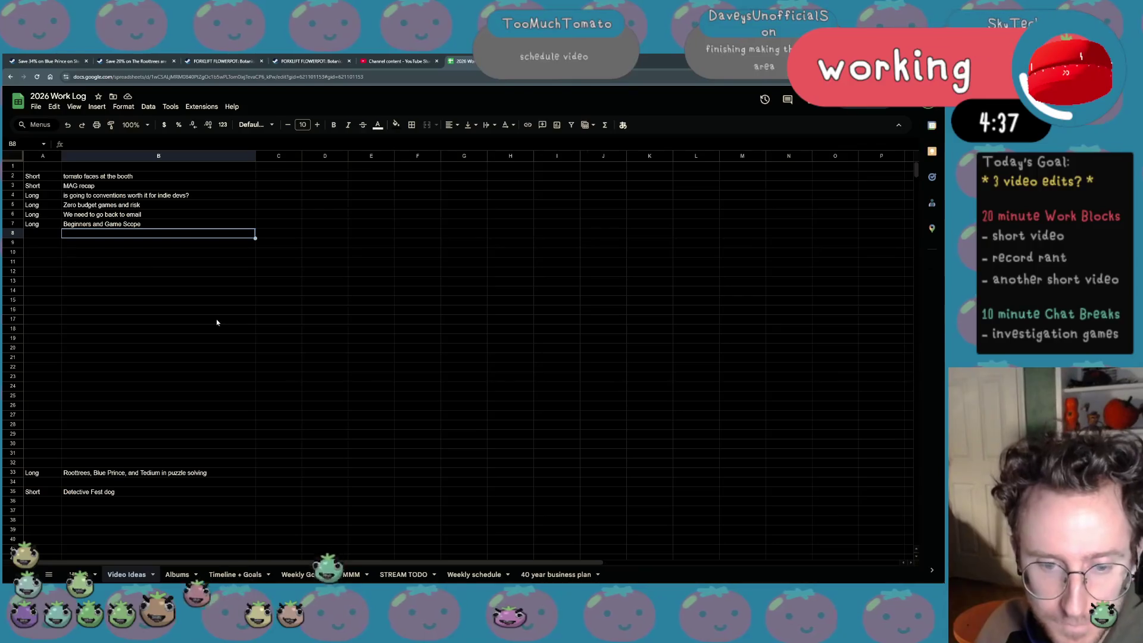
{"action": "key", "text": "XF86AudioLowerVolume"}
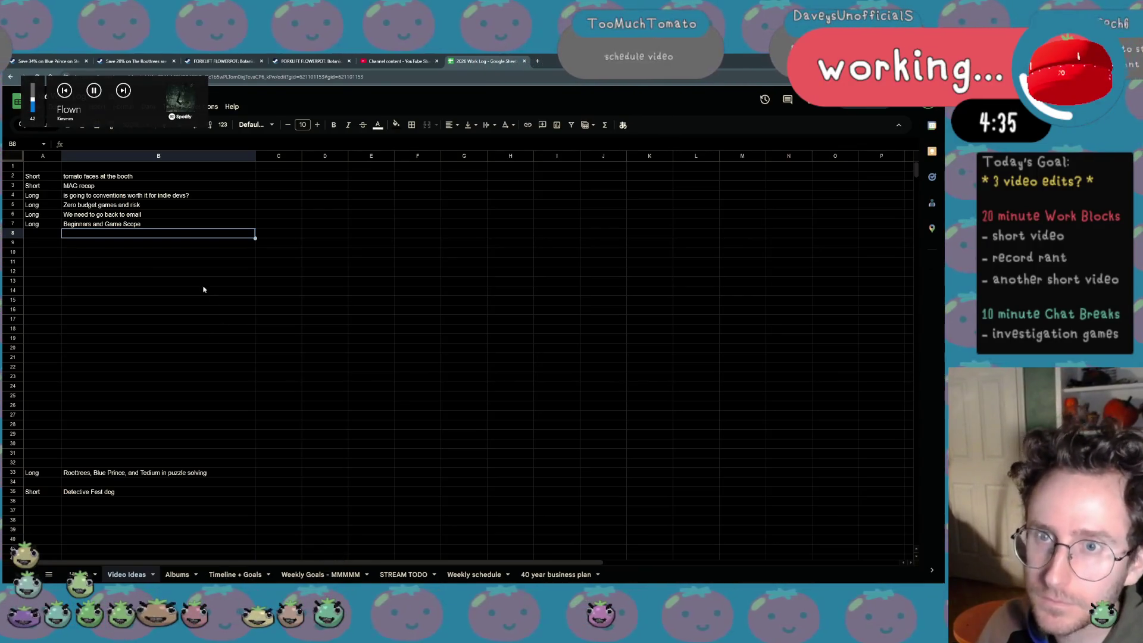
{"action": "left_click", "coordinate": [191, 281]}
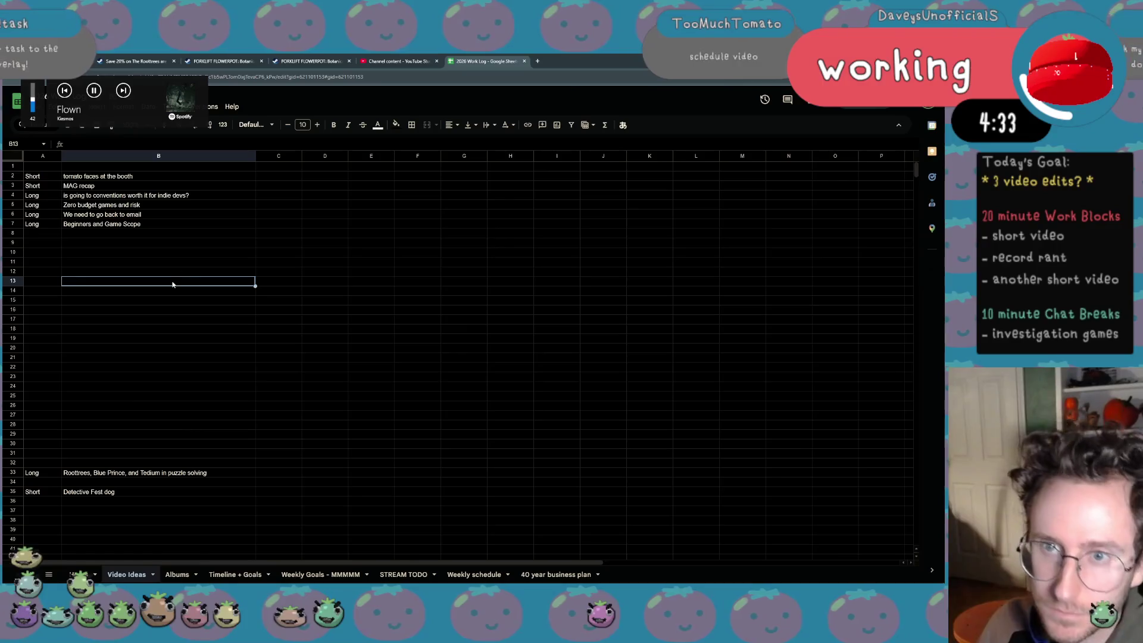
{"action": "left_click", "coordinate": [119, 186]}
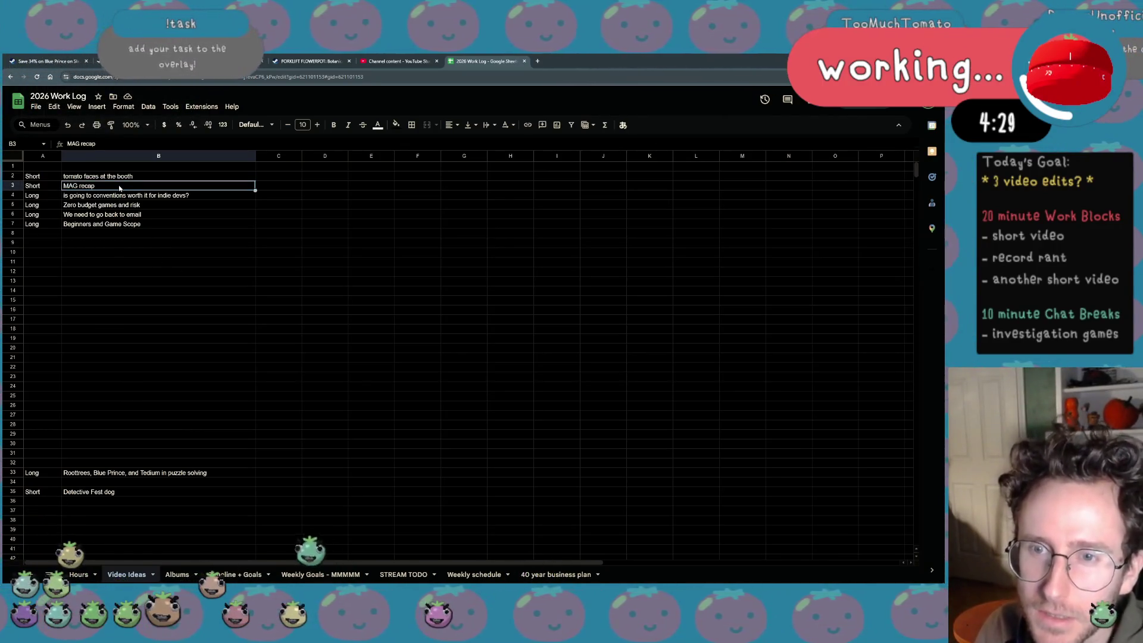
{"action": "left_click", "coordinate": [120, 175]}
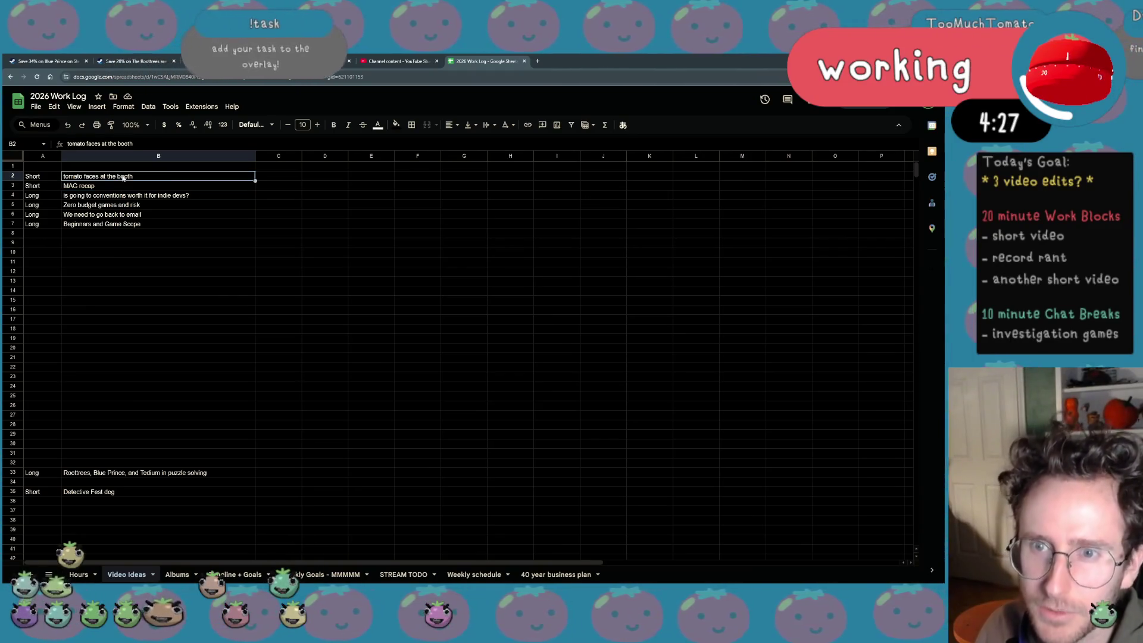
{"action": "left_click", "coordinate": [165, 205]}
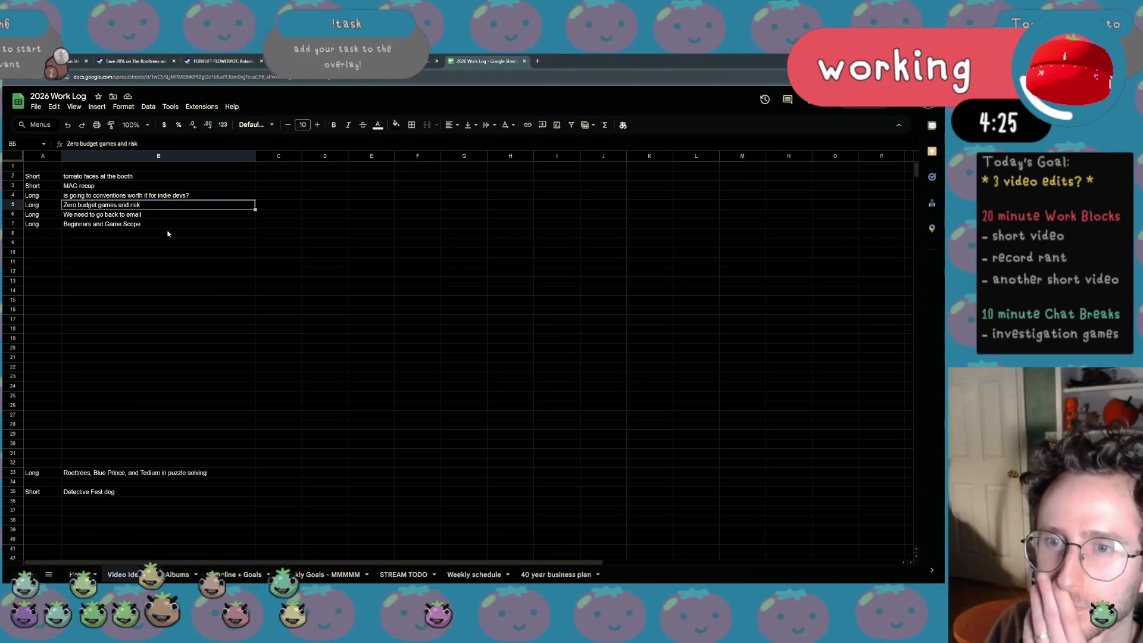
{"action": "key", "text": "Up"}
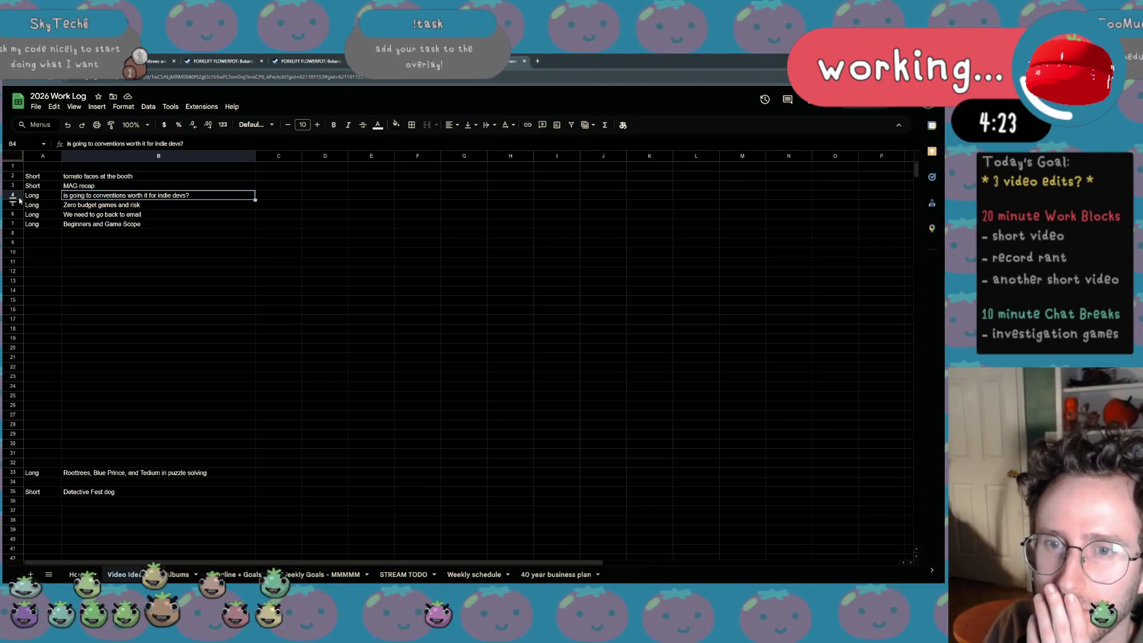
{"action": "left_click", "coordinate": [13, 195]}
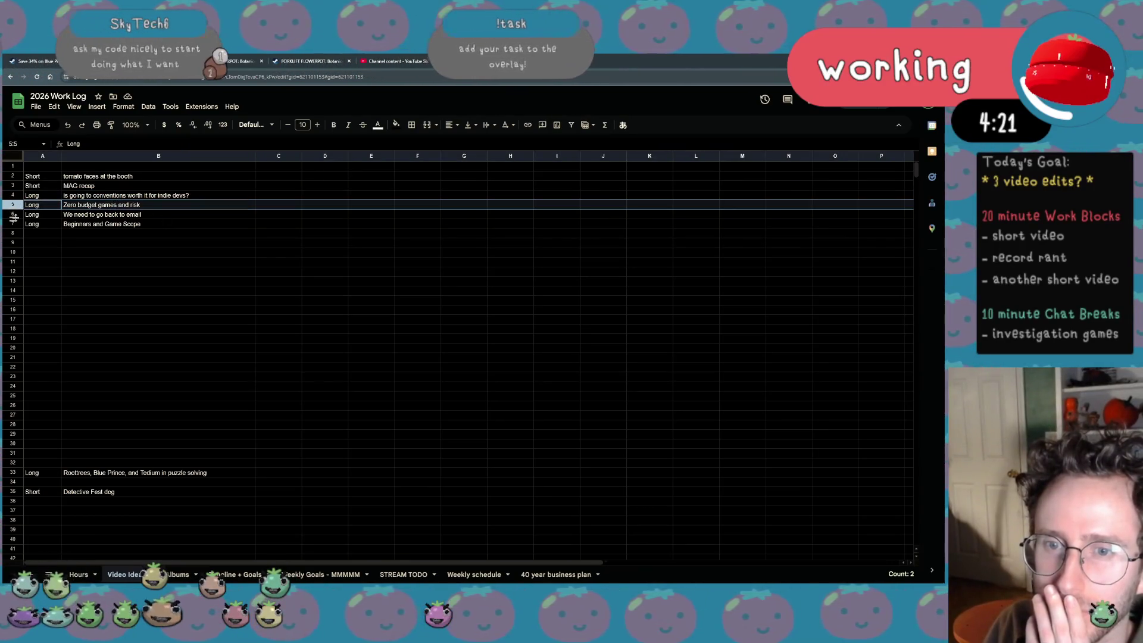
{"action": "left_click", "coordinate": [13, 214]}
{"action": "left_click", "coordinate": [14, 194]}
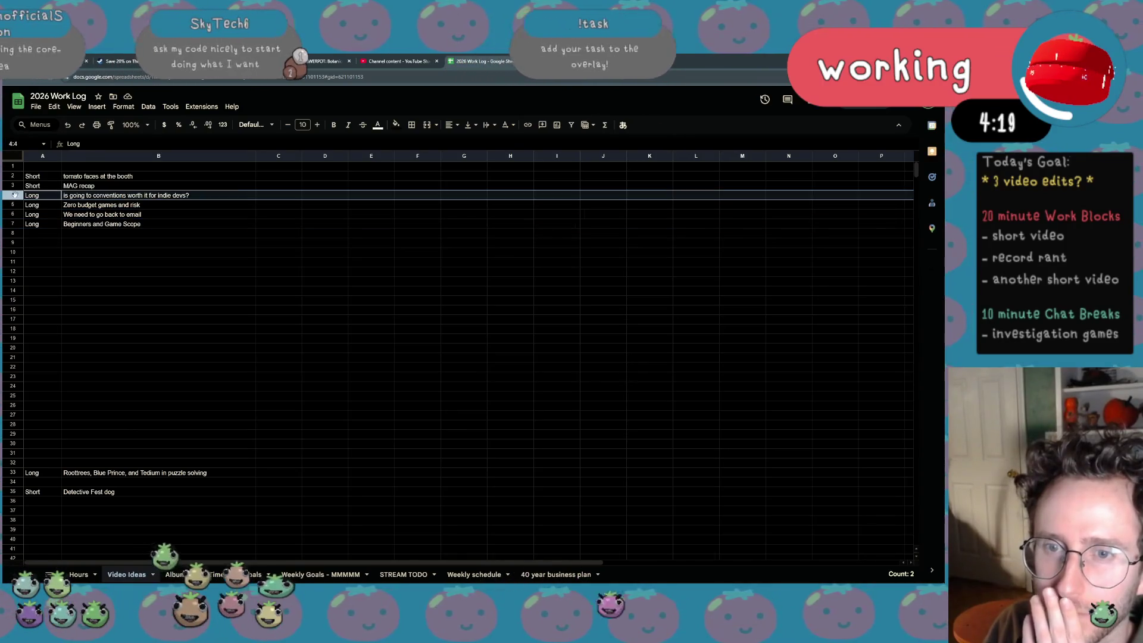
{"action": "left_click", "coordinate": [12, 216]}
{"action": "left_click", "coordinate": [76, 321]}
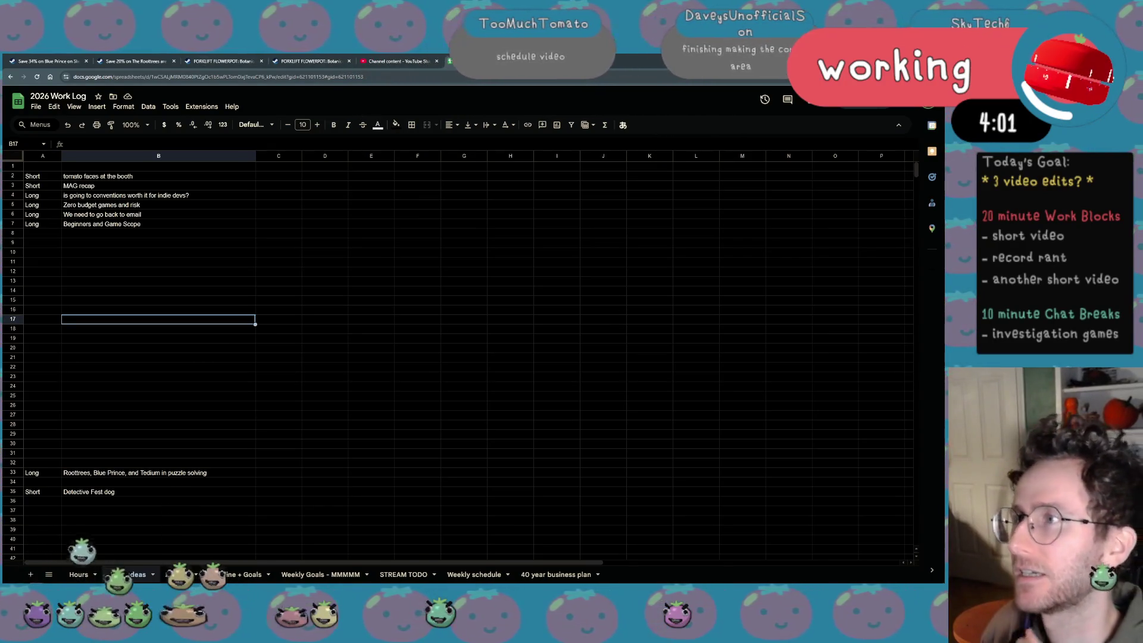
{"action": "key", "text": "ctrl+t"}
{"action": "type", "text": "studio.youtube.com"}
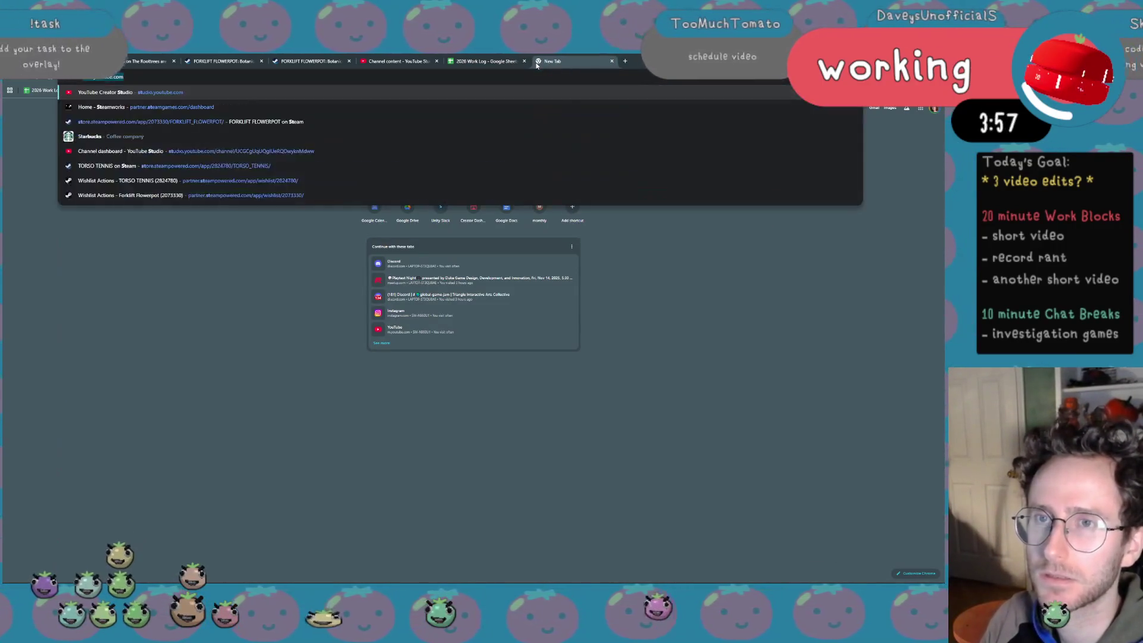
Load the Studio dashboard and expand the Comments card to the full comment list
{"action": "key", "text": "Return"}
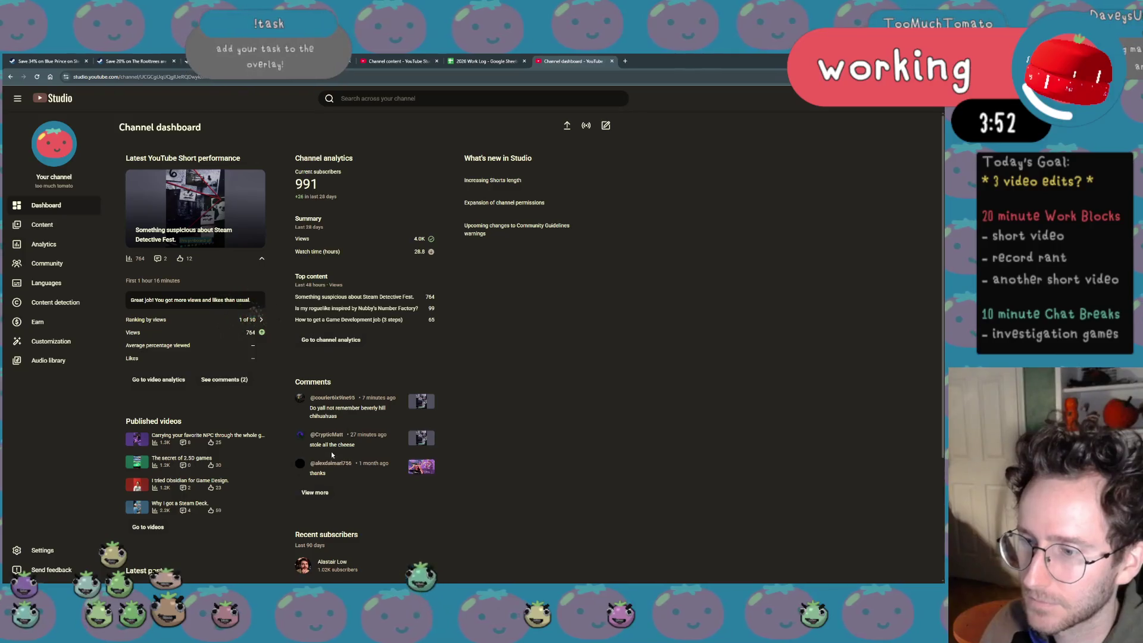
{"action": "left_click", "coordinate": [314, 492]}
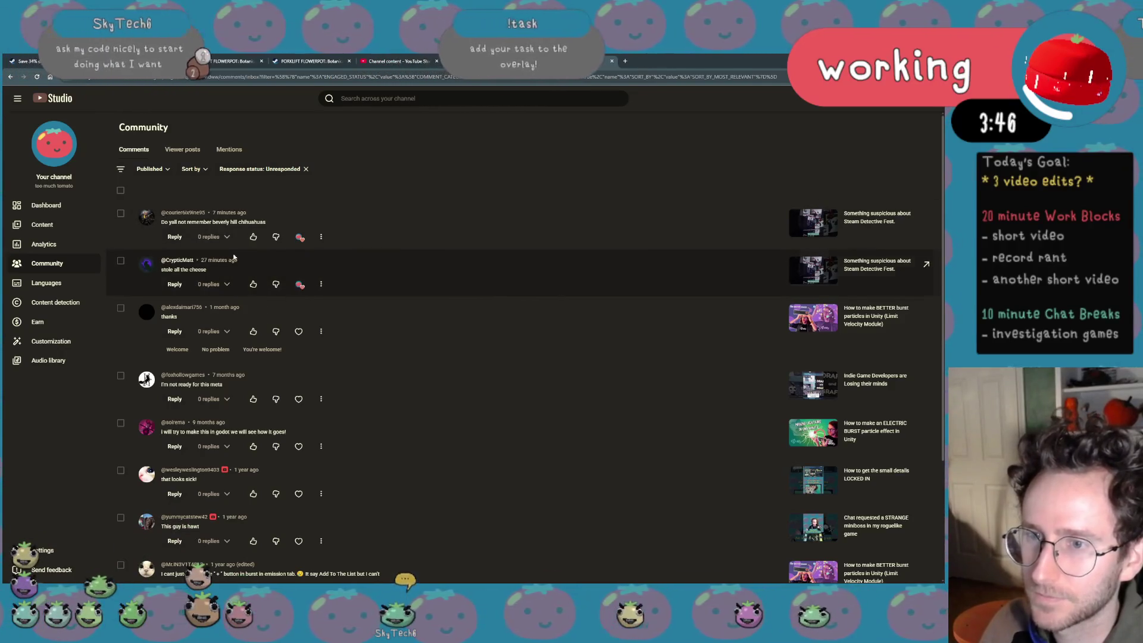
Reply "It's in the evidence locker but my dog ate the key" to the chihuahuas comment
{"action": "left_click", "coordinate": [175, 236]}
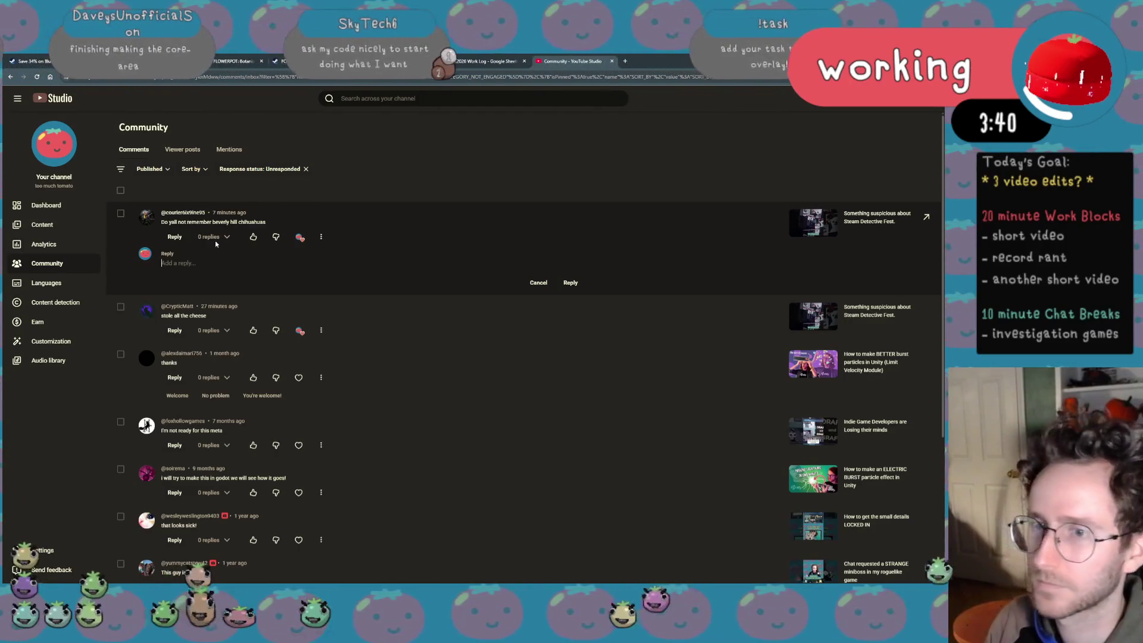
{"action": "type", "text": "It's"}
{"action": "key", "text": "BackSpace"}
{"action": "key", "text": "BackSpace"}
{"action": "key", "text": "BackSpace"}
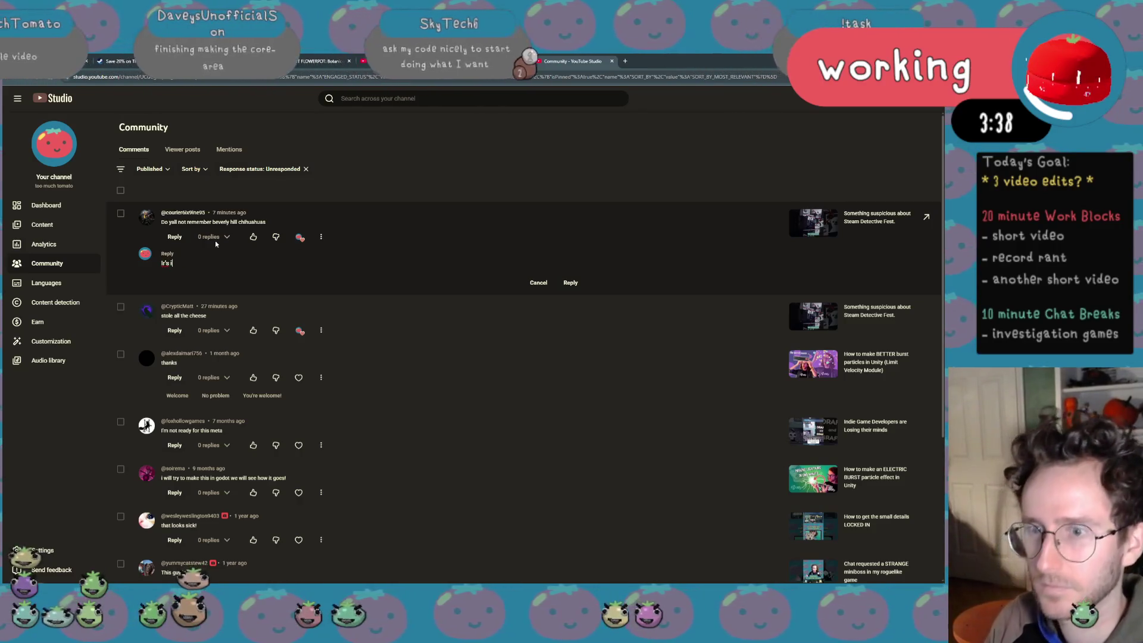
{"action": "type", "text": "t"}
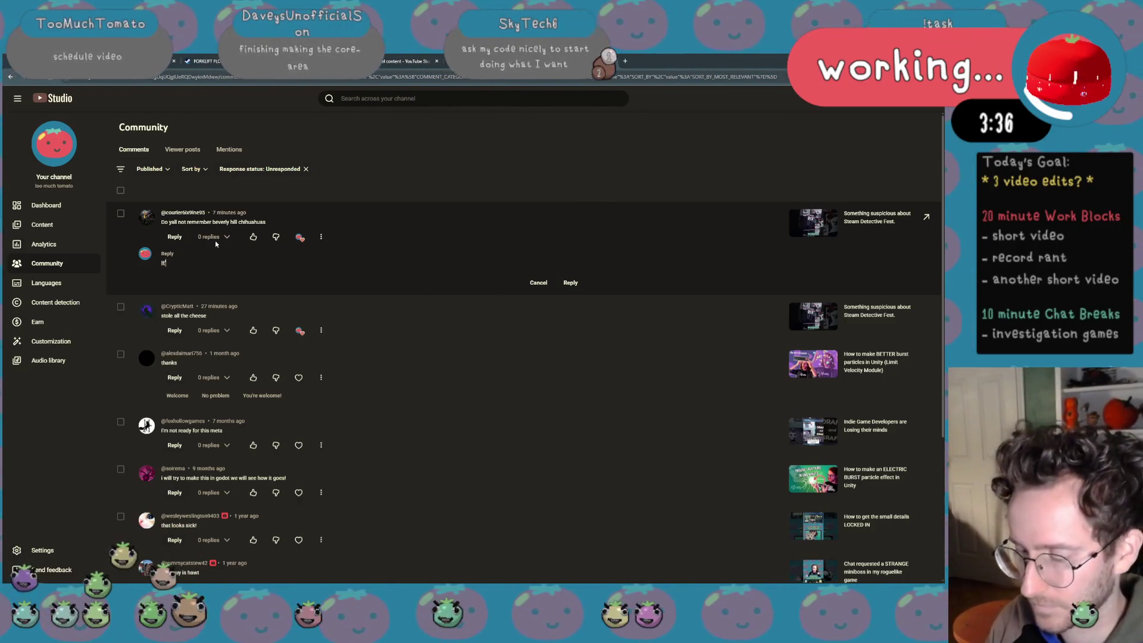
{"action": "type", "text": "'s in the evidence locker "}
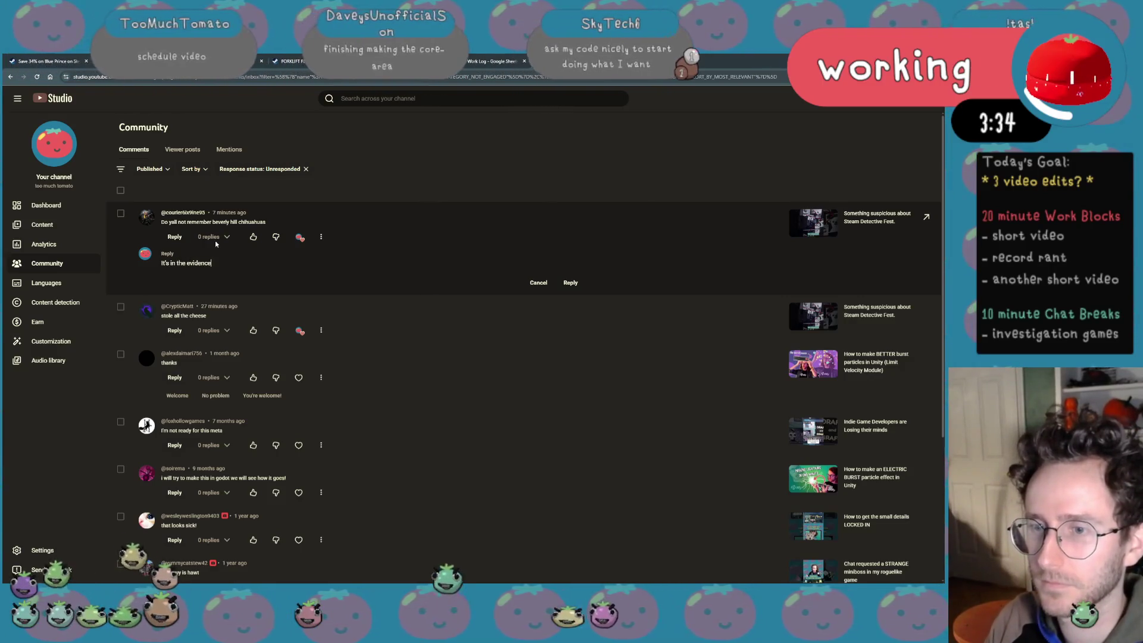
{"action": "type", "text": "but I ha"}
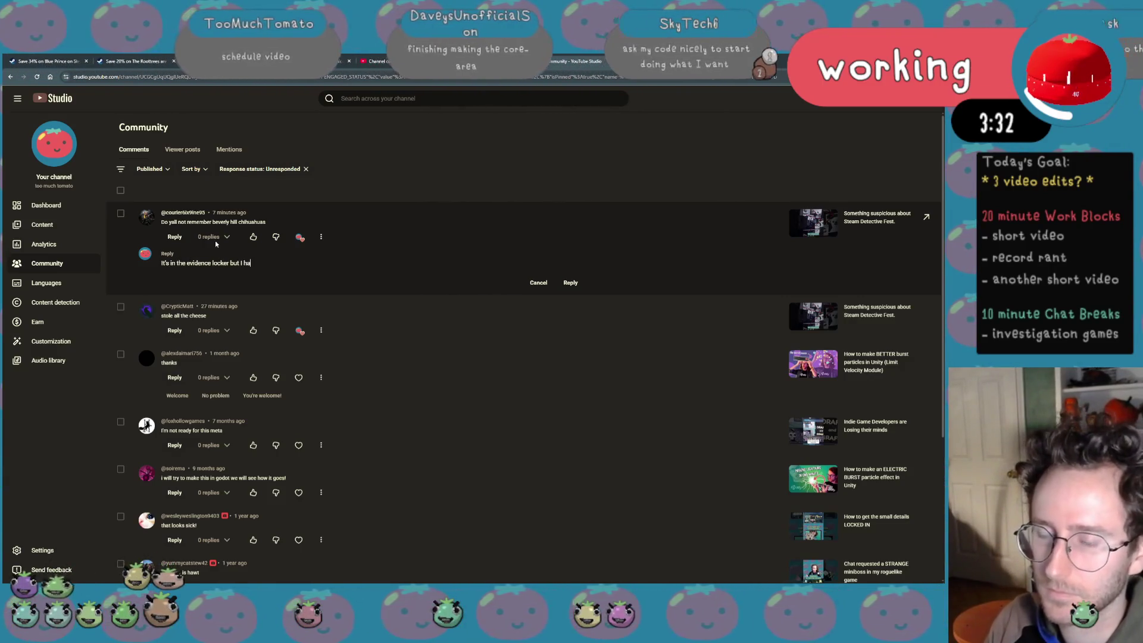
{"action": "type", "text": "vent seen it yet"}
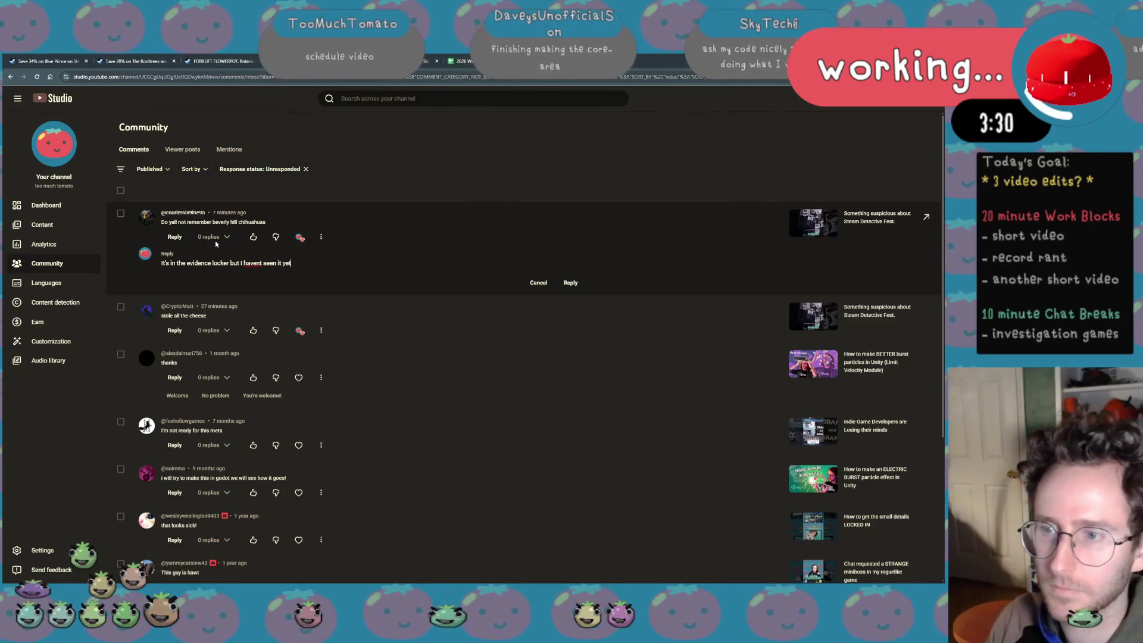
{"action": "key", "text": "BackSpace"}
{"action": "key", "text": "BackSpace"}
{"action": "key", "text": "BackSpace"}
{"action": "type", "text": "wat"}
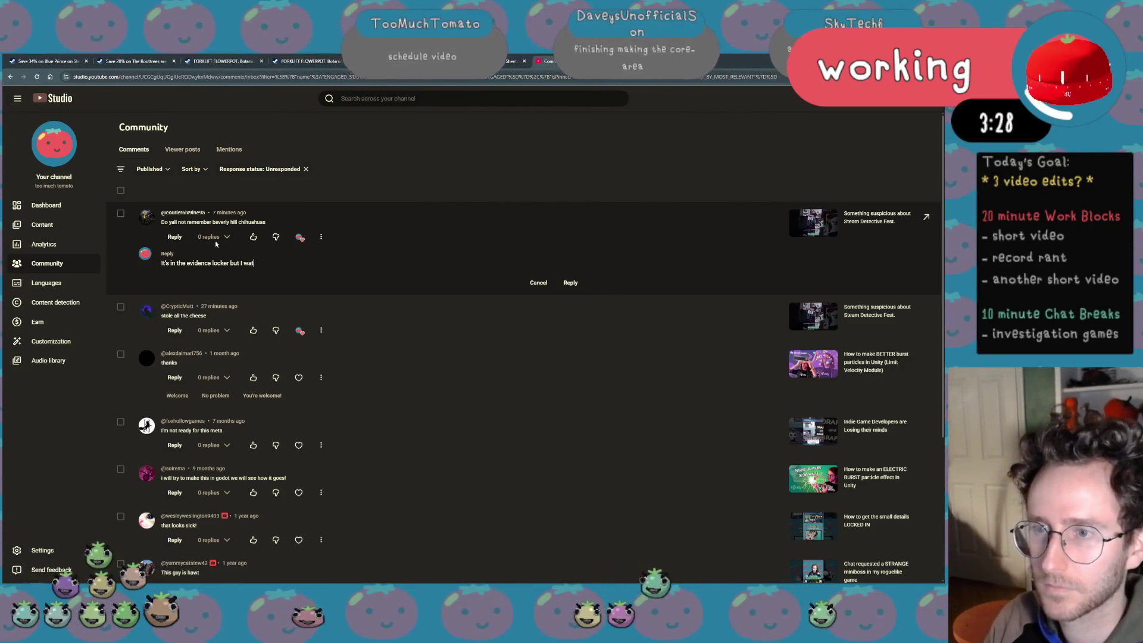
{"action": "type", "text": "ched it"}
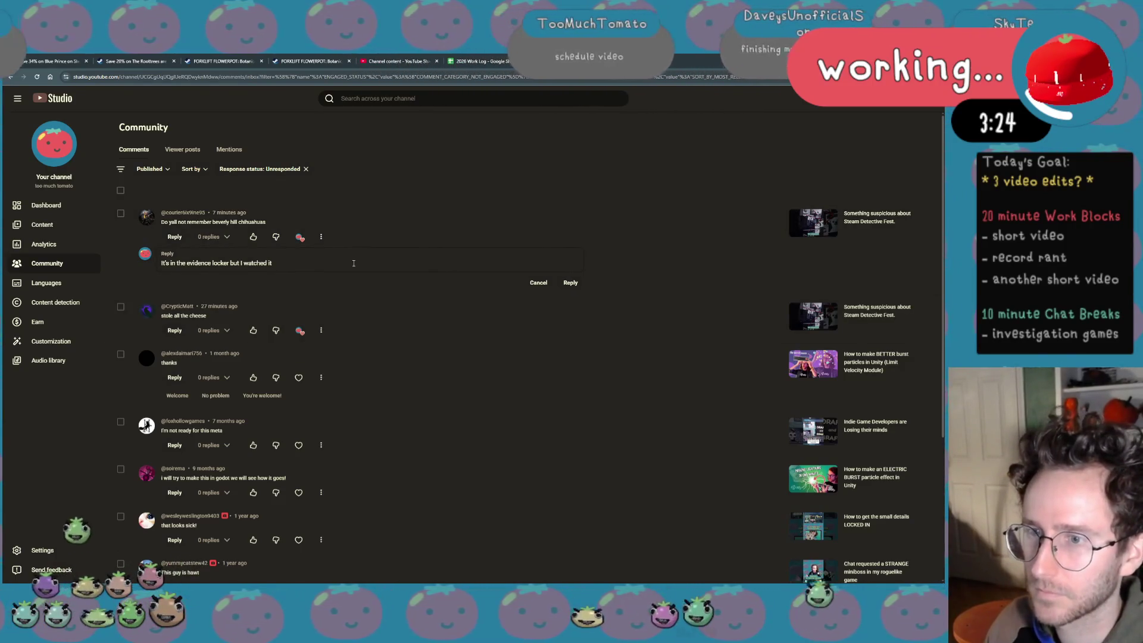
{"action": "left_click_drag", "start_coordinate": [273, 263], "coordinate": [240, 263]}
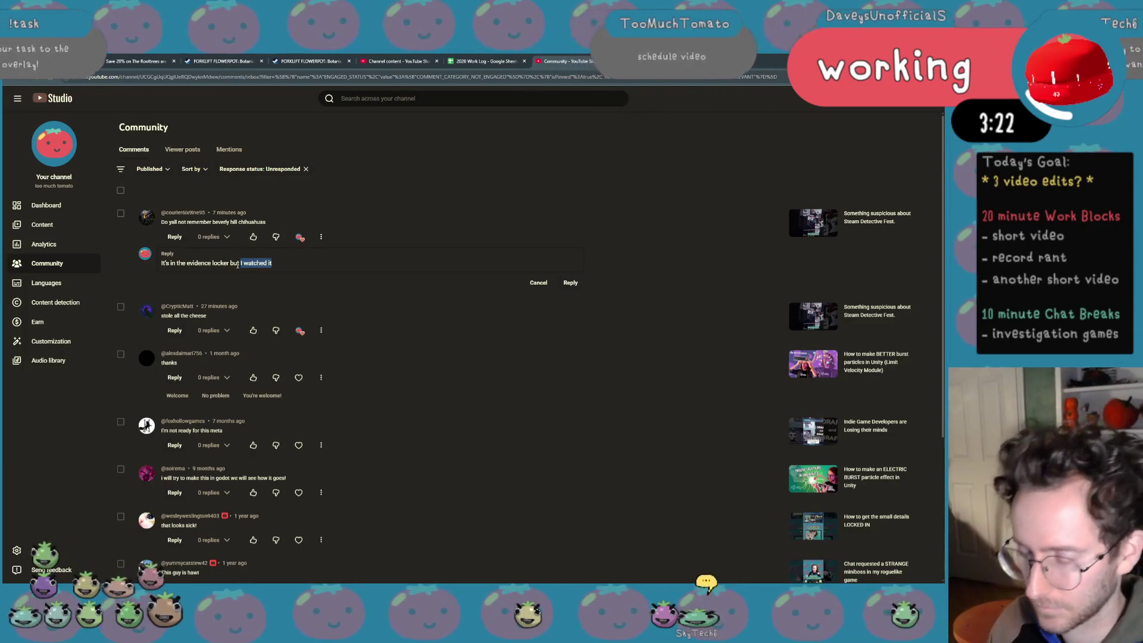
{"action": "type", "text": "someone"}
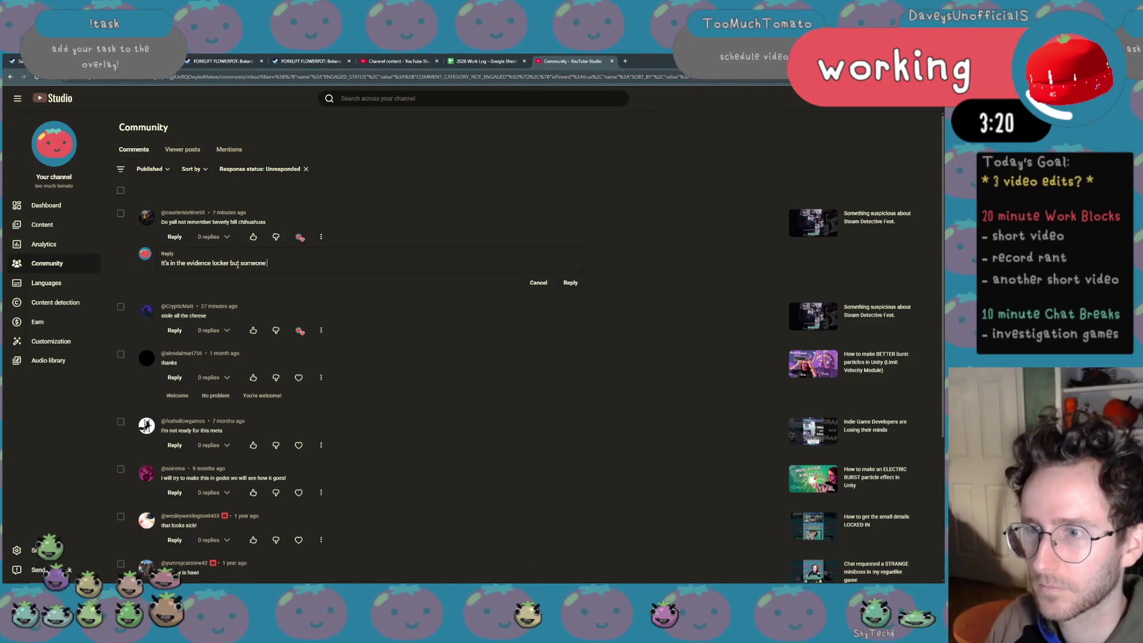
{"action": "type", "text": " threw awa"}
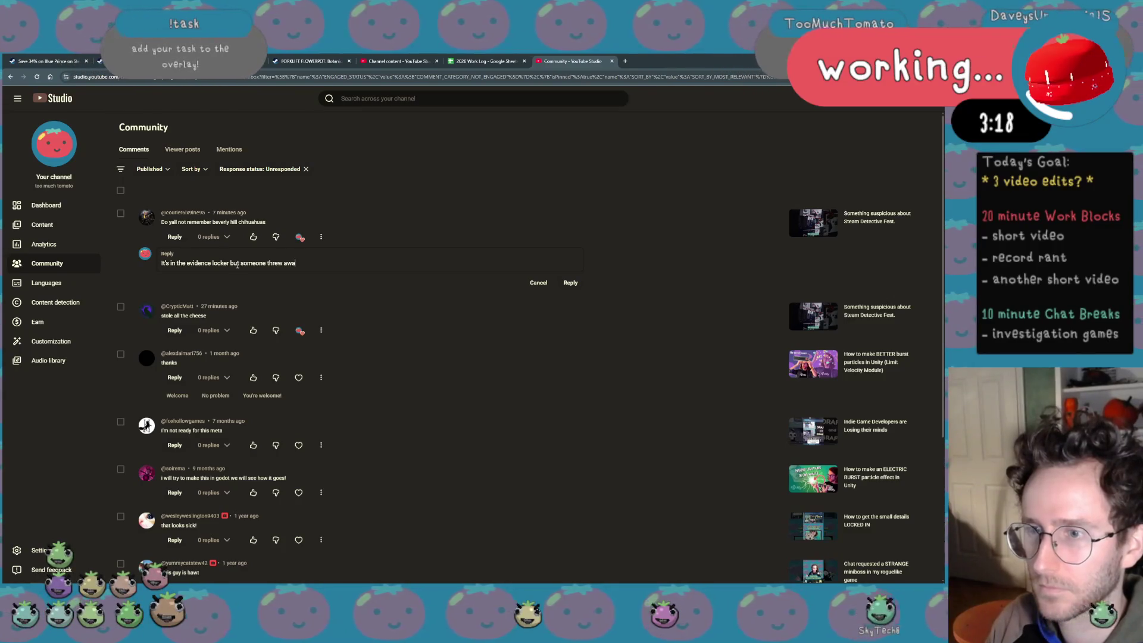
{"action": "key", "text": "ctrl+BackSpace"}
{"action": "key", "text": "ctrl+BackSpace"}
{"action": "key", "text": "ctrl+BackSpace"}
{"action": "type", "text": "dog at"}
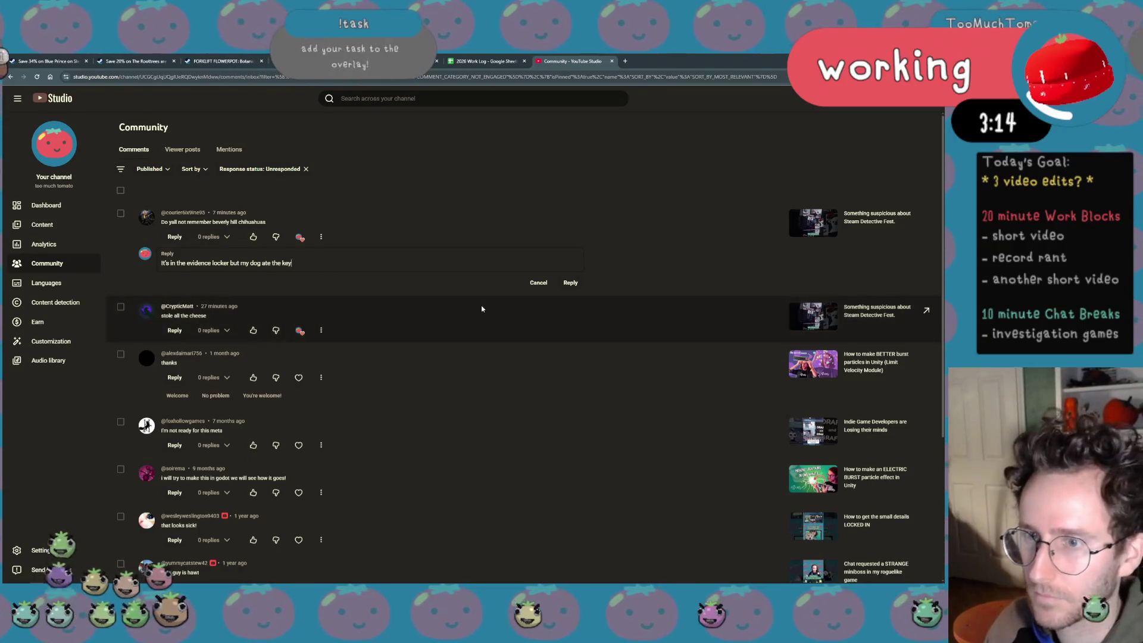
{"action": "left_click", "coordinate": [570, 282]}
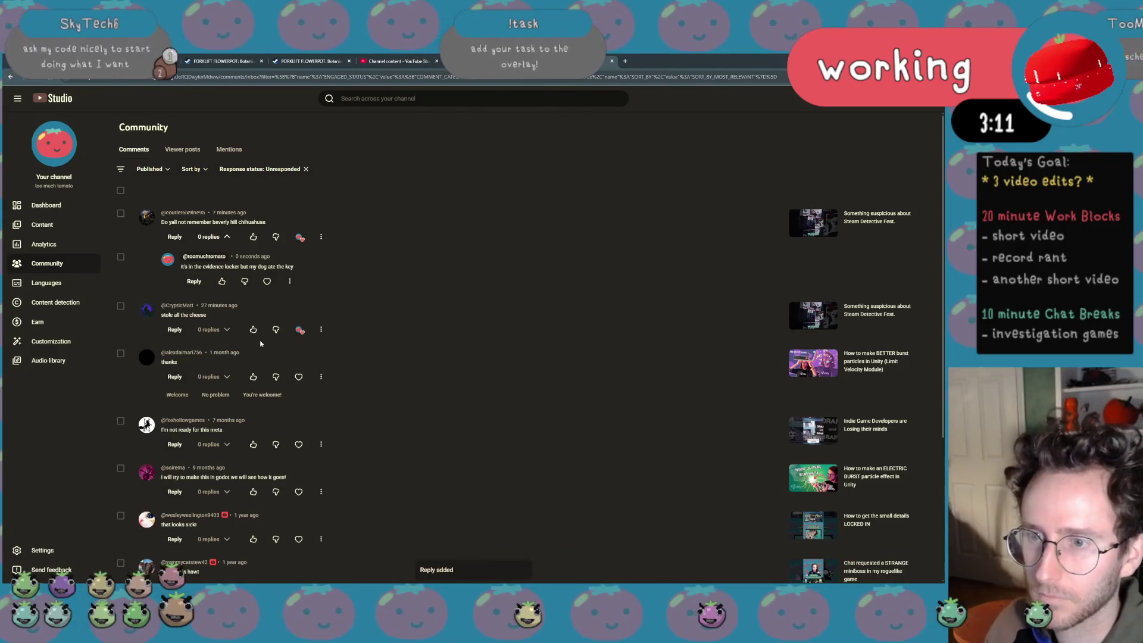
Start and clear a cheese-tax draft on the next comment, then show the Detective Fest video's comments
{"action": "left_click", "coordinate": [175, 329]}
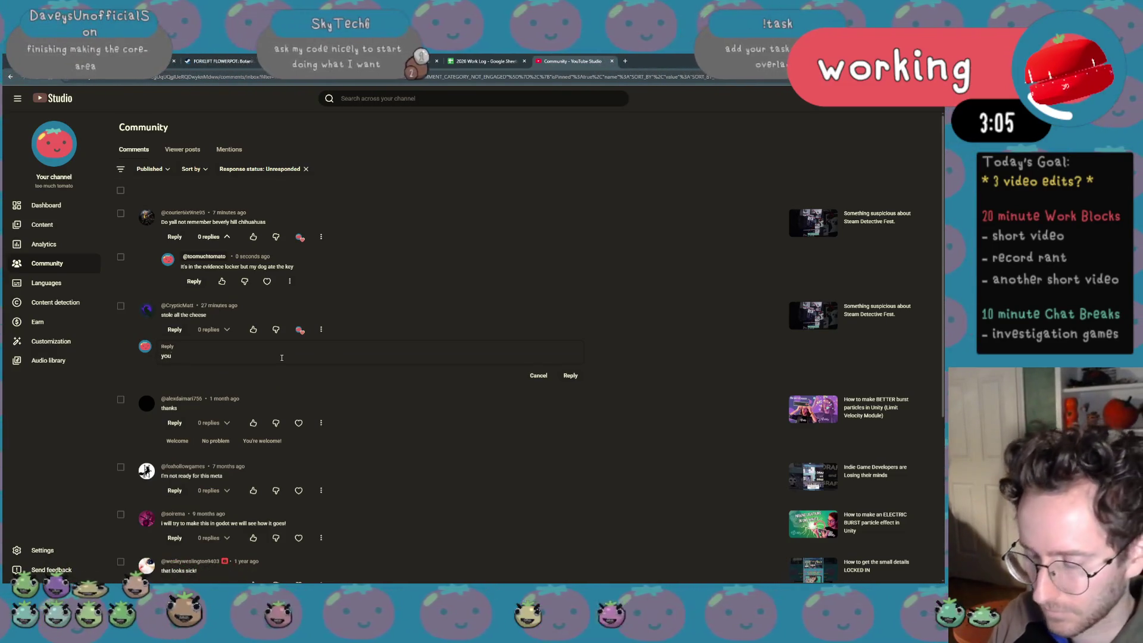
{"action": "type", "text": "chees"}
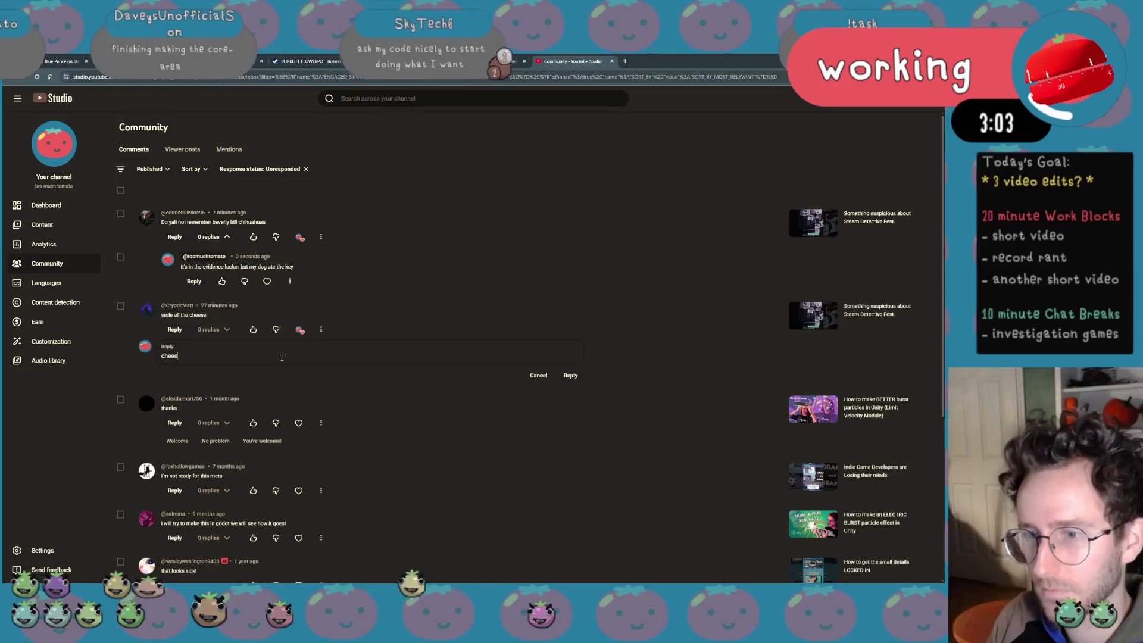
{"action": "type", "text": "e tax"}
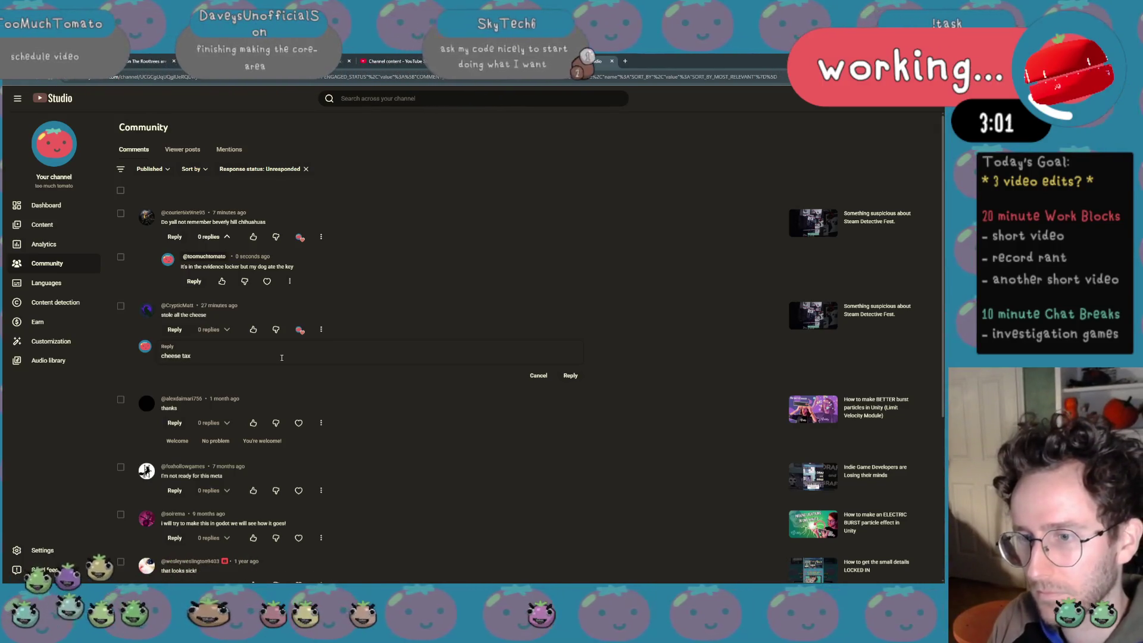
{"action": "key", "text": "ctrl+a"}
{"action": "key", "text": "BackSpace"}
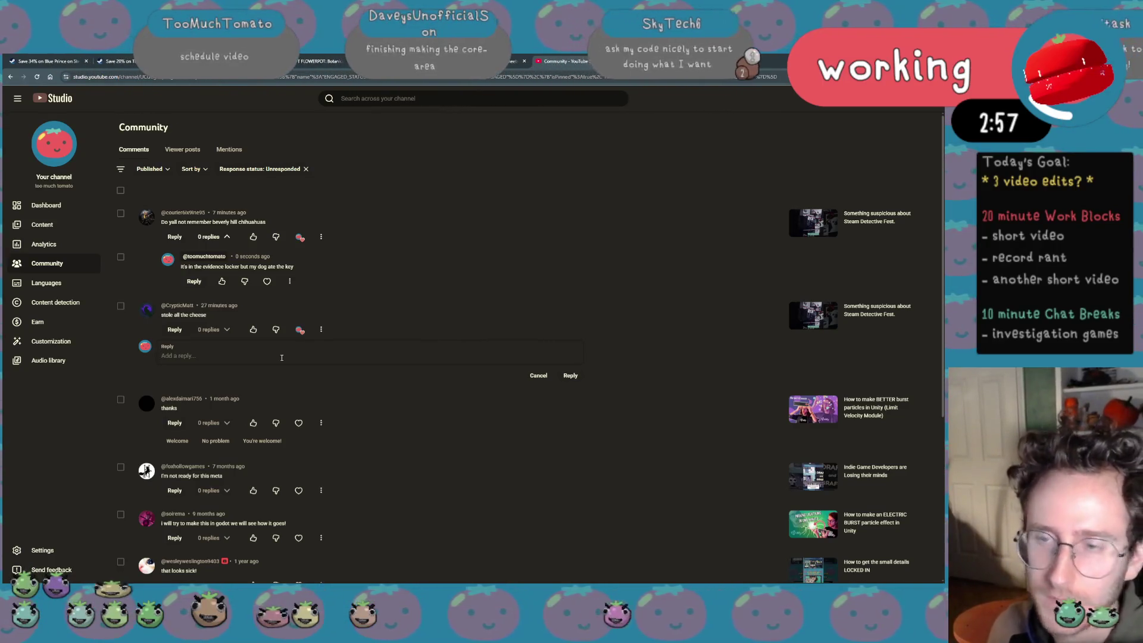
{"action": "left_click", "coordinate": [882, 222]}
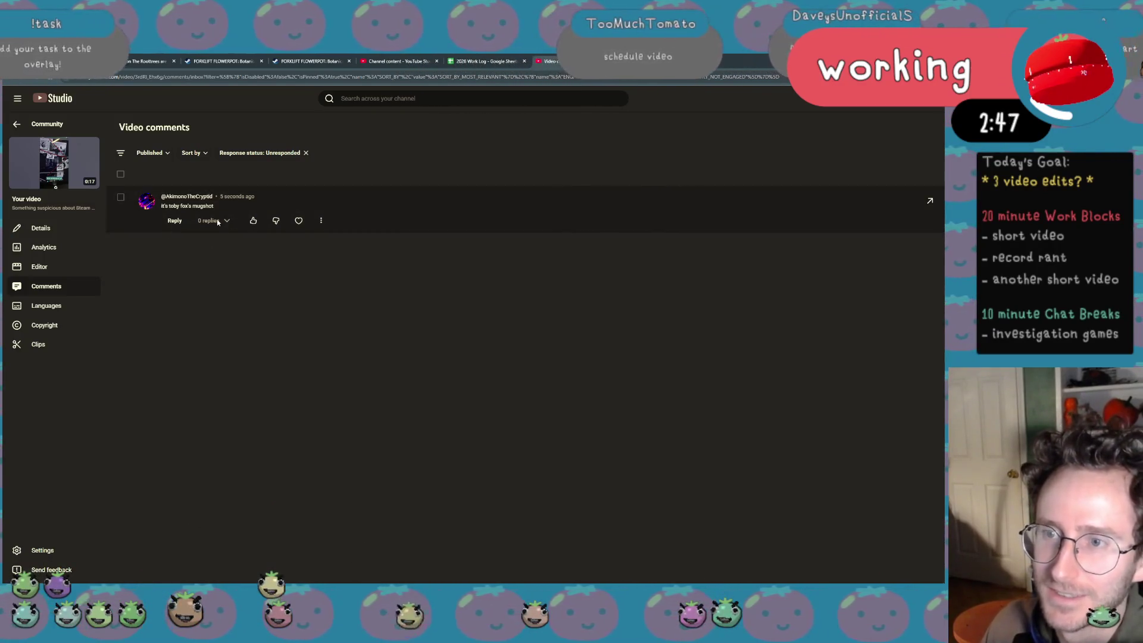
{"action": "key", "text": "alt+Left"}
{"action": "key", "text": "alt+Left"}
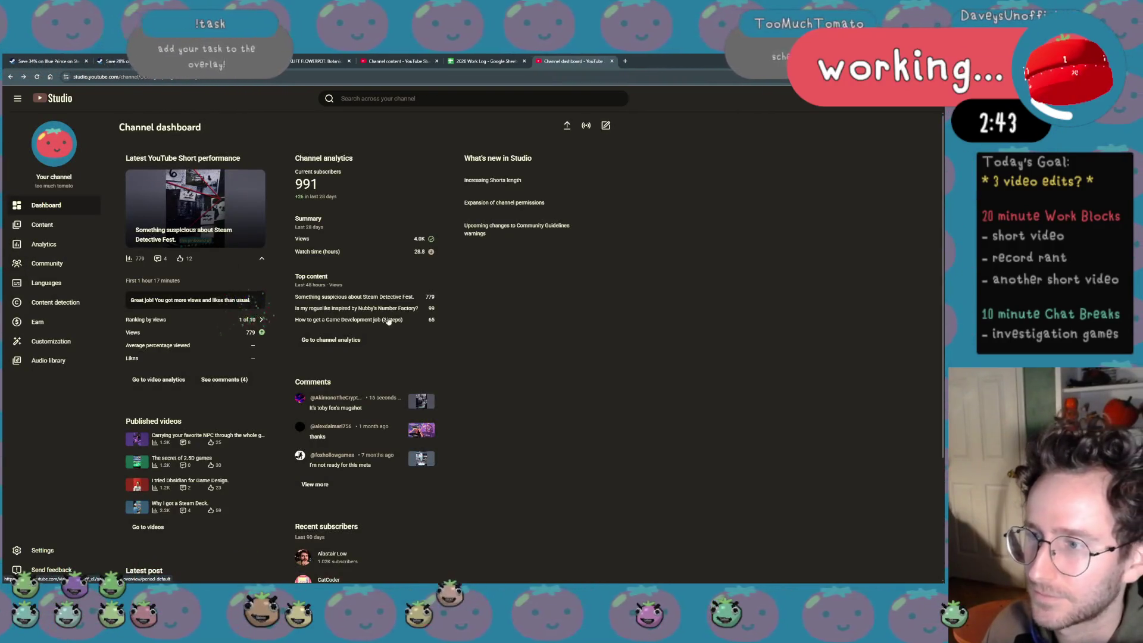
{"action": "left_click", "coordinate": [319, 486]}
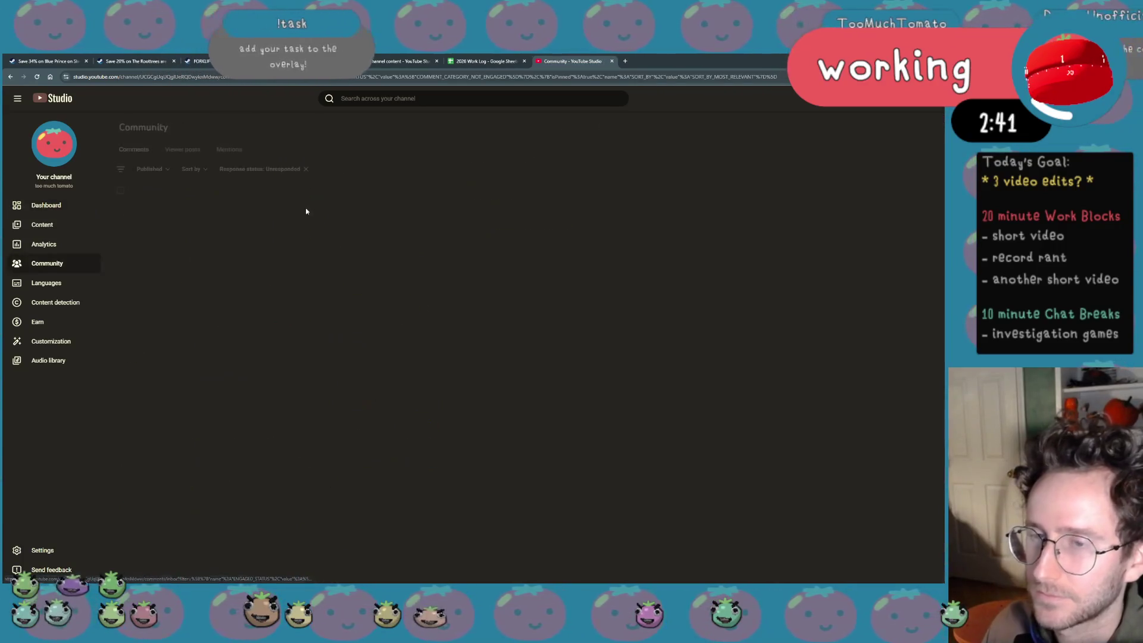
Check the Viewer posts and Mentions lists, then return to the channel comments
{"action": "left_click", "coordinate": [182, 149]}
{"action": "left_click", "coordinate": [231, 149]}
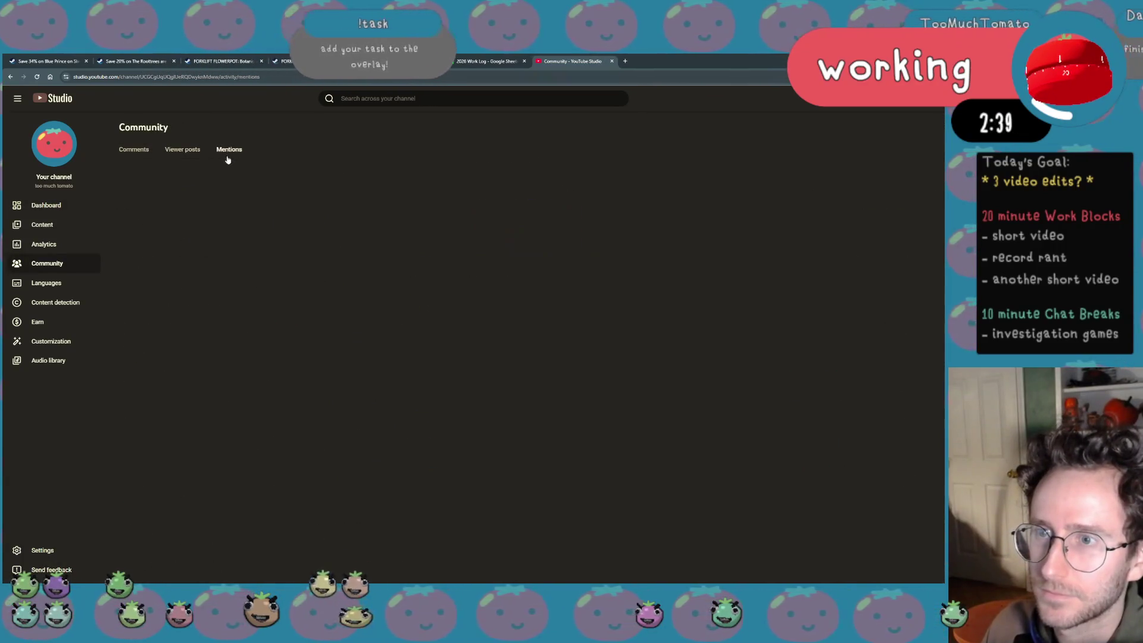
{"action": "left_click", "coordinate": [182, 149]}
{"action": "left_click", "coordinate": [231, 149]}
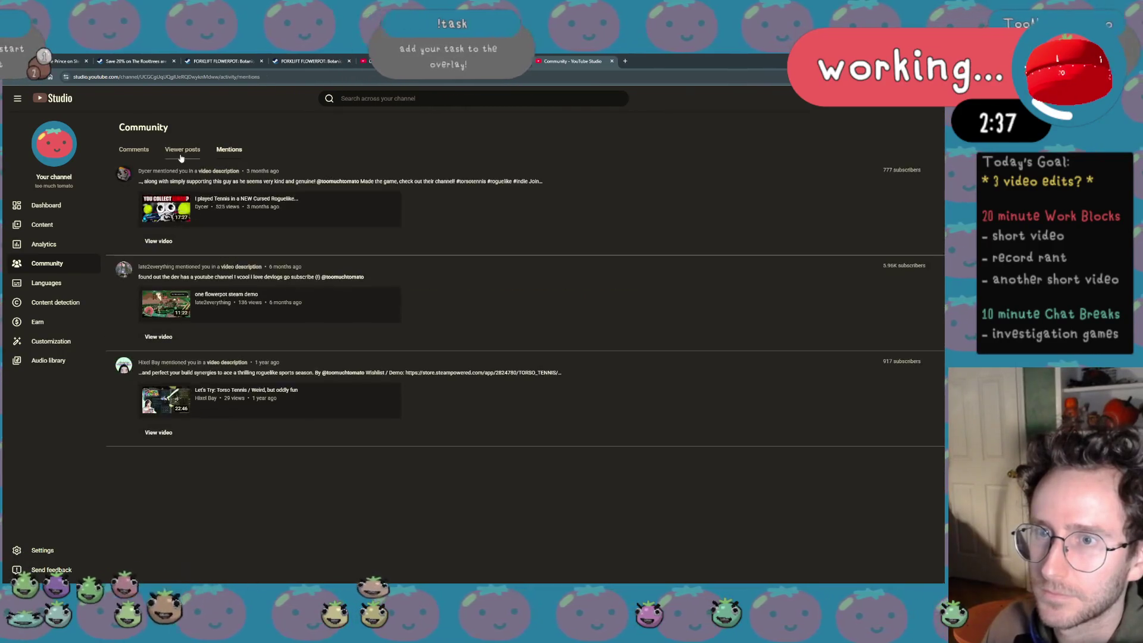
{"action": "left_click", "coordinate": [134, 148]}
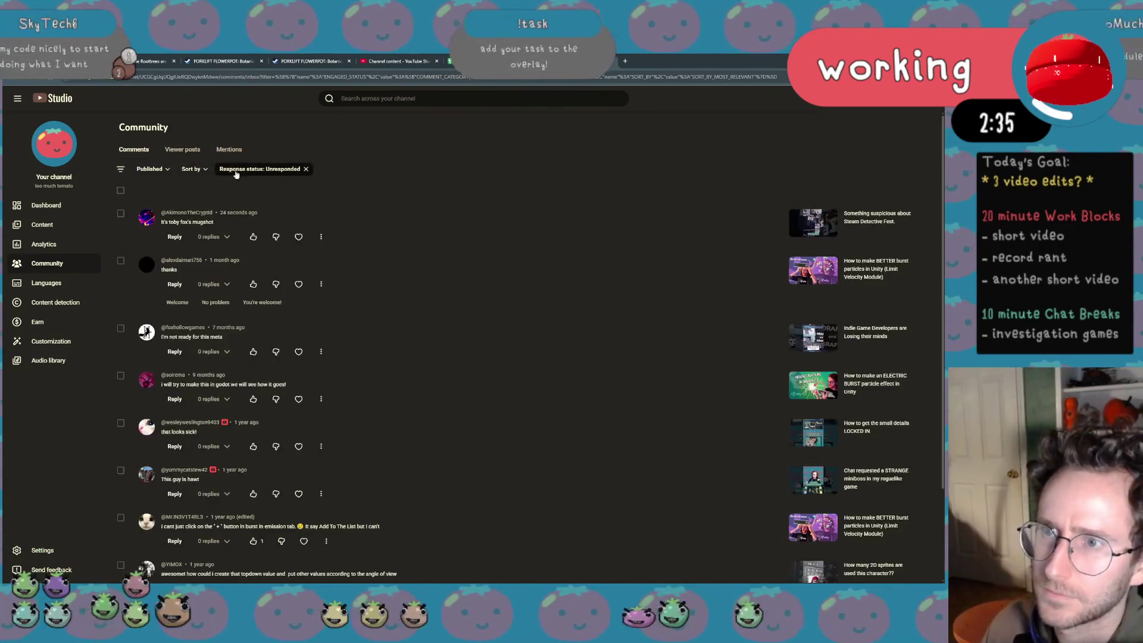
Remove the Unresponded filter and begin a reply under the "stole all the cheese" comment
{"action": "left_click", "coordinate": [306, 168]}
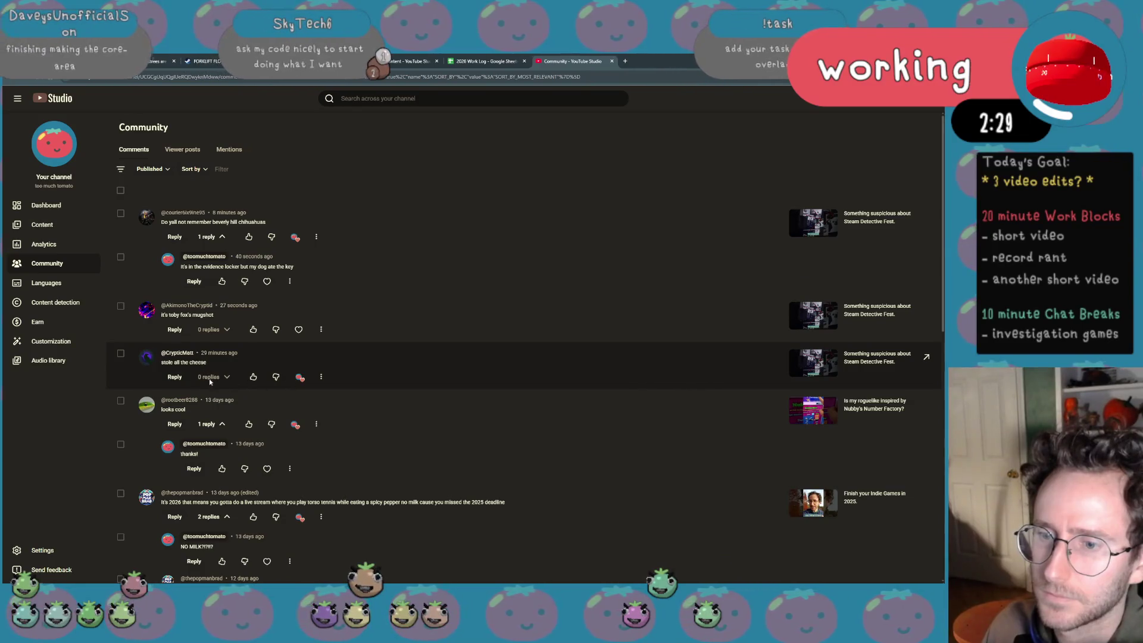
{"action": "left_click", "coordinate": [176, 377]}
{"action": "type", "text": "Ro"}
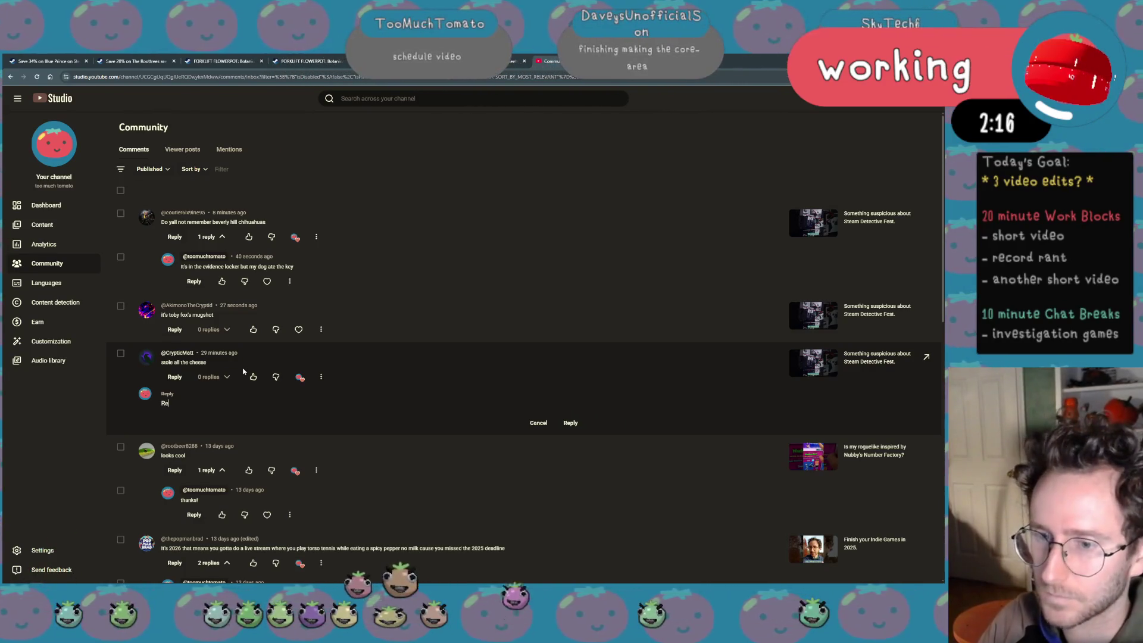
{"action": "type", "text": "dis"}
{"action": "type", "text": "tribute"}
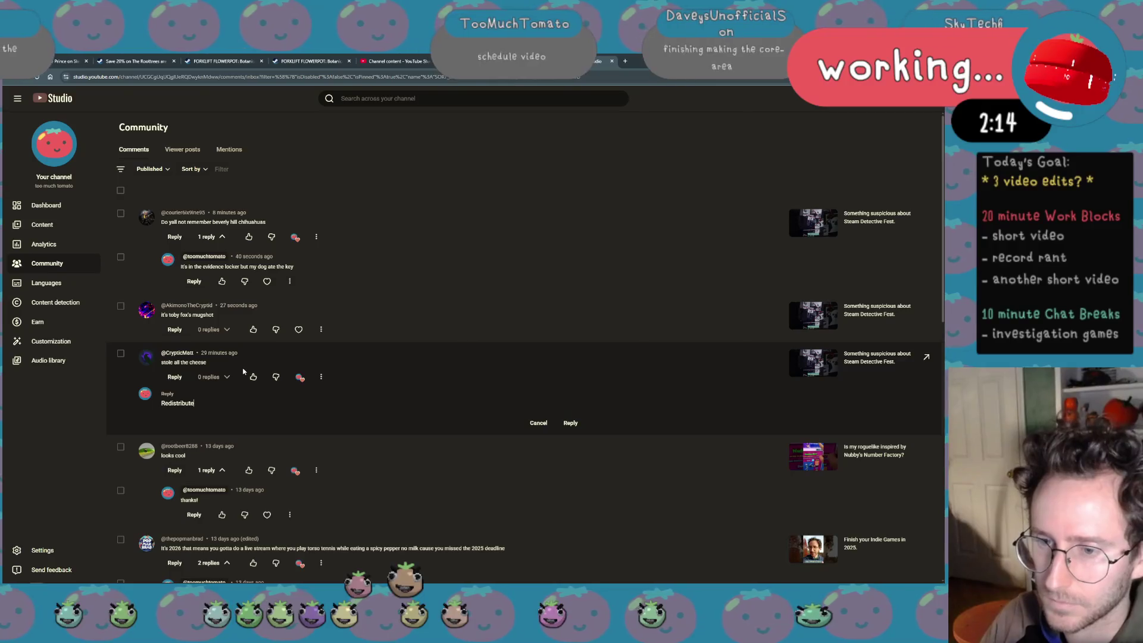
{"action": "type", "text": "ax the"}
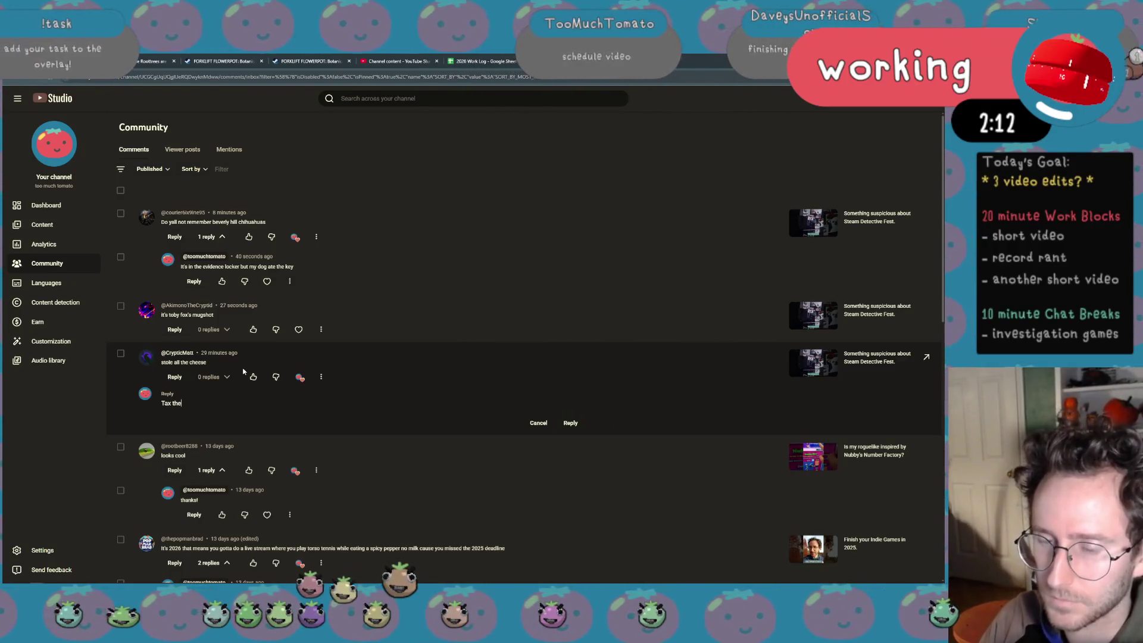
Rewrite and post the reply asking why 'Eat the Rich' when you can eat their cheese
{"action": "key", "text": "BackSpace"}
{"action": "key", "text": "BackSpace"}
{"action": "key", "text": "BackSpace"}
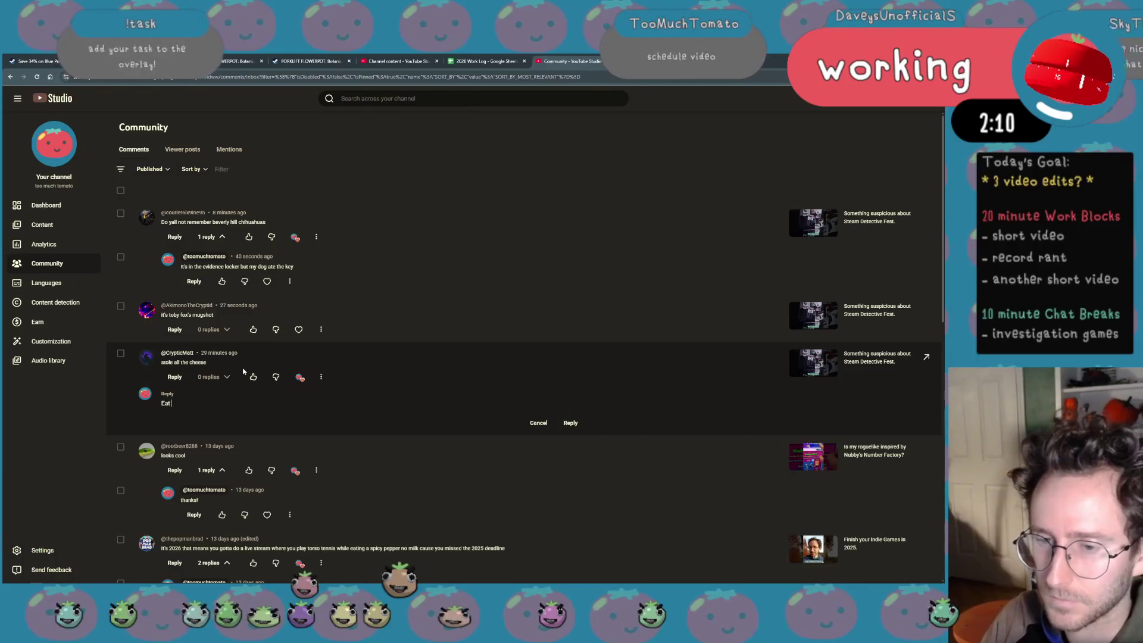
{"action": "type", "text": "en e"}
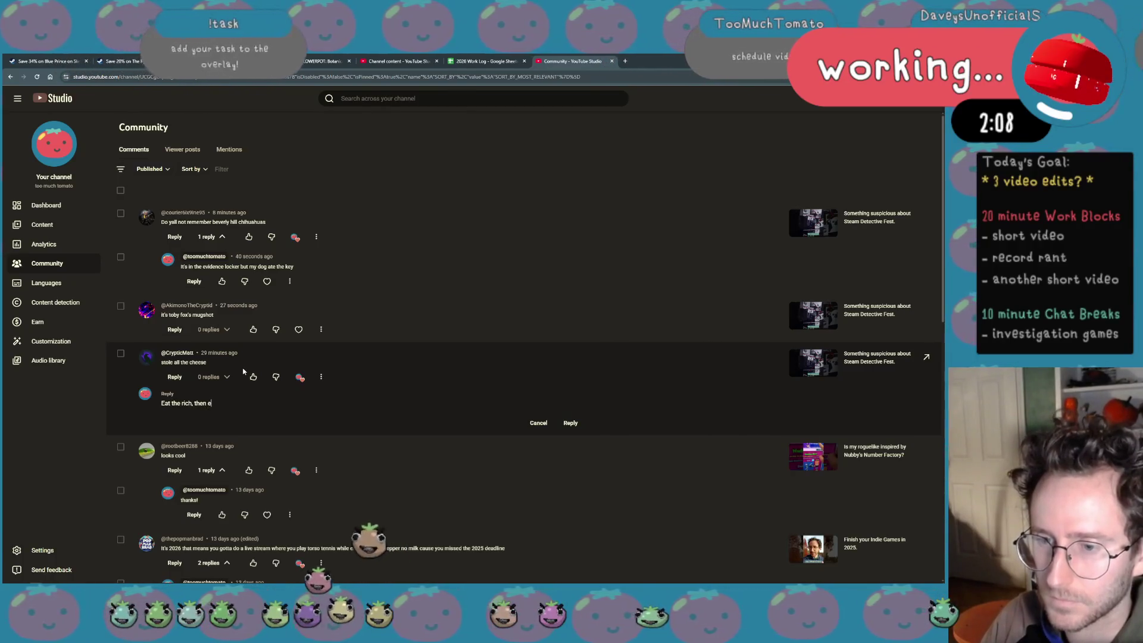
{"action": "type", "text": "at their cheese"}
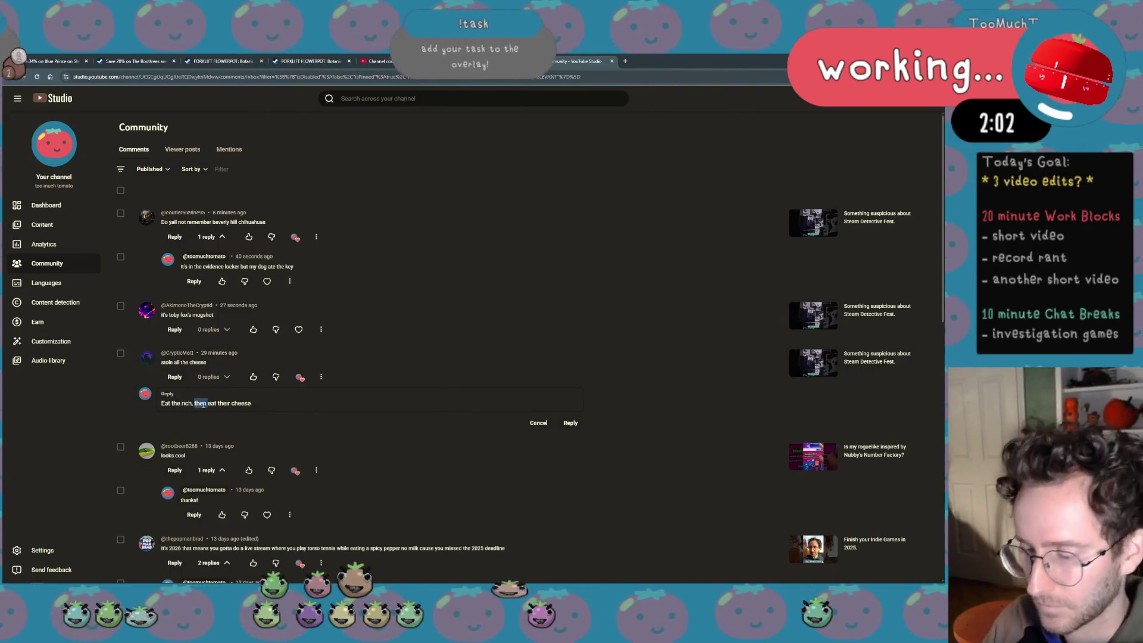
{"action": "type", "text": "st"}
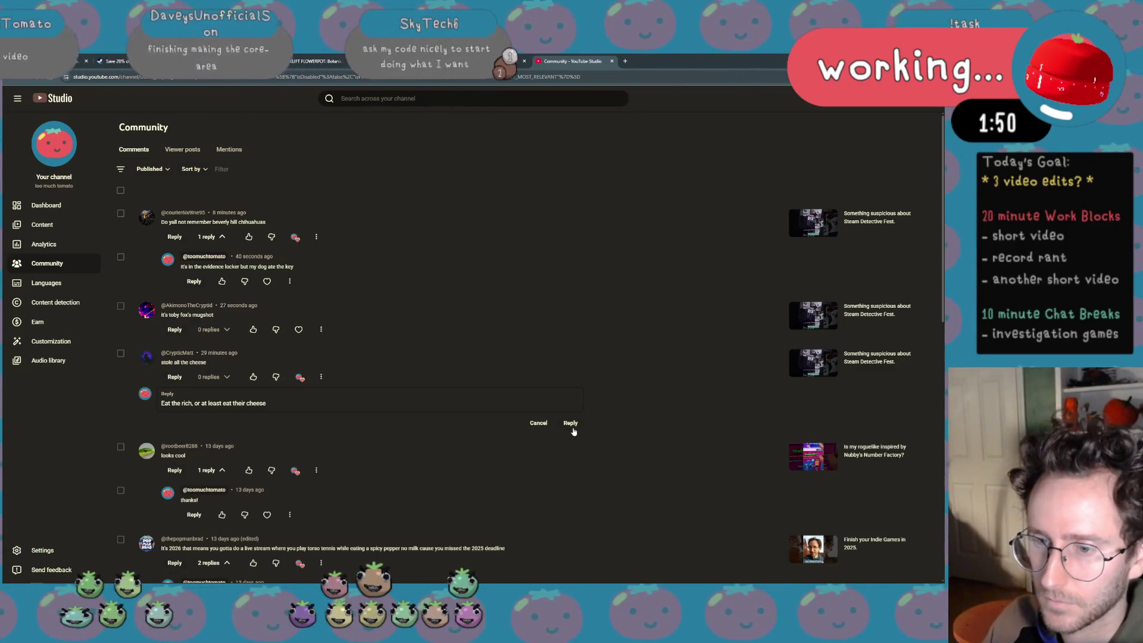
{"action": "key", "text": "ctrl+a"}
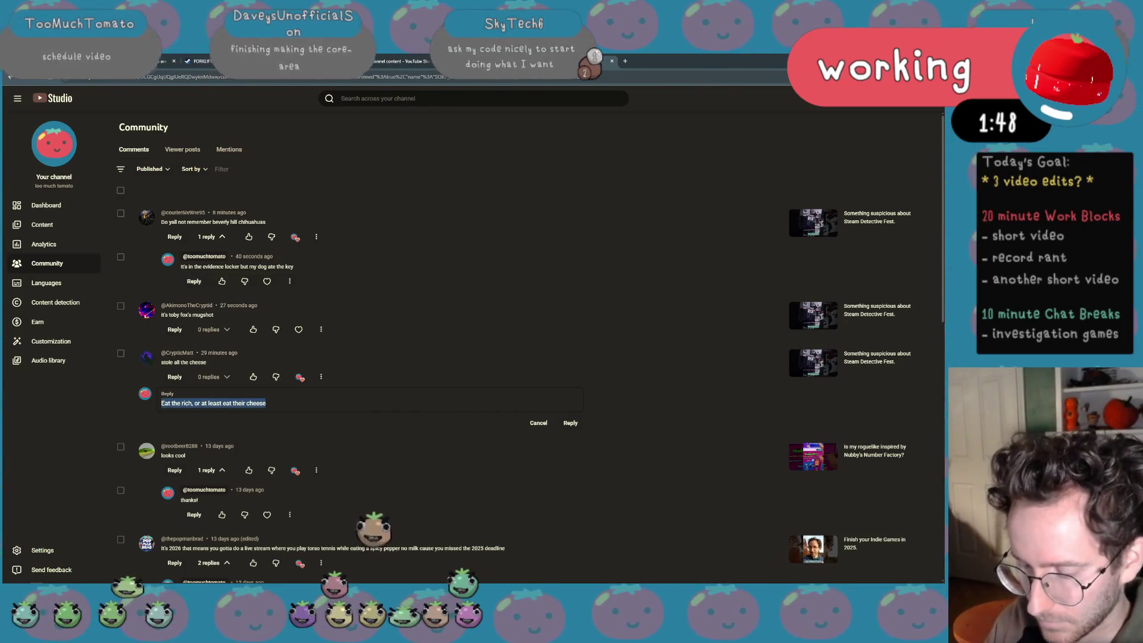
{"action": "type", "text": "Why 'Eat the R"}
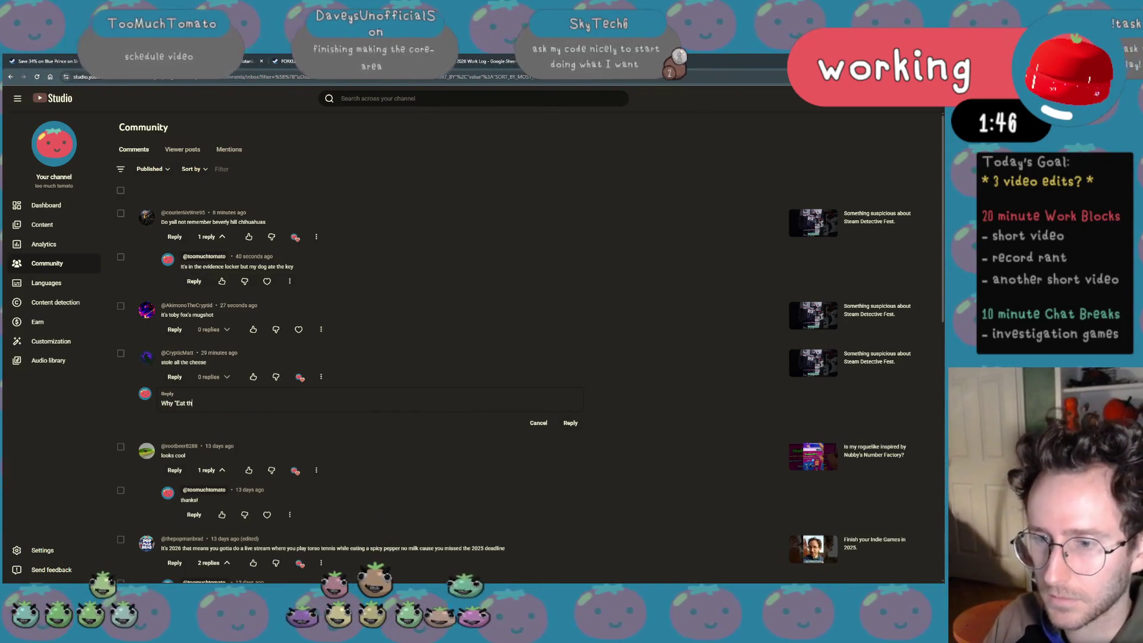
{"action": "type", "text": "ich' when you c"}
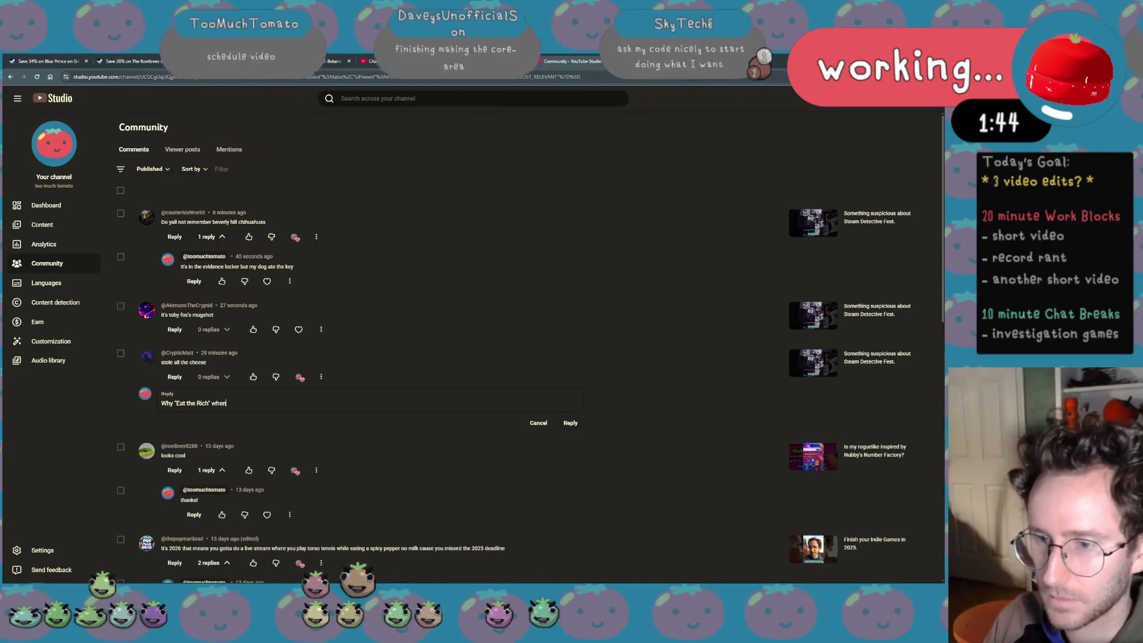
{"action": "type", "text": "an just eat their cheese?"}
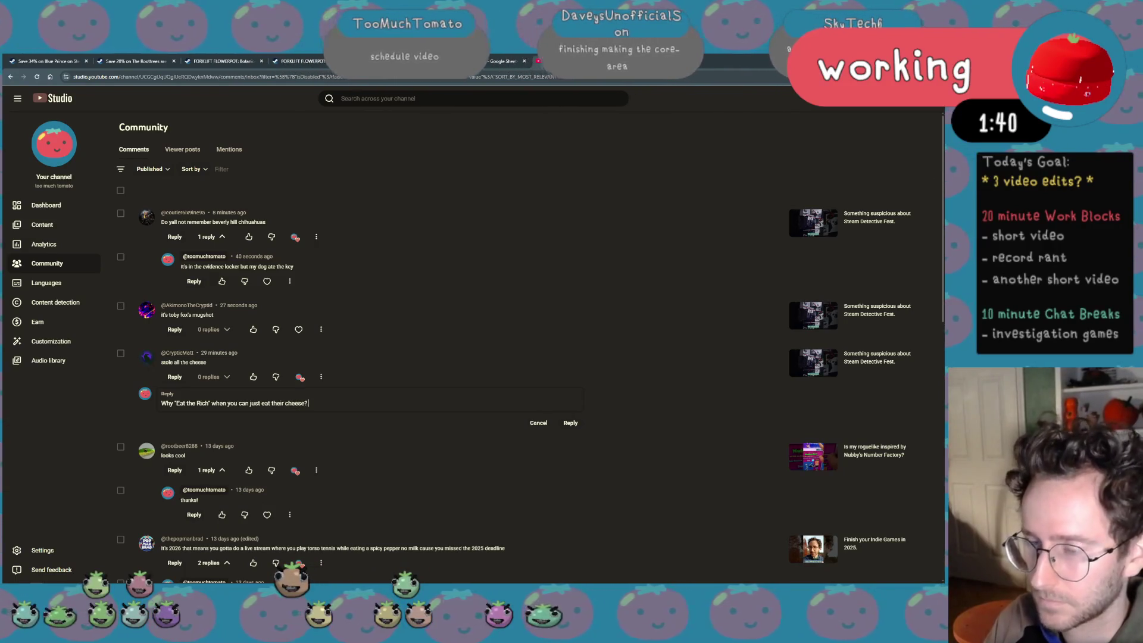
{"action": "type", "text": " This dog is onto"}
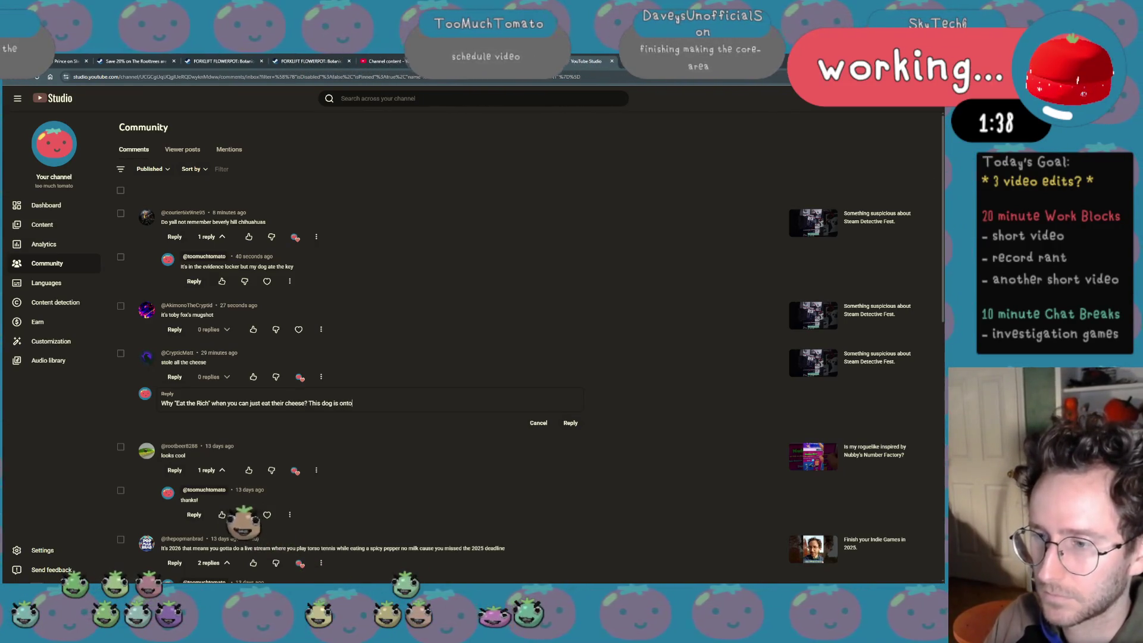
{"action": "type", "text": " something"}
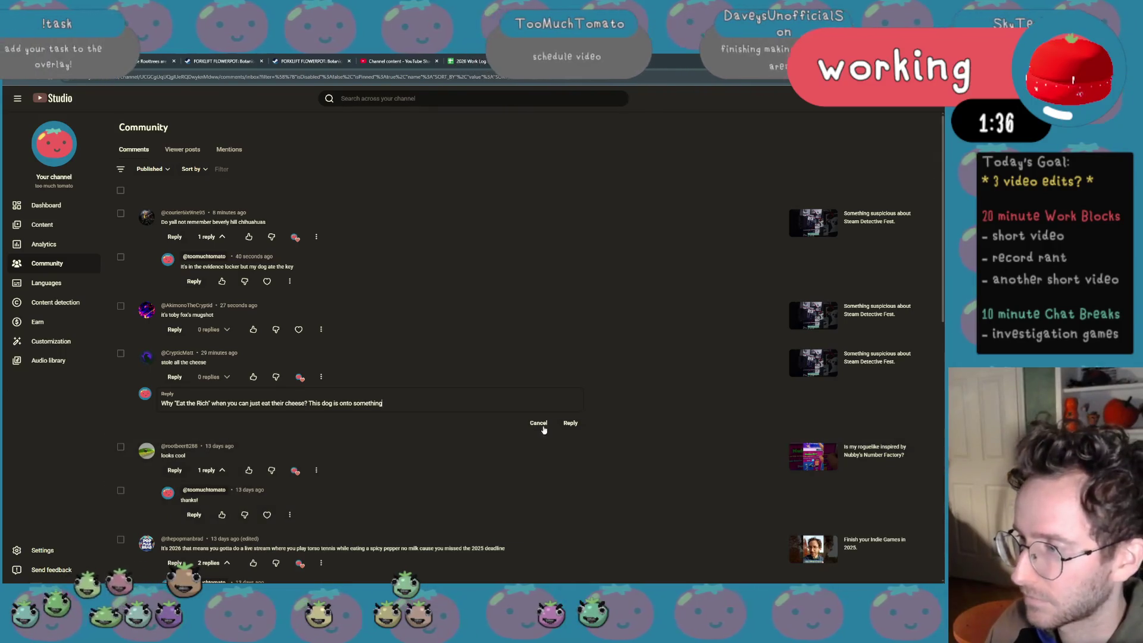
{"action": "left_click", "coordinate": [571, 425]}
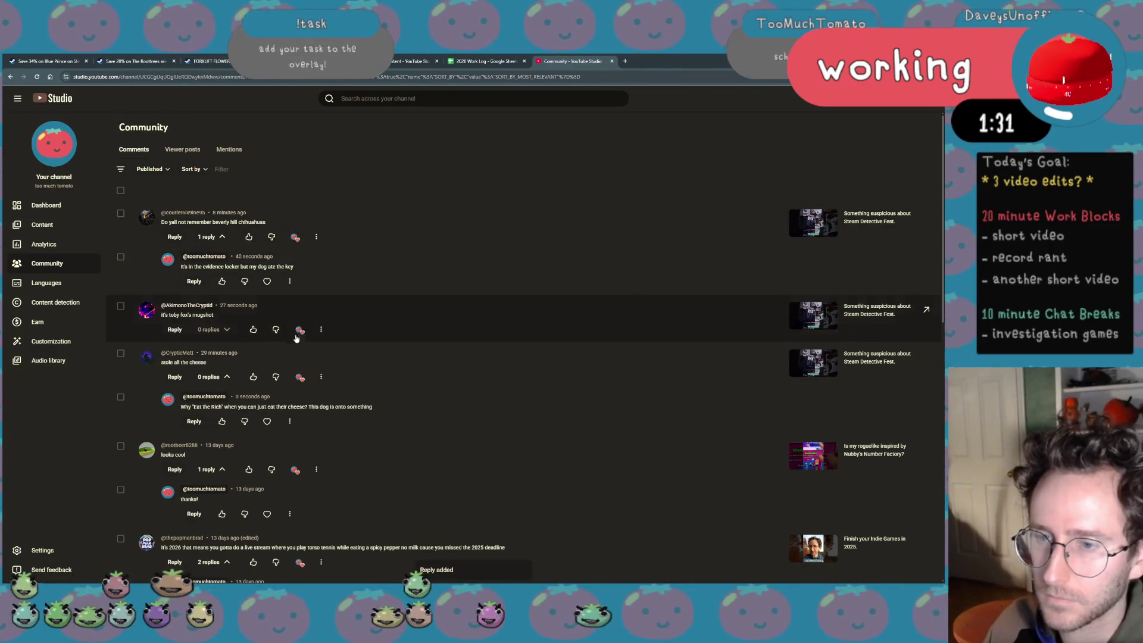
{"action": "left_click", "coordinate": [174, 329]}
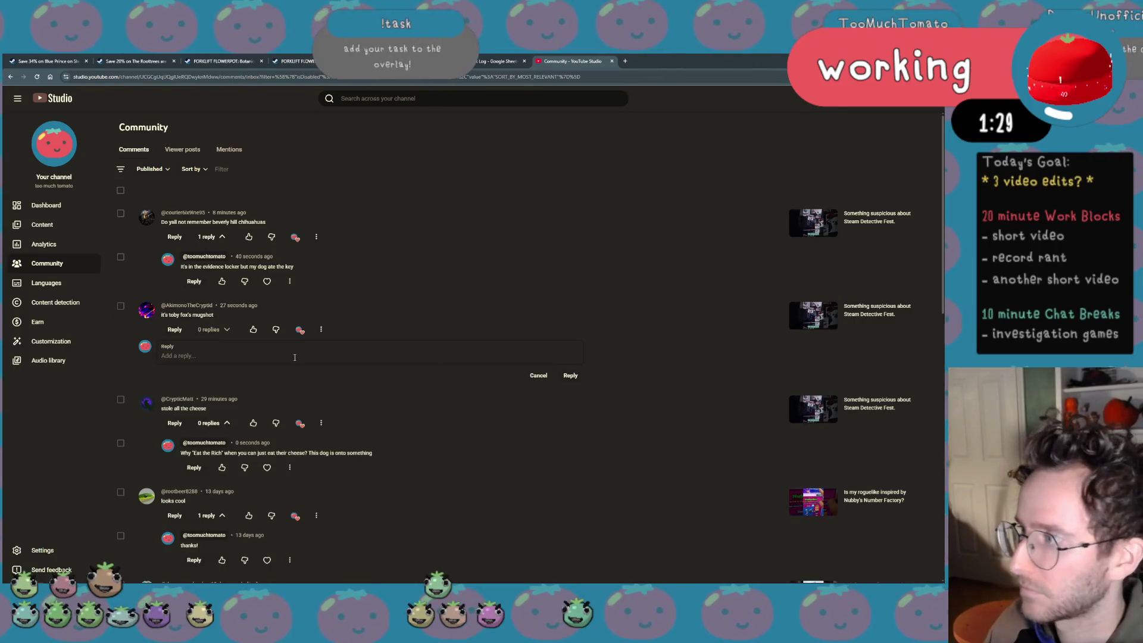
{"action": "type", "text": "n"}
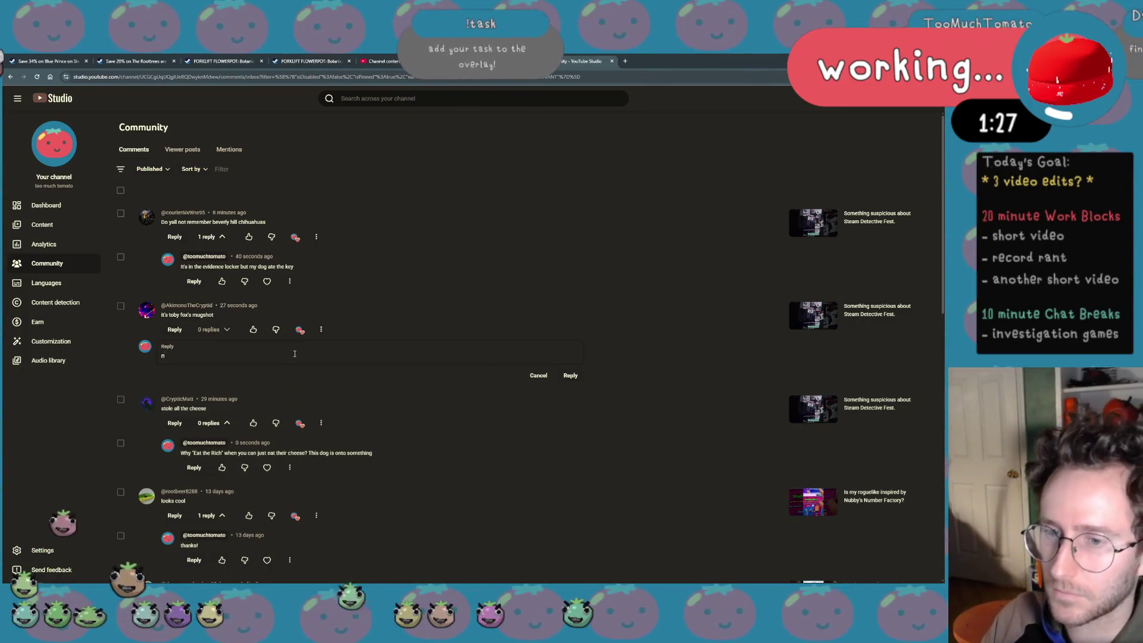
{"action": "type", "text": "i"}
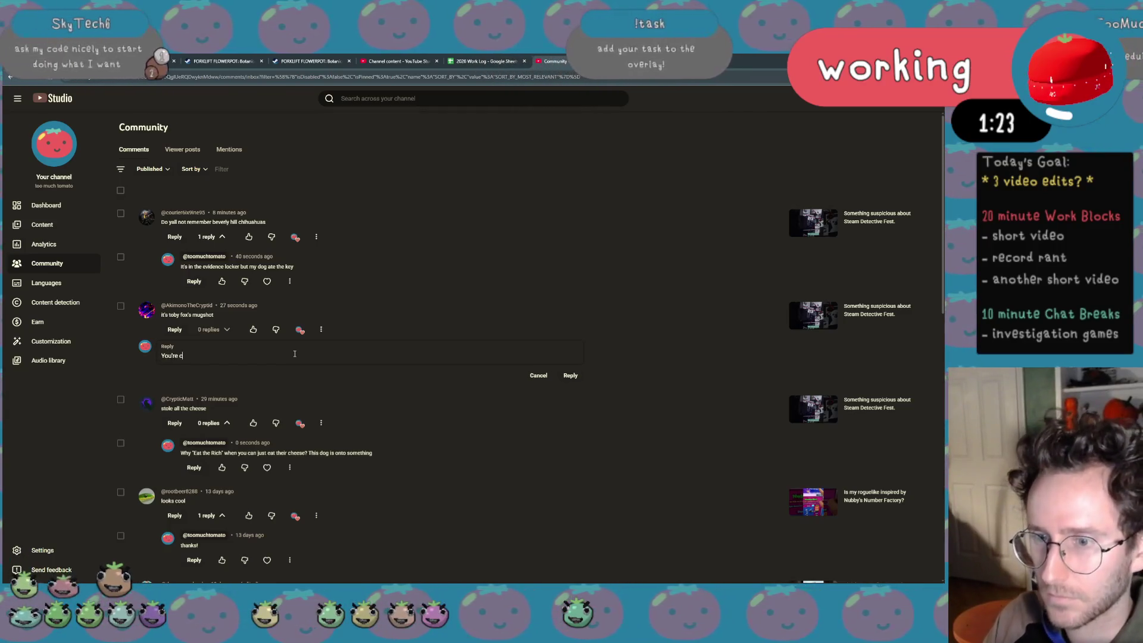
{"action": "type", "text": "n"}
{"action": "key", "text": "BackSpace"}
{"action": "key", "text": "BackSpace"}
{"action": "key", "text": "BackSpace"}
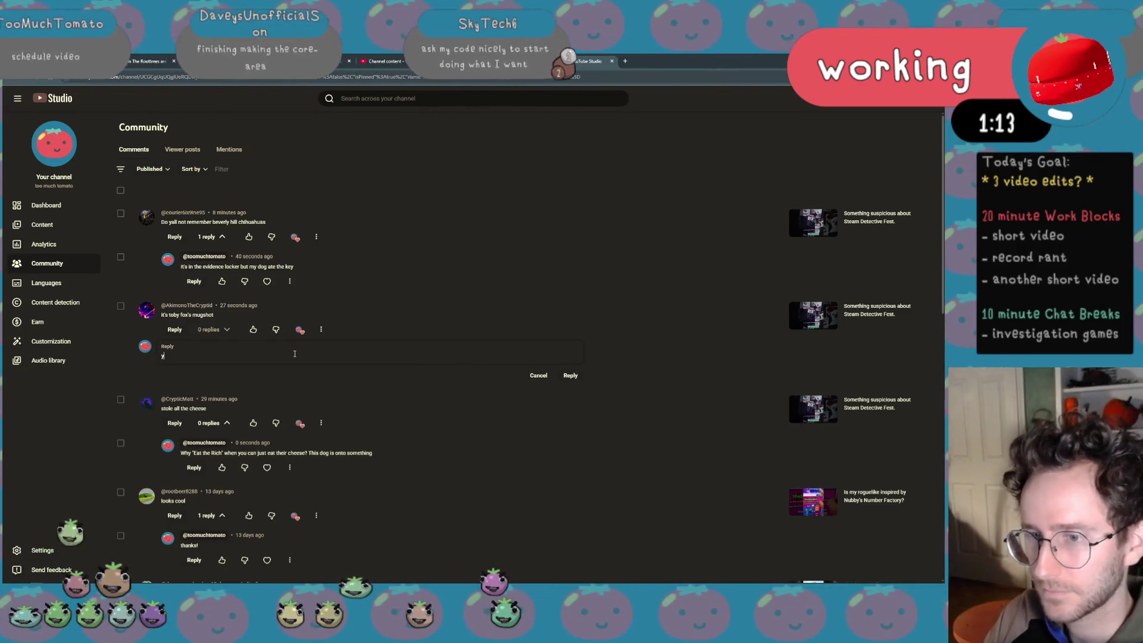
{"action": "left_click", "coordinate": [539, 375]}
{"action": "left_click", "coordinate": [204, 257]}
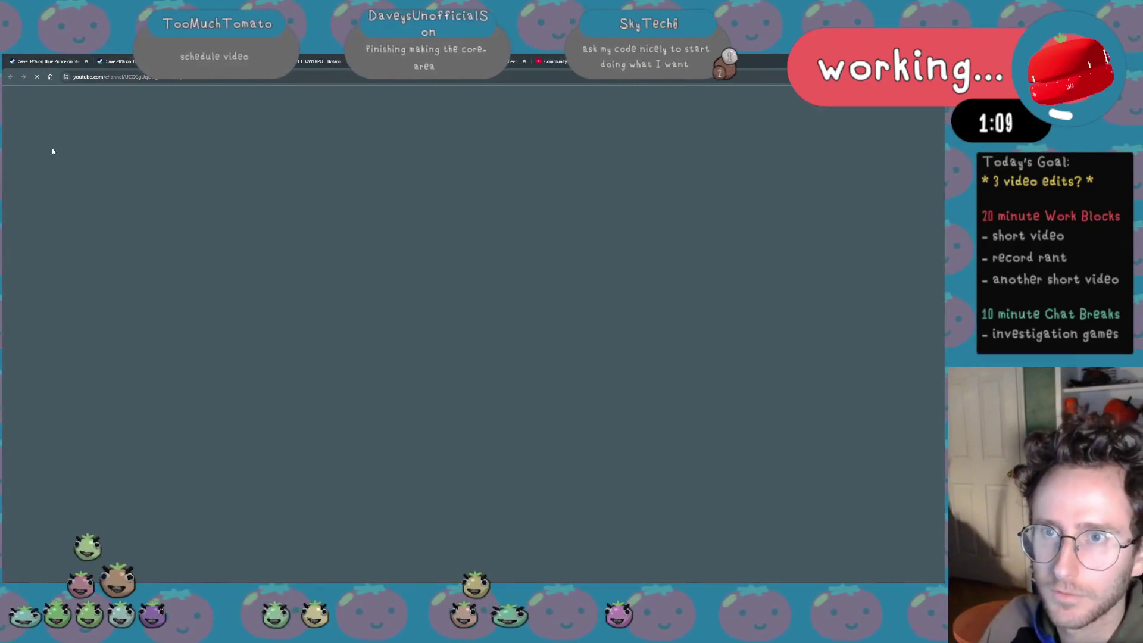
Go to your TikTok profile in a new tab and check the notifications
{"action": "left_click", "coordinate": [629, 60]}
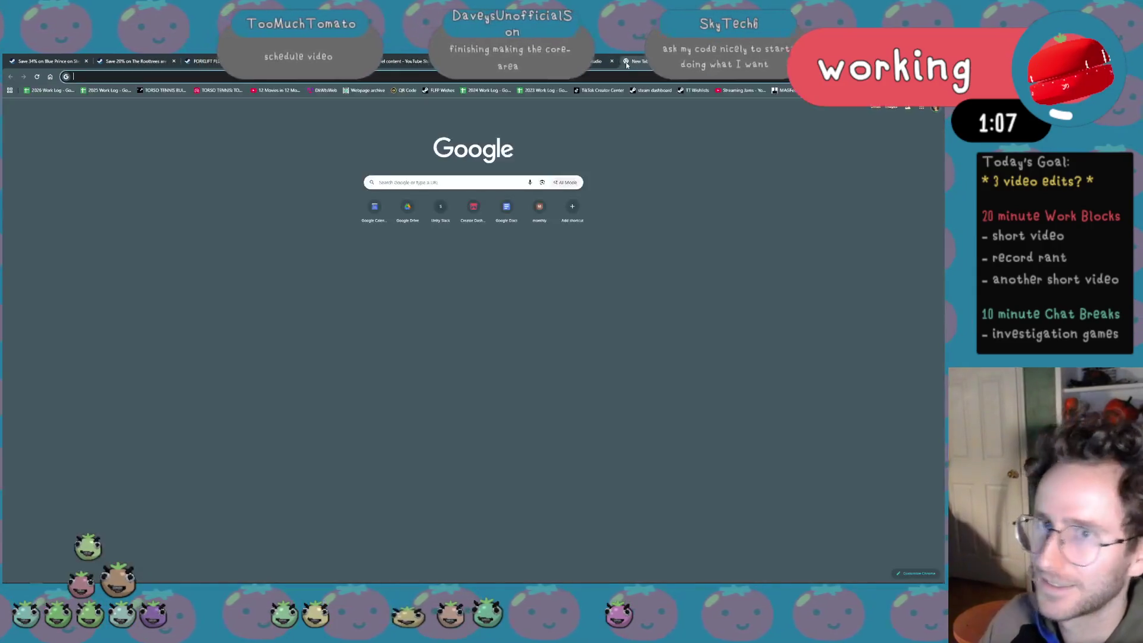
{"action": "type", "text": "twitter.com"}
{"action": "key", "text": "Down"}
{"action": "key", "text": "Return"}
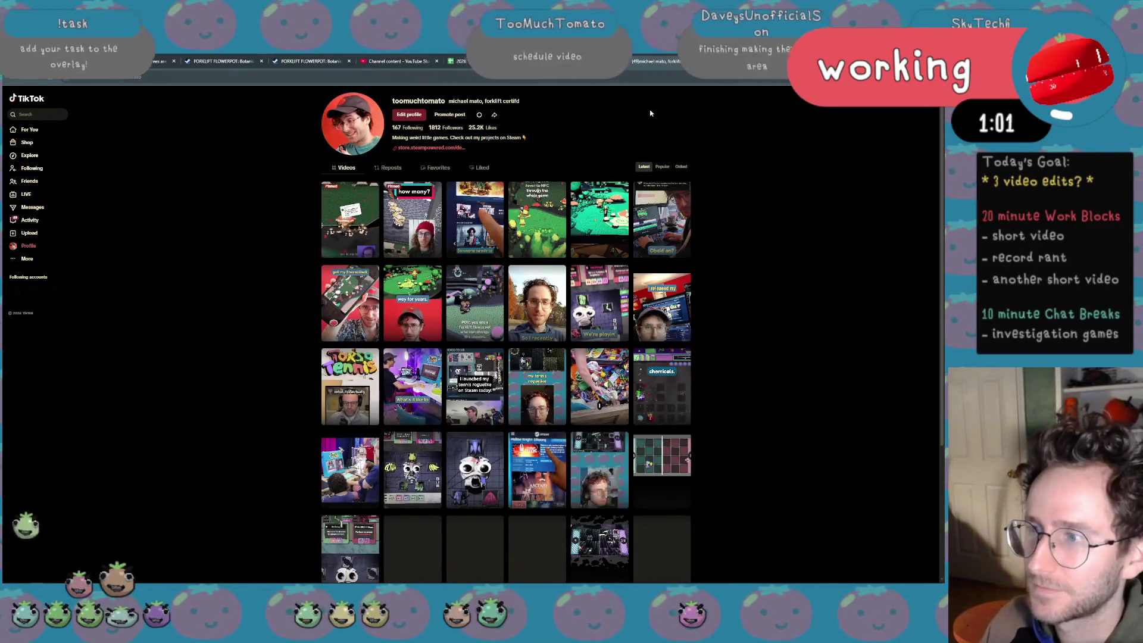
{"action": "left_click", "coordinate": [29, 218]}
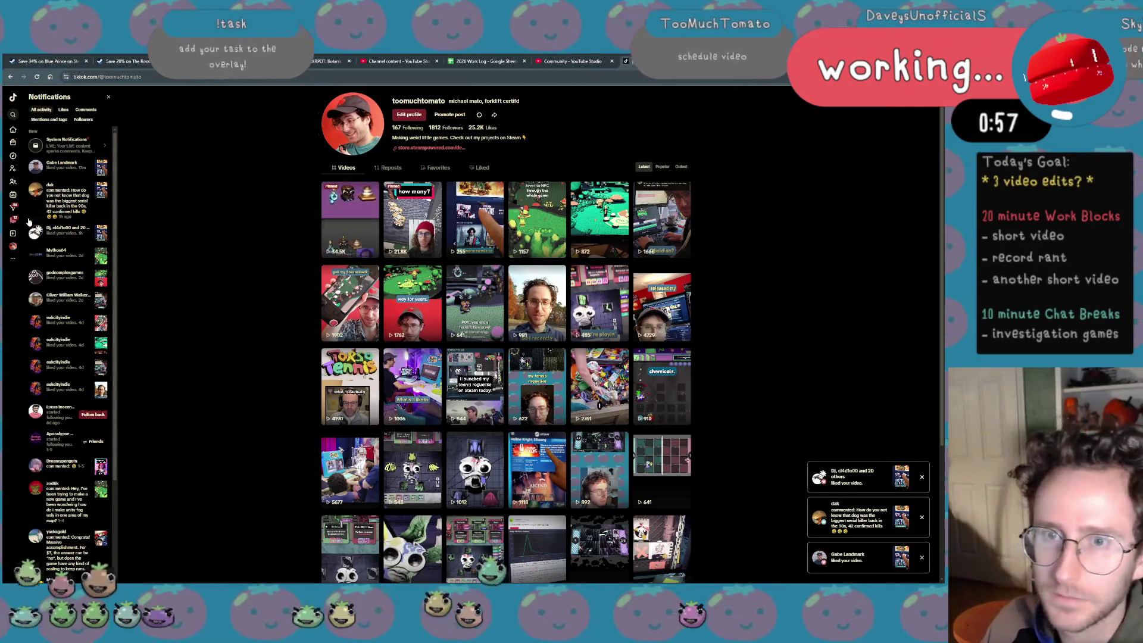
View the Detective Fest video's single comment from the notification, then return to the profile grid
{"action": "left_click", "coordinate": [86, 202]}
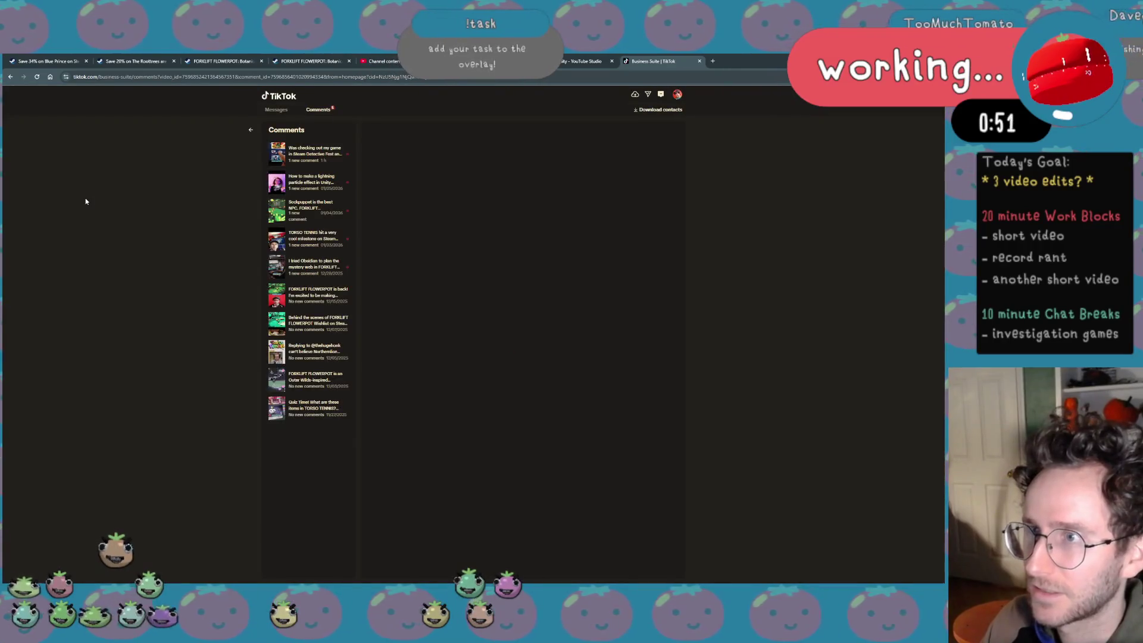
{"action": "left_click", "coordinate": [317, 152]}
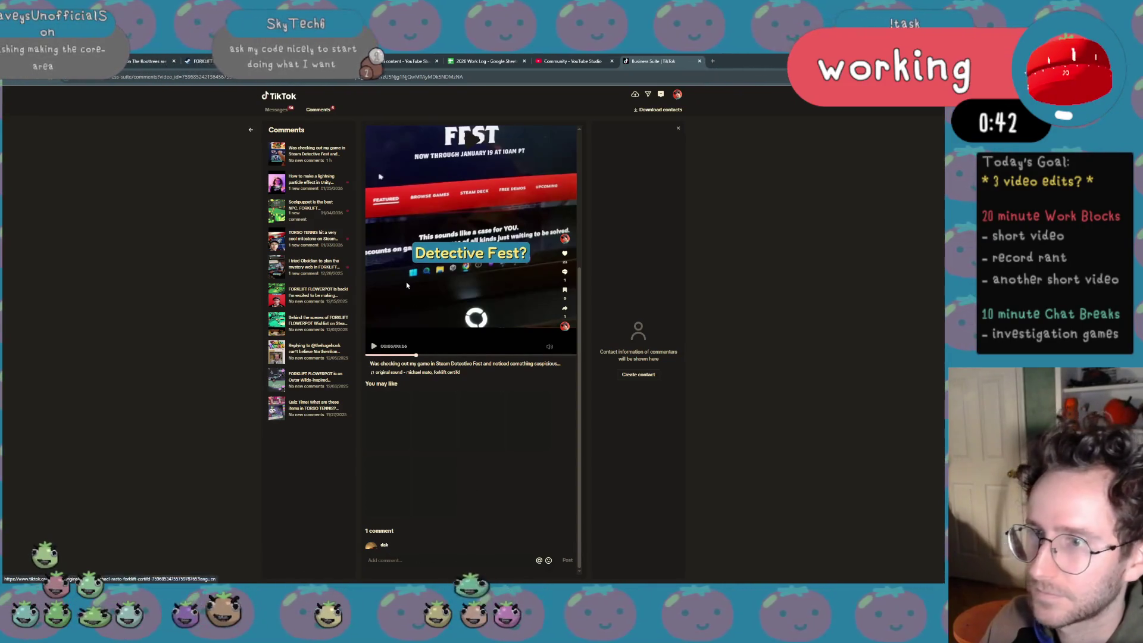
{"action": "left_click", "coordinate": [385, 231]}
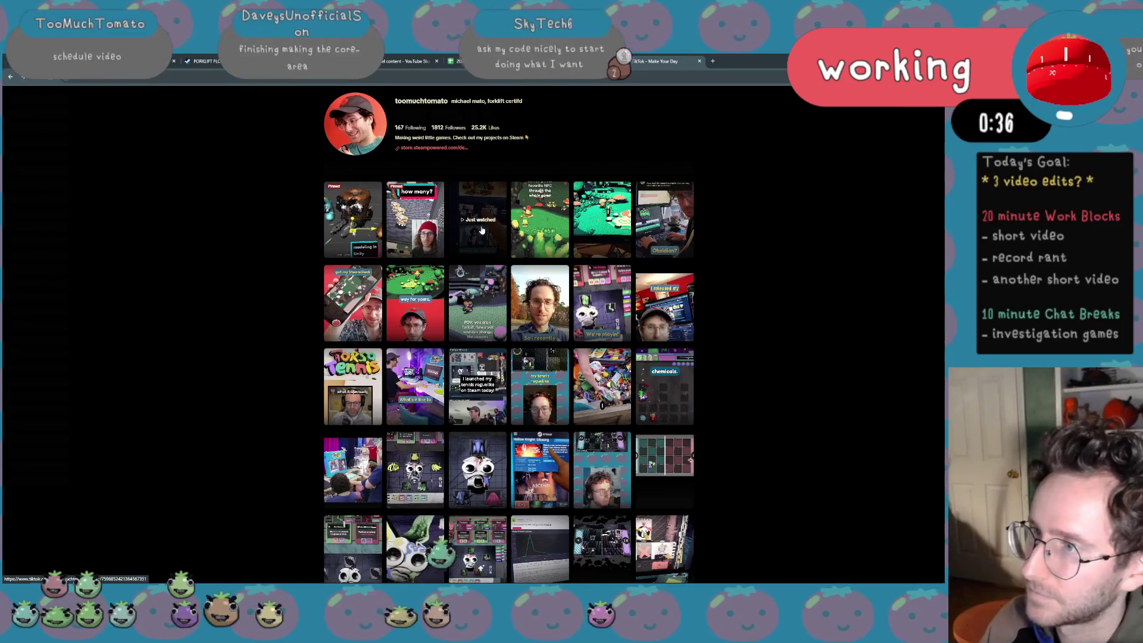
Like the serial-killer-dog comment on the Detective Fest video and start a 'got got by that dog' reply
{"action": "left_click", "coordinate": [481, 236]}
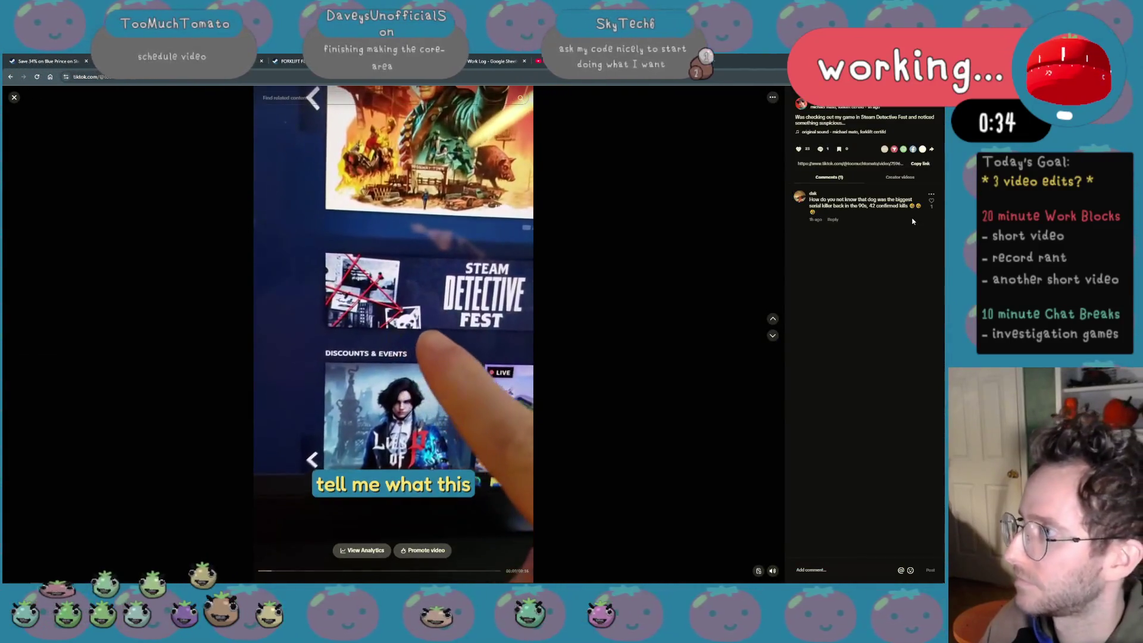
{"action": "mouse_move", "coordinate": [930, 203]}
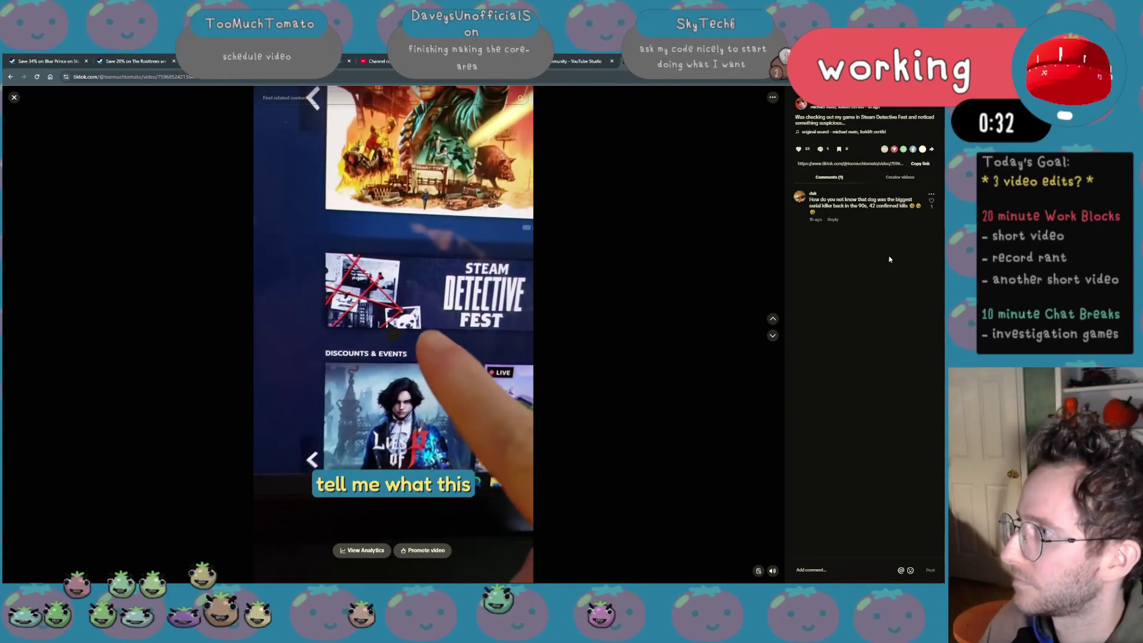
{"action": "left_click", "coordinate": [930, 205]}
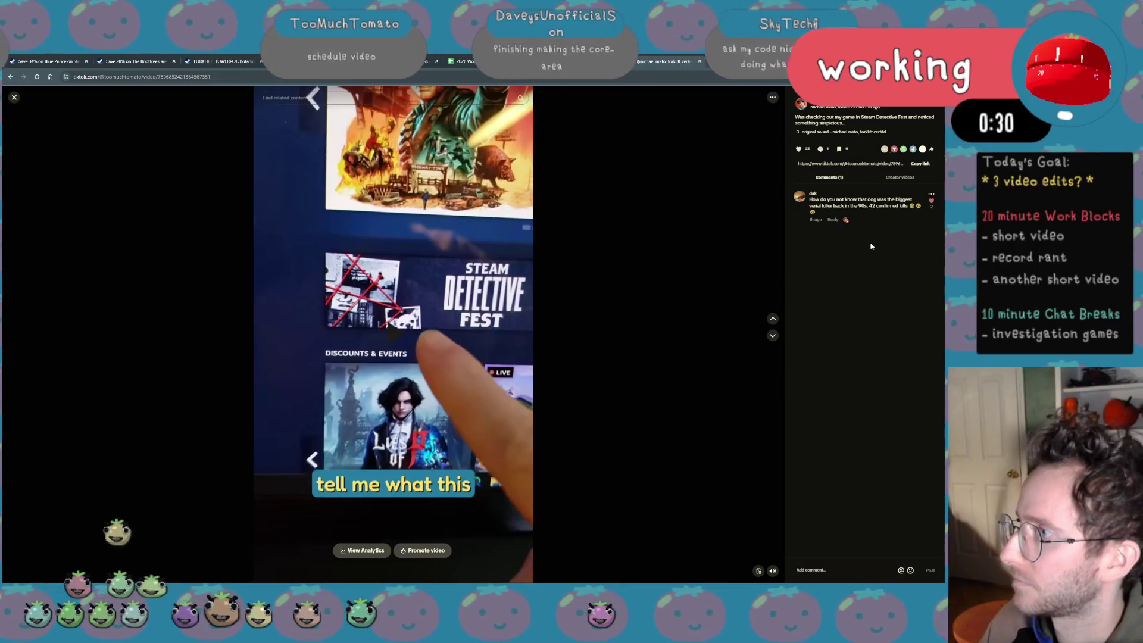
{"action": "left_click", "coordinate": [834, 220]}
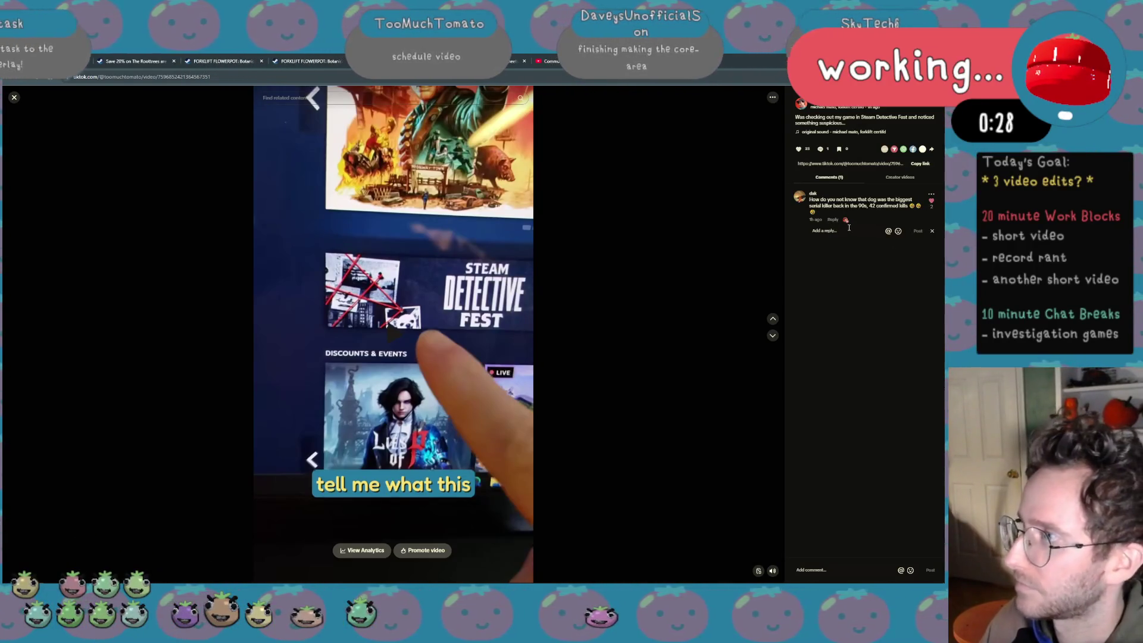
{"action": "type", "text": "Leg"}
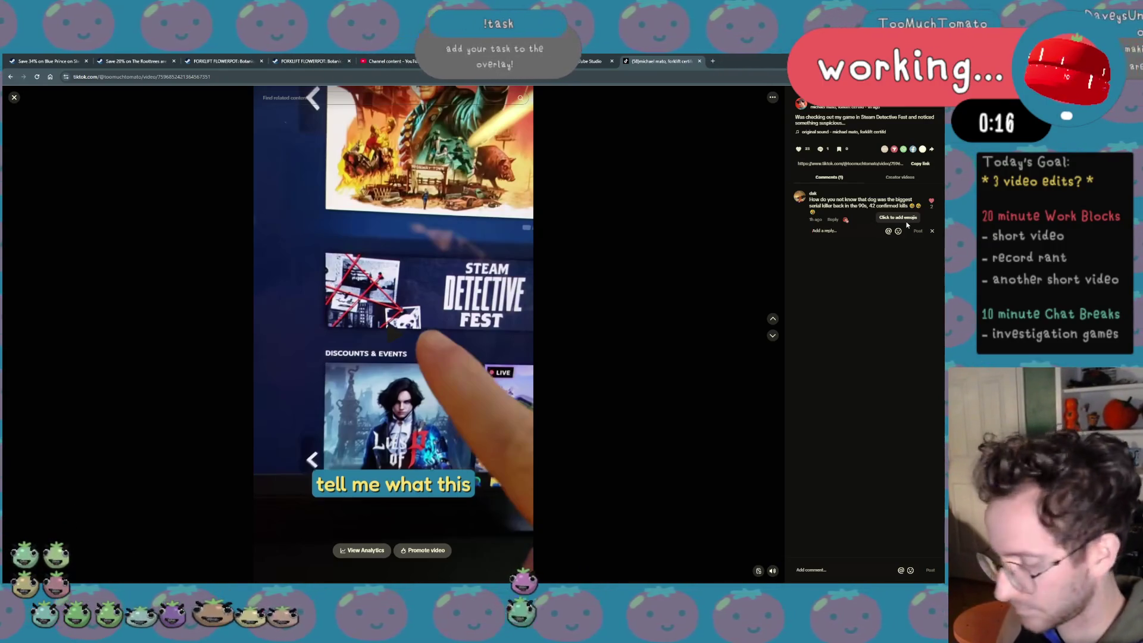
{"action": "type", "text": "some"}
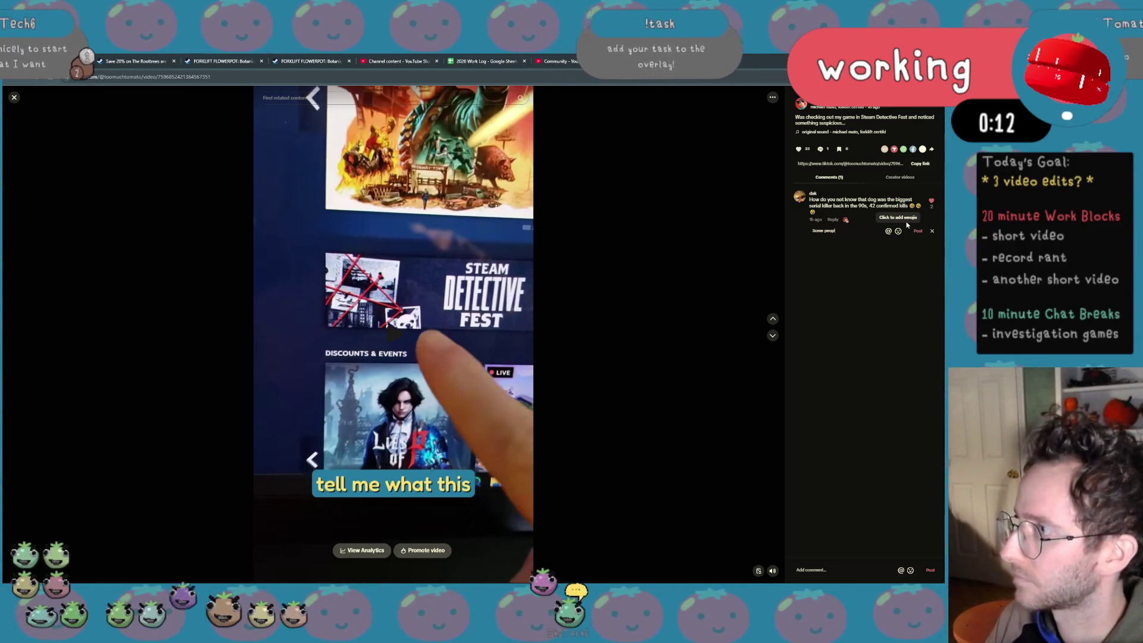
{"action": "type", "text": " got that dog"}
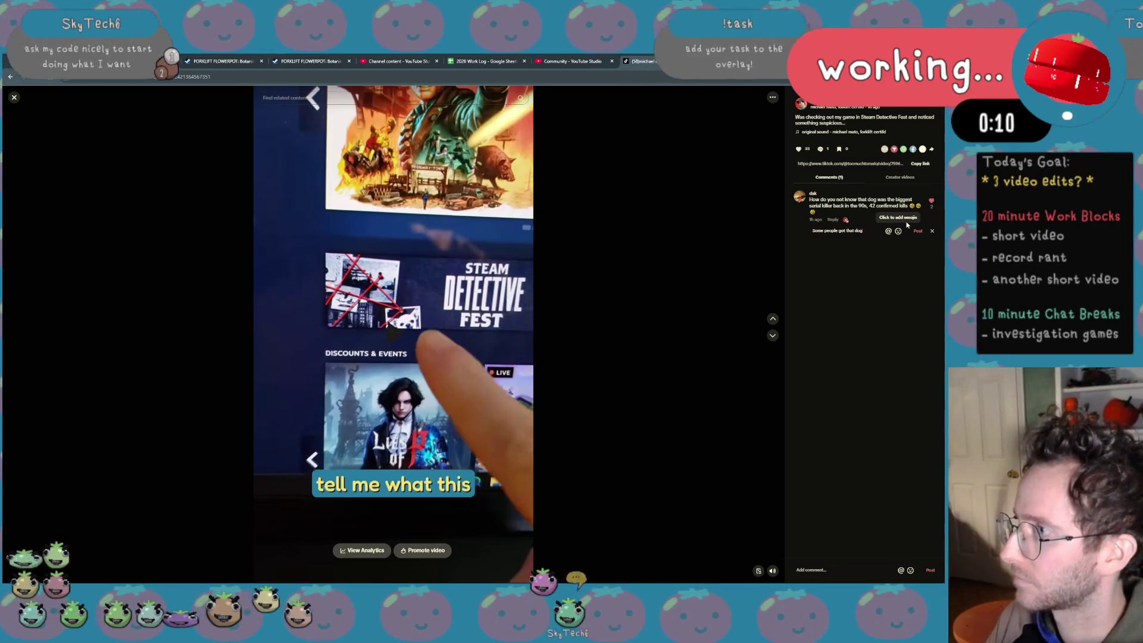
{"action": "type", "text": " in them"}
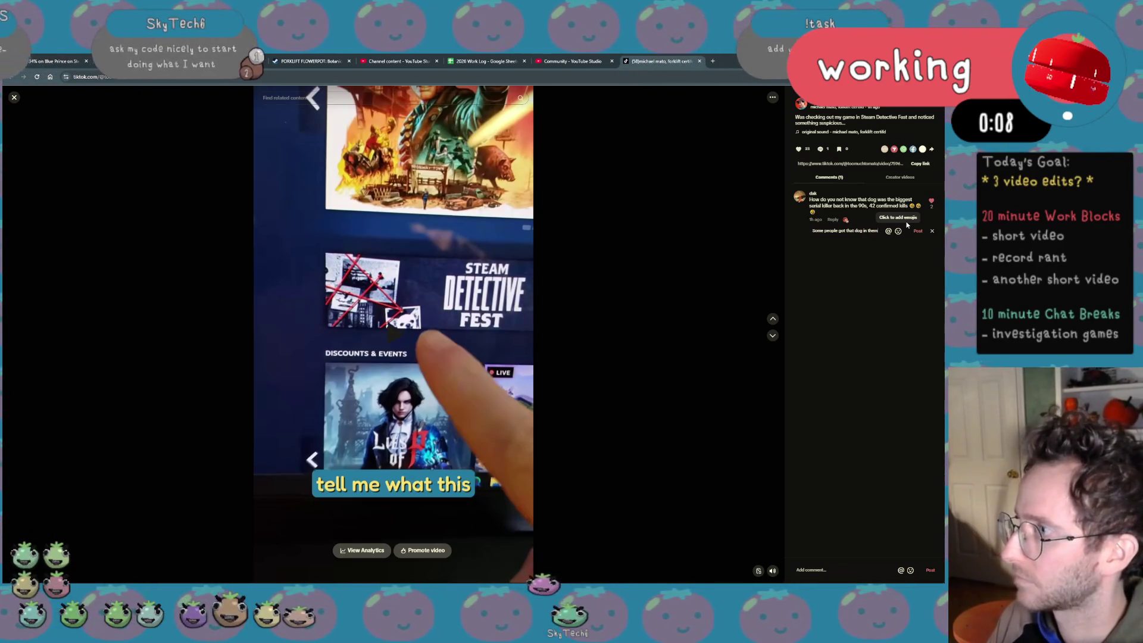
{"action": "type", "text": " lol"}
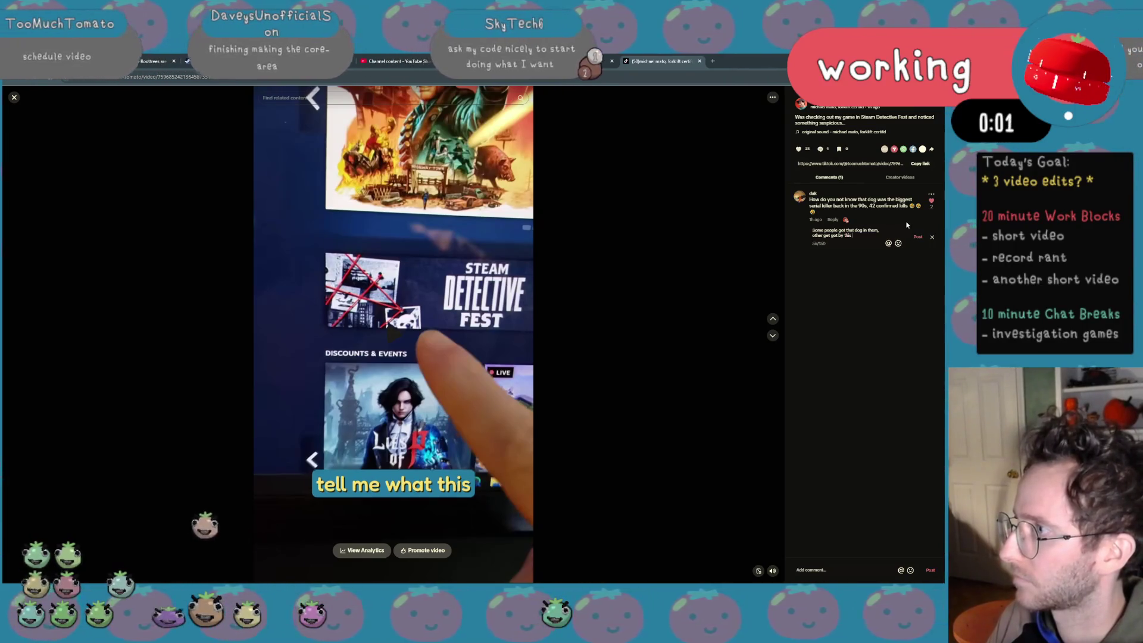
{"action": "type", "text": "that dog"}
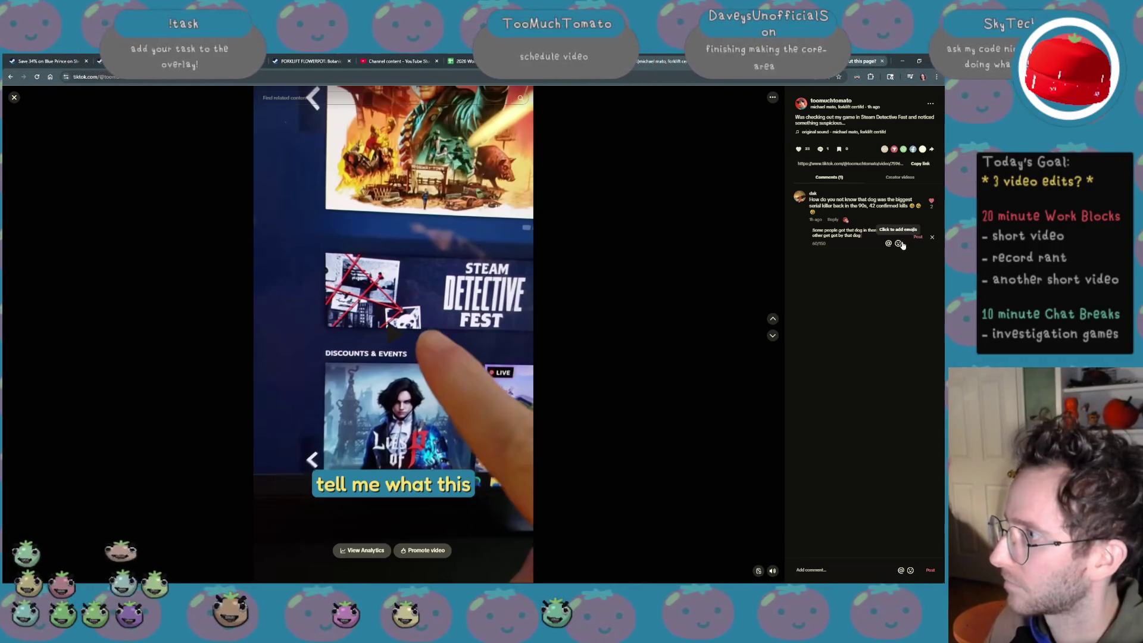
Append an emoji from the picker to the dog-comment reply and replay the video
{"action": "left_click", "coordinate": [901, 244]}
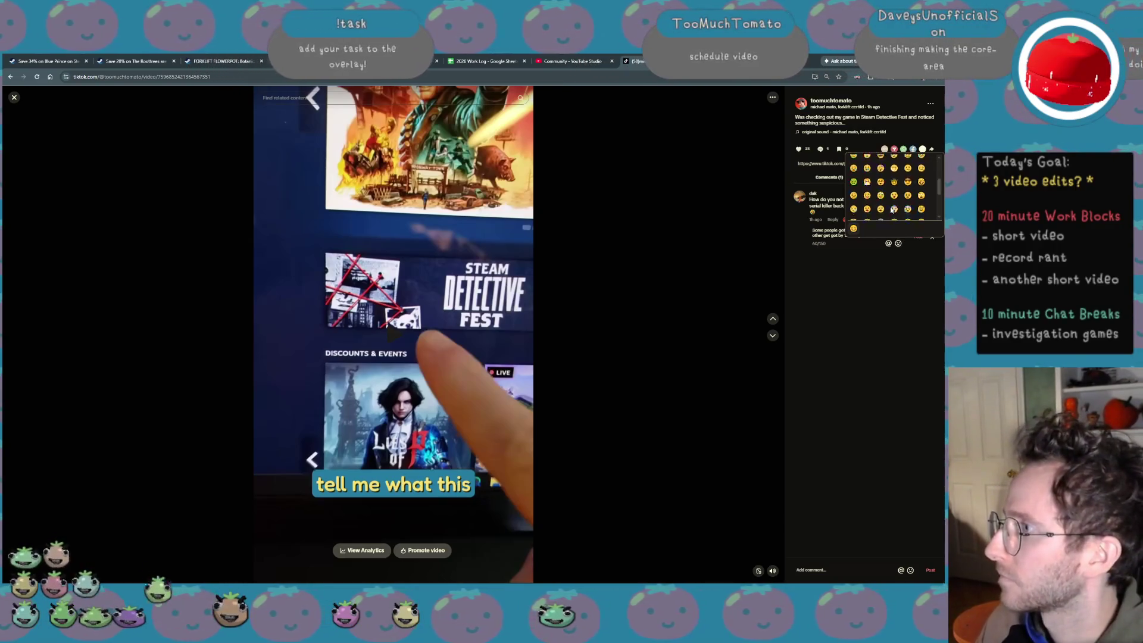
{"action": "scroll", "coordinate": [884, 192], "scroll_direction": "down", "scroll_amount": 3}
{"action": "left_click", "coordinate": [890, 185]}
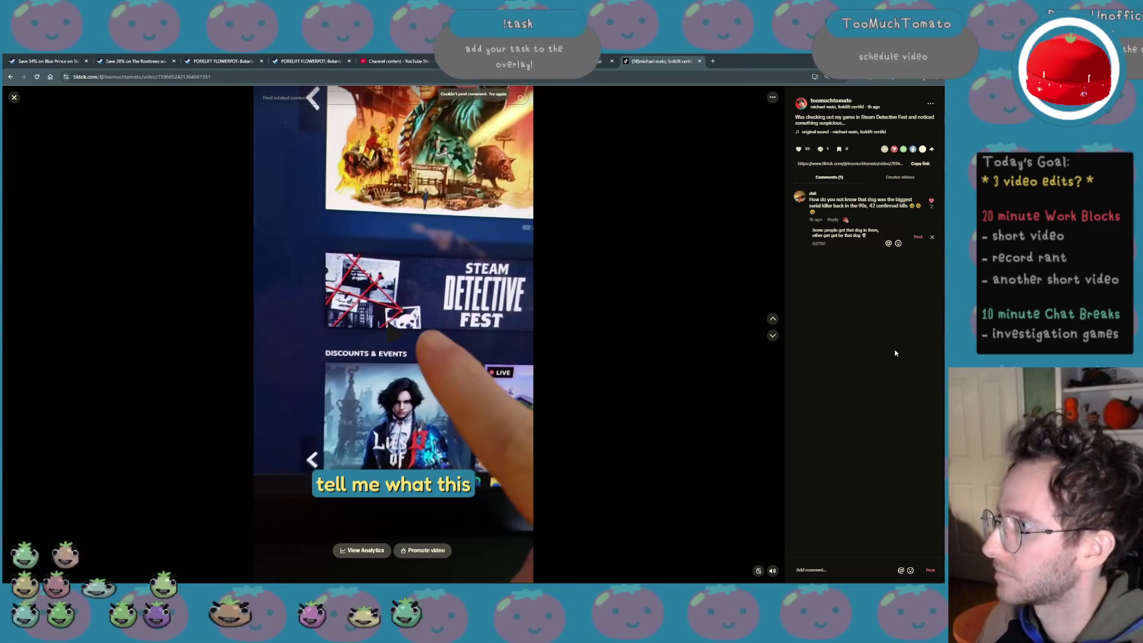
{"action": "mouse_move", "coordinate": [393, 312]}
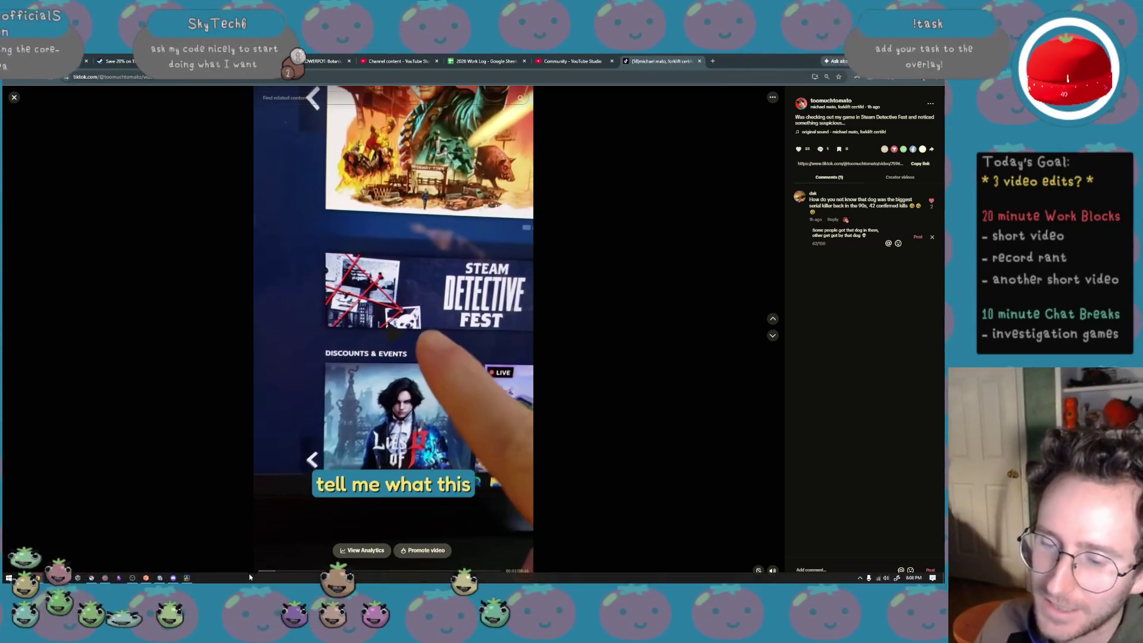
{"action": "left_click", "coordinate": [276, 574]}
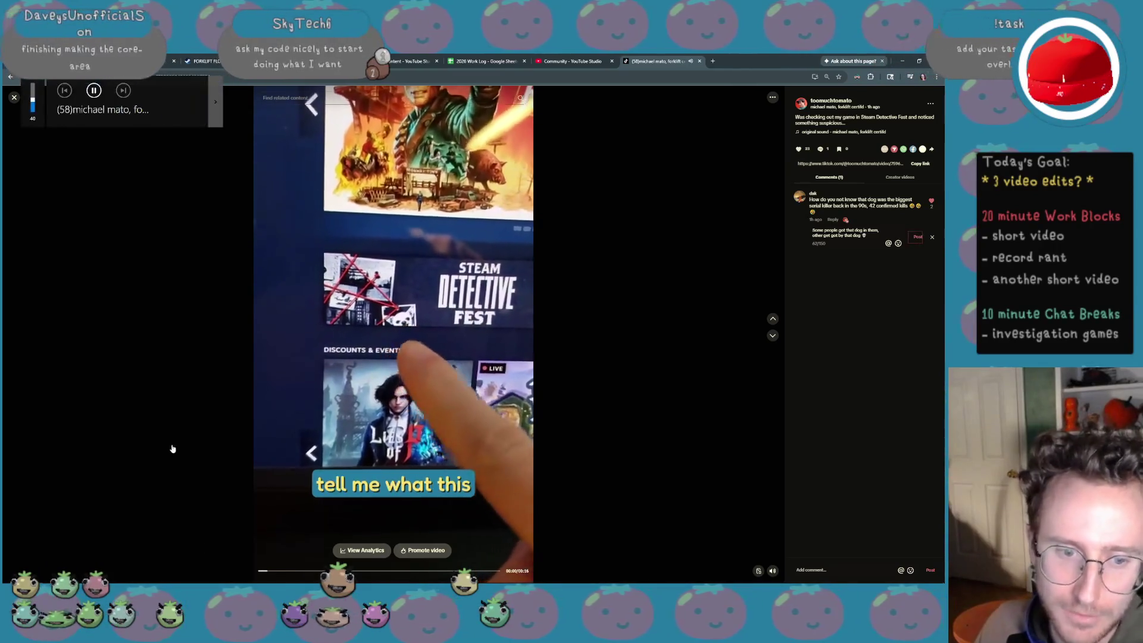
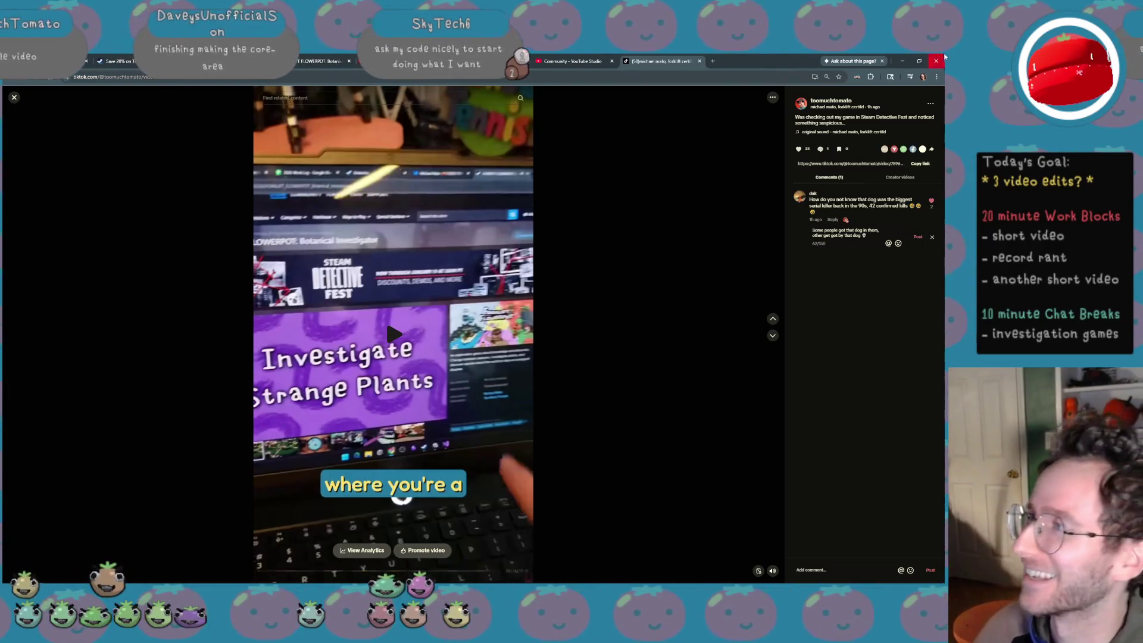
Switch from TikTok to the YouTube Studio comments and start a fresh browser tab
{"action": "key", "text": "ctrl+Tab"}
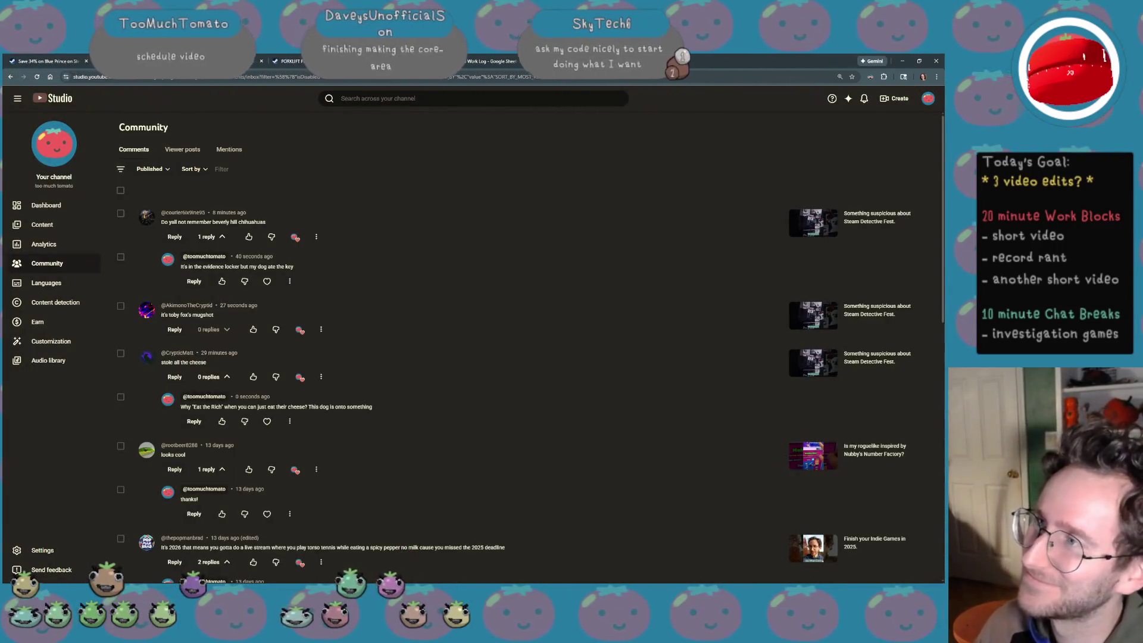
{"action": "key", "text": "ctrl+t"}
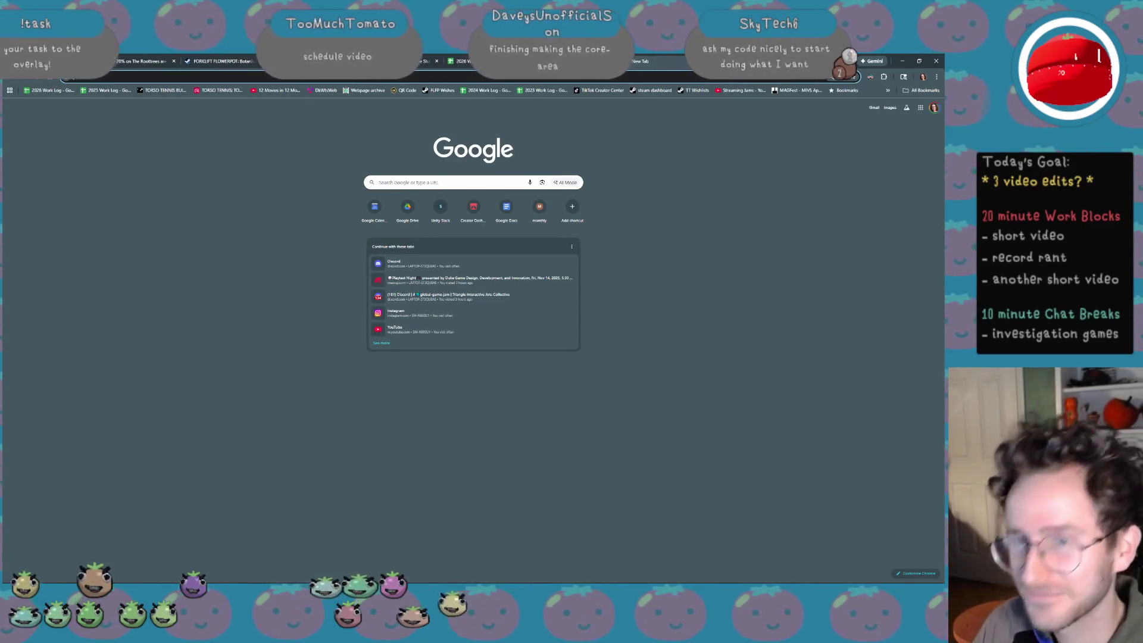
{"action": "type", "text": "in"}
Check Instagram's recent notifications (reel likes, new followers), then return to YouTube Studio comments
{"action": "key", "text": "Return"}
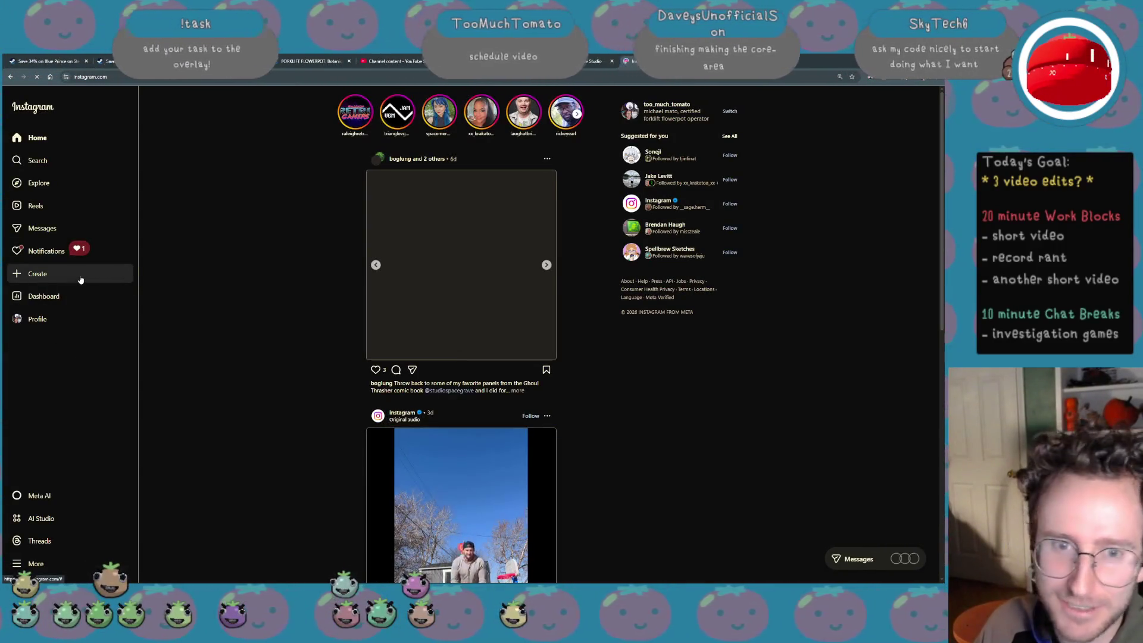
{"action": "left_click", "coordinate": [45, 250]}
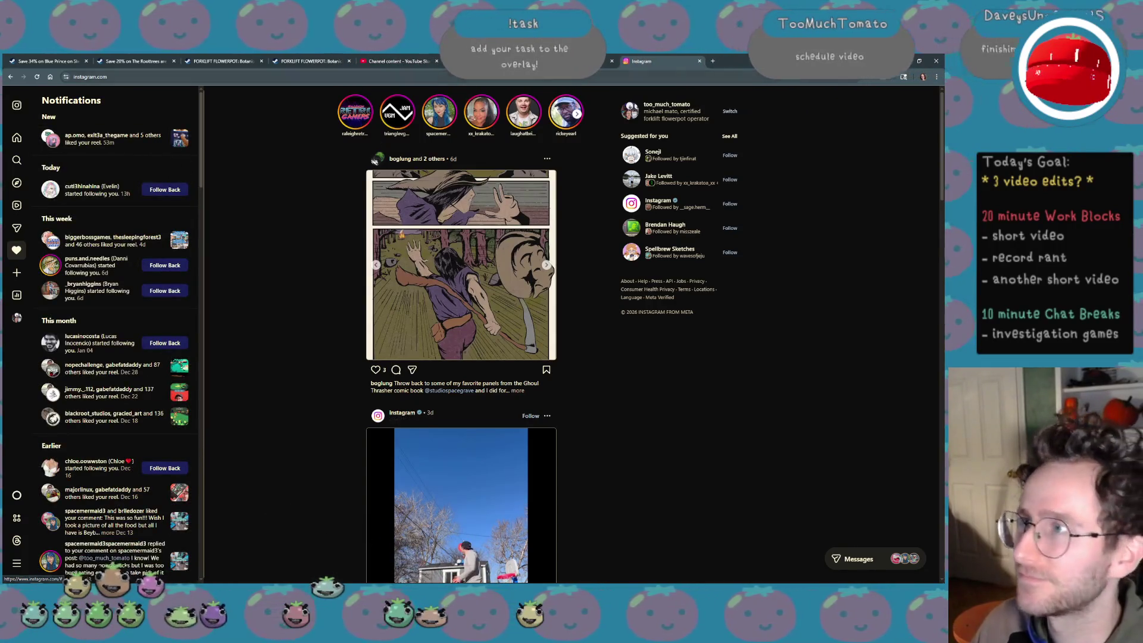
{"action": "left_click", "coordinate": [649, 63]}
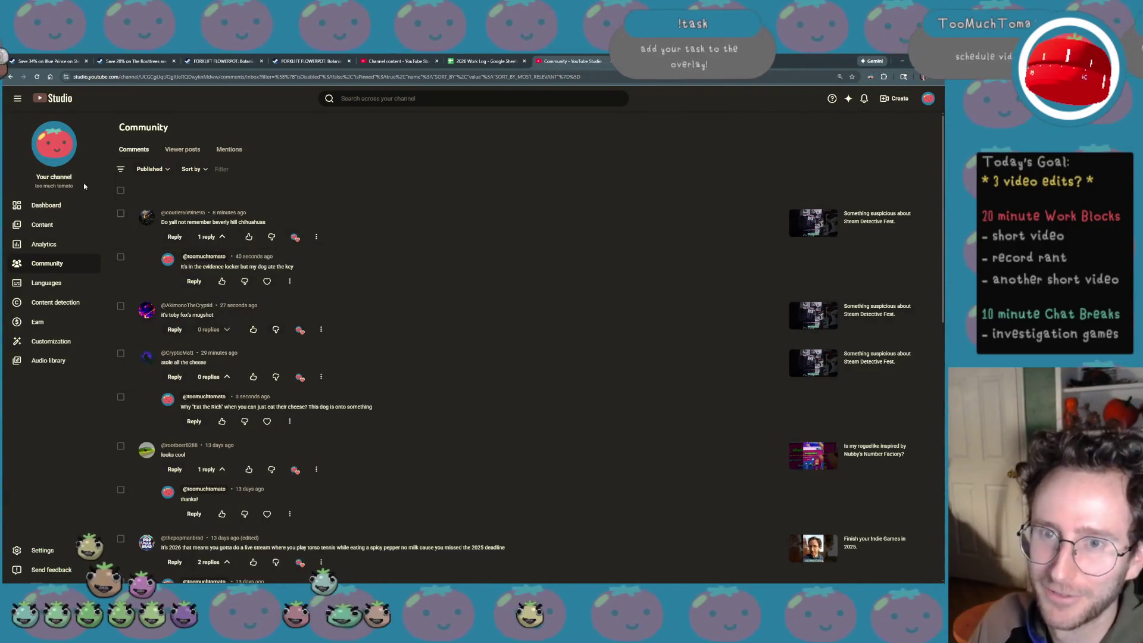
Show the channel dashboard with the latest Short and 991 subscribers, and lower the music volume
{"action": "left_click", "coordinate": [46, 204]}
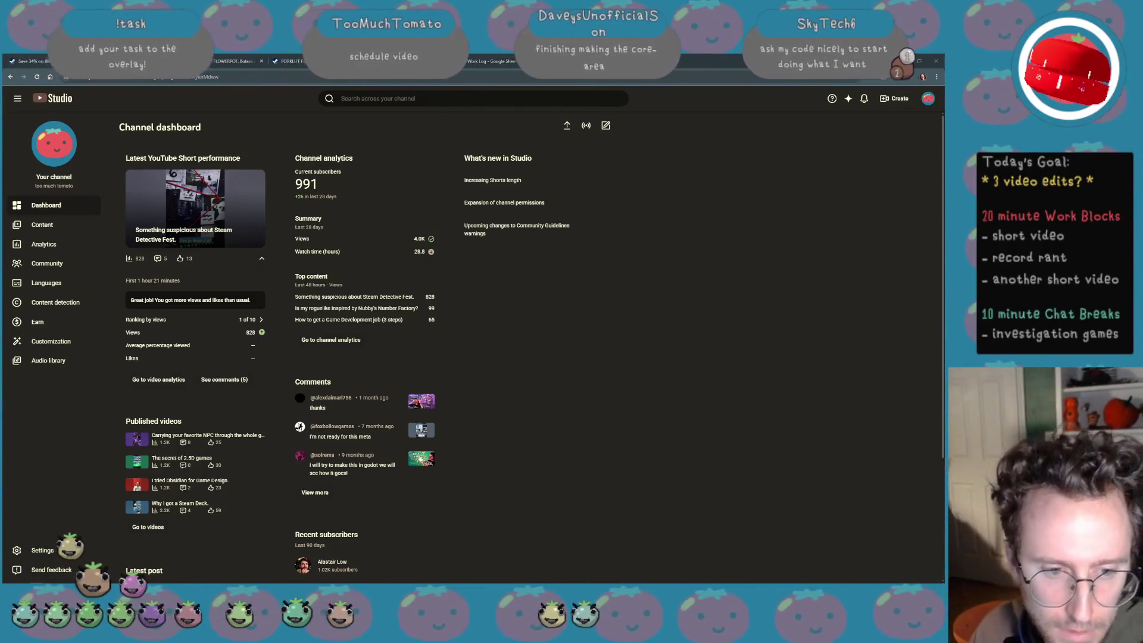
{"action": "key", "text": "XF86AudioNext"}
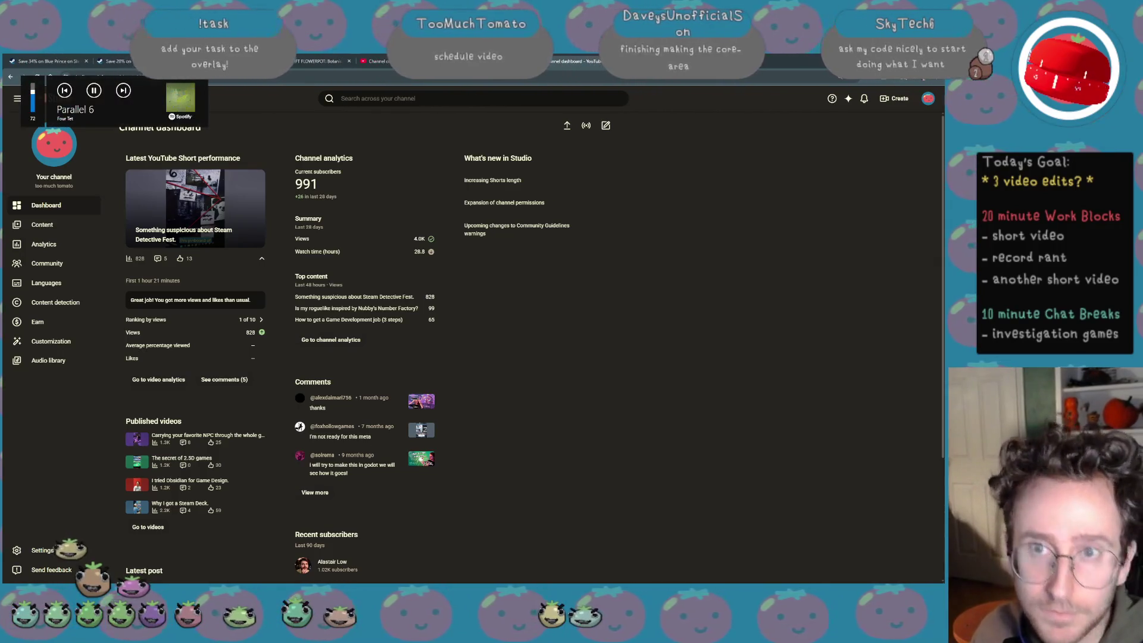